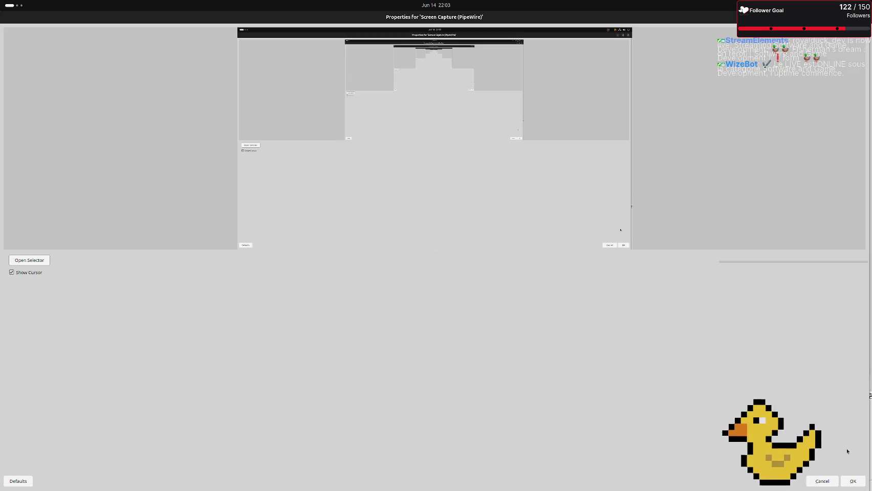
# Close OBS's Screen Capture properties and return to the Godot editor showing the settings menu scene
pyautogui.click(852, 481)
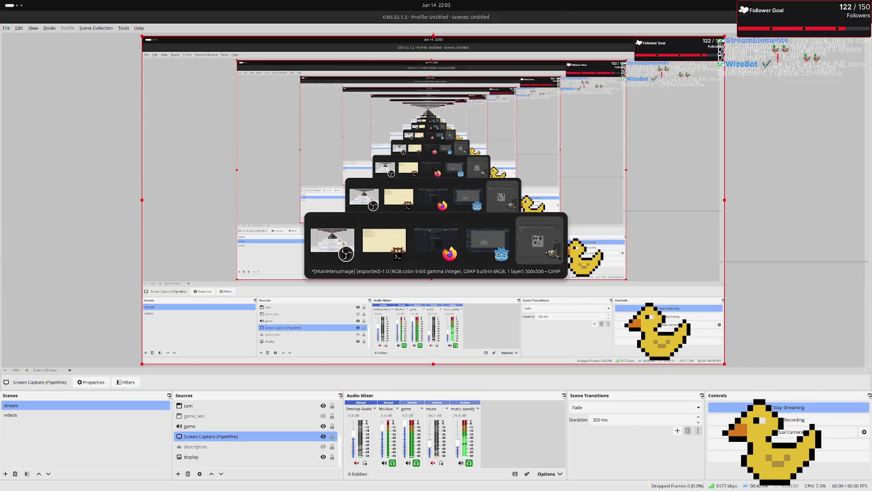
pyautogui.hotkey('alt', 'Tab')
pyautogui.scroll(4, 406, 280)
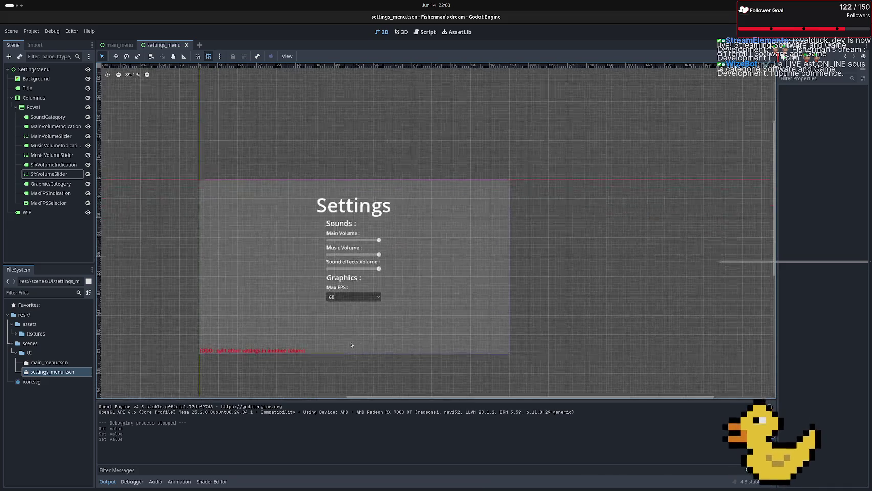
# In the main_menu scene, start attaching a new script to the MainMenu root node
pyautogui.click(117, 45)
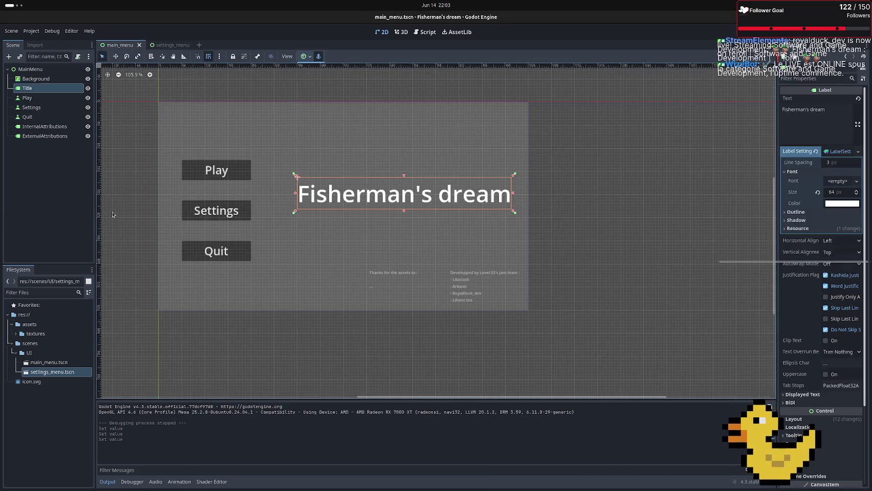
pyautogui.click(30, 70)
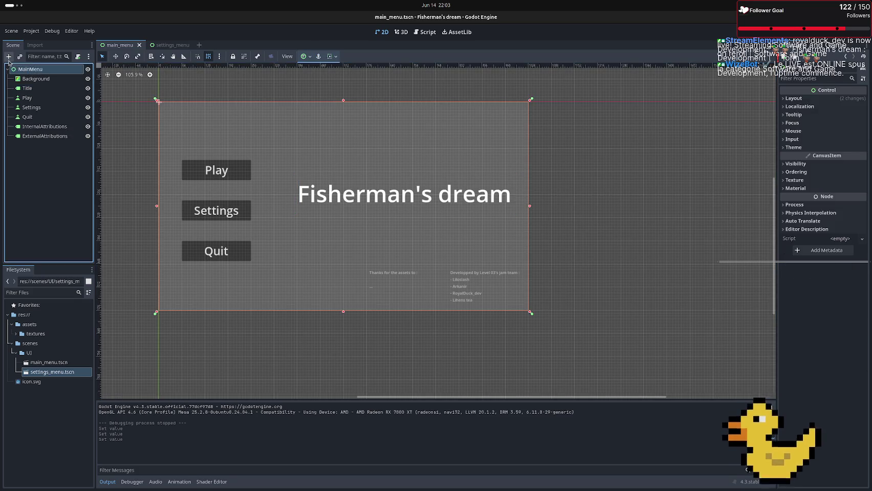
pyautogui.click(77, 58)
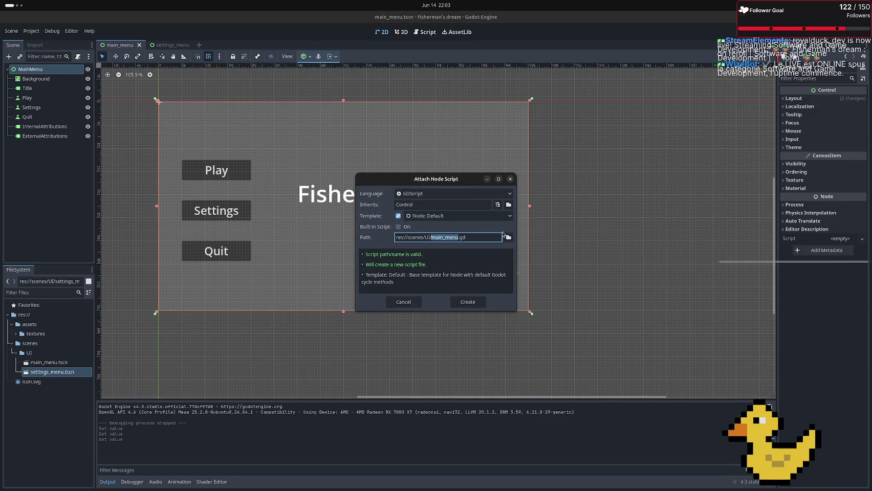
# Create a 'scripts' folder under res:// and set the script path to res://scripts/main_menu.gd
pyautogui.click(508, 237)
pyautogui.click(281, 134)
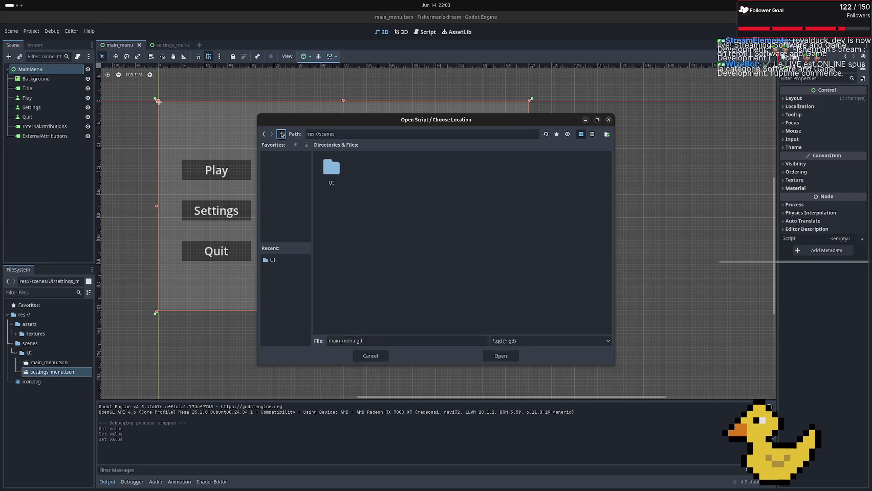
pyautogui.click(281, 134)
pyautogui.rightClick(439, 285)
pyautogui.click(445, 289)
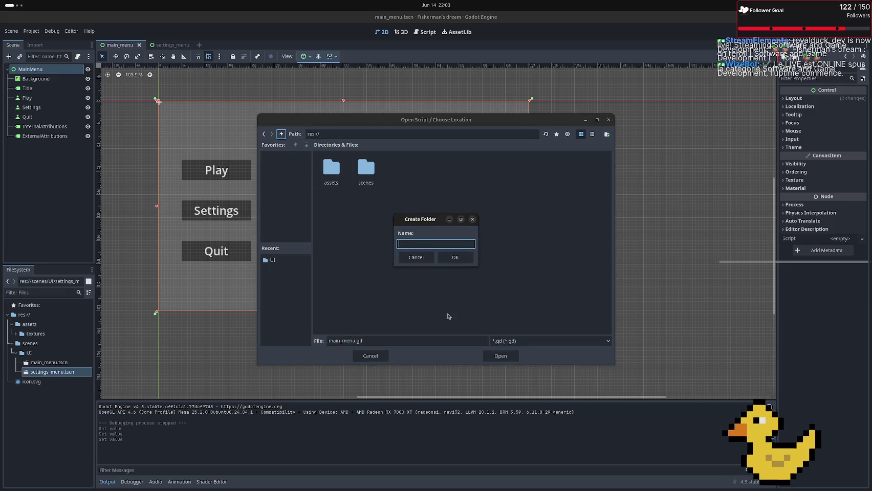
pyautogui.write('scripts')
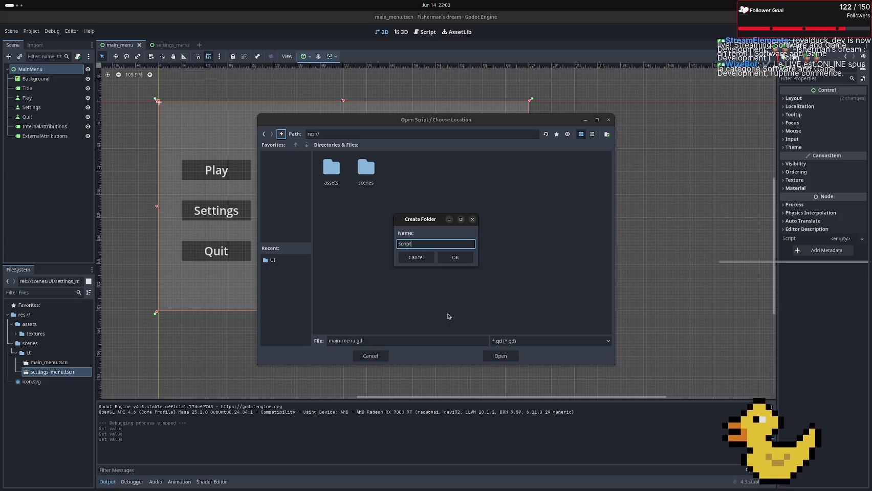
pyautogui.press('Return')
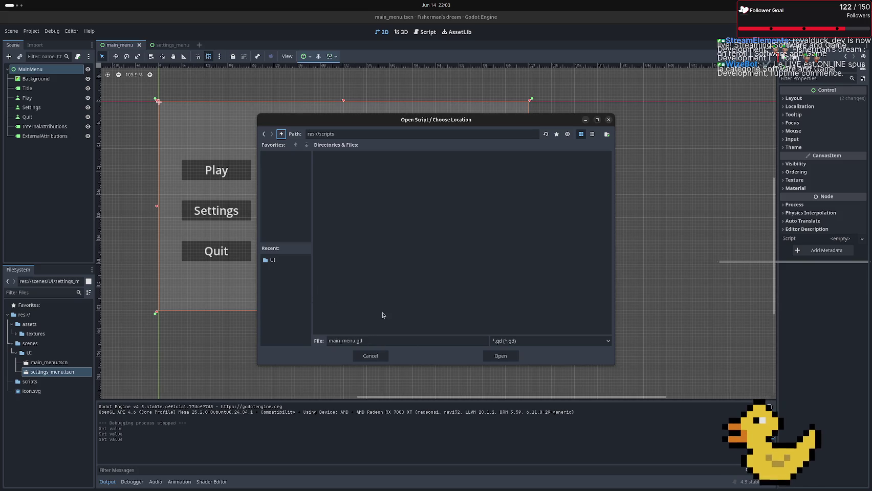
pyautogui.click(514, 356)
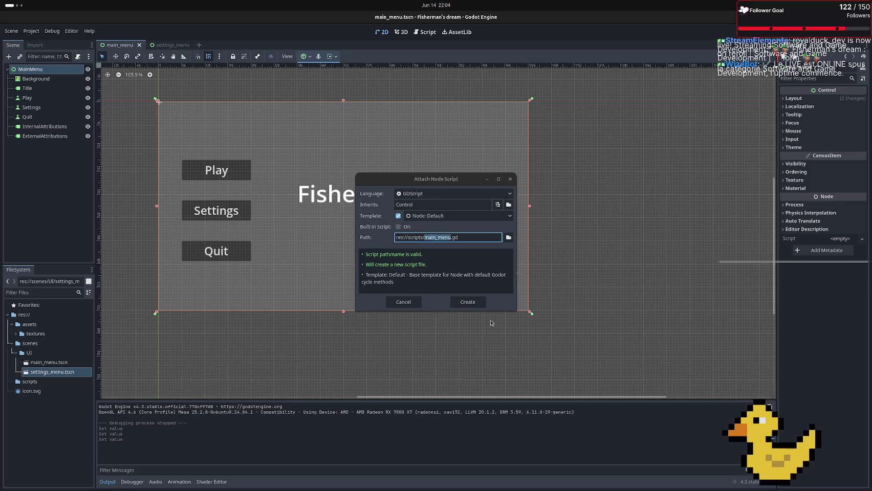
# Create main_menu.gd and delete its _ready and _process template functions, leaving only 'extends Control'
pyautogui.click(467, 303)
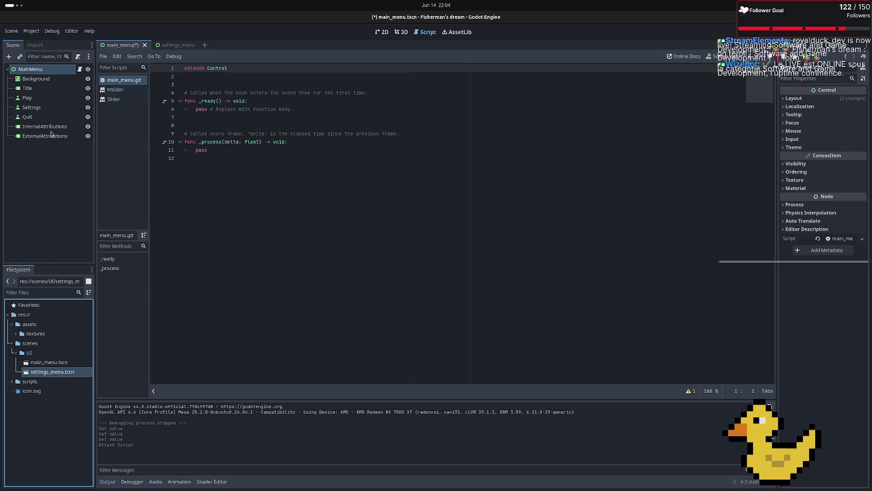
pyautogui.click(214, 220)
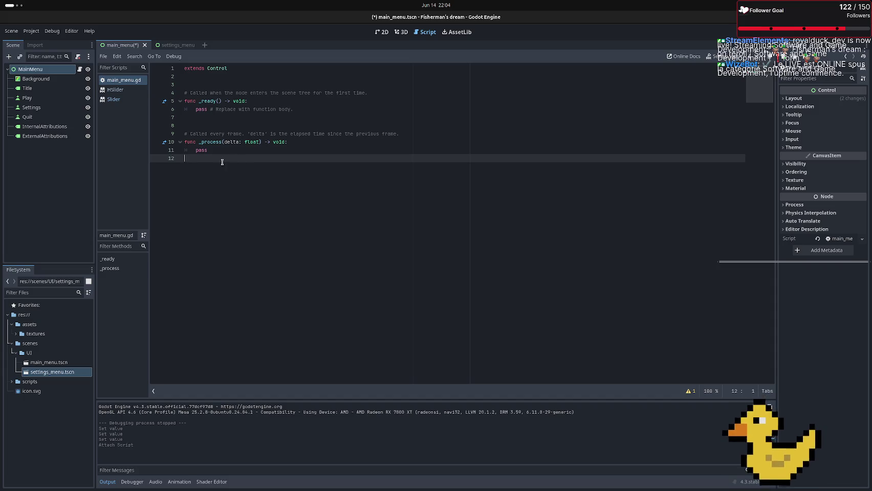
pyautogui.moveTo(207, 125); pyautogui.dragTo(197, 84)
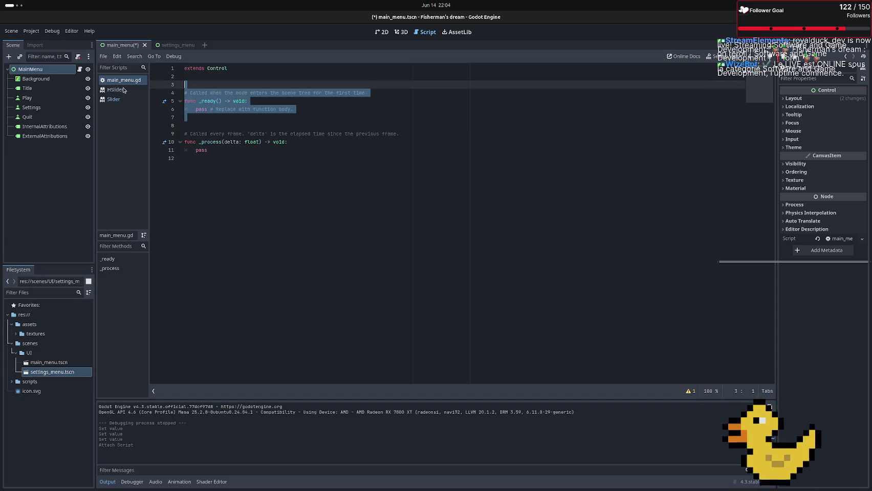
pyautogui.press('Delete')
pyautogui.press('Delete')
pyautogui.press('Delete')
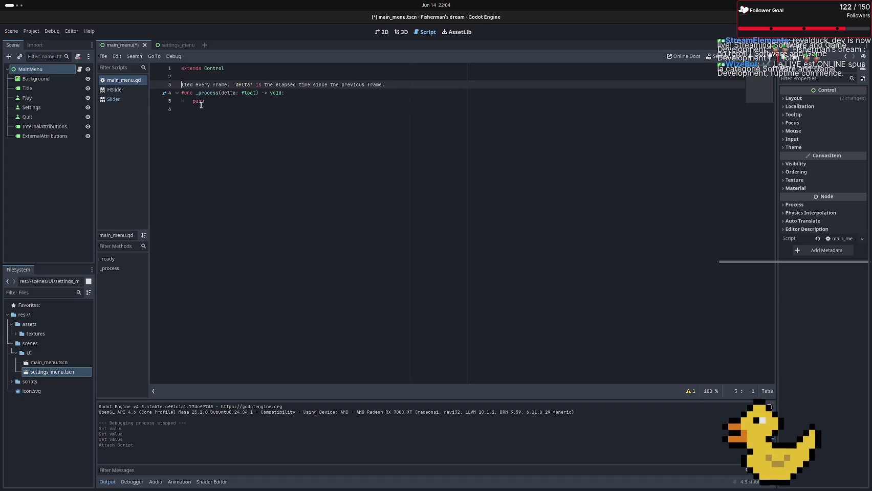
pyautogui.click(174, 101)
pyautogui.moveTo(174, 101); pyautogui.dragTo(182, 84)
pyautogui.press('BackSpace')
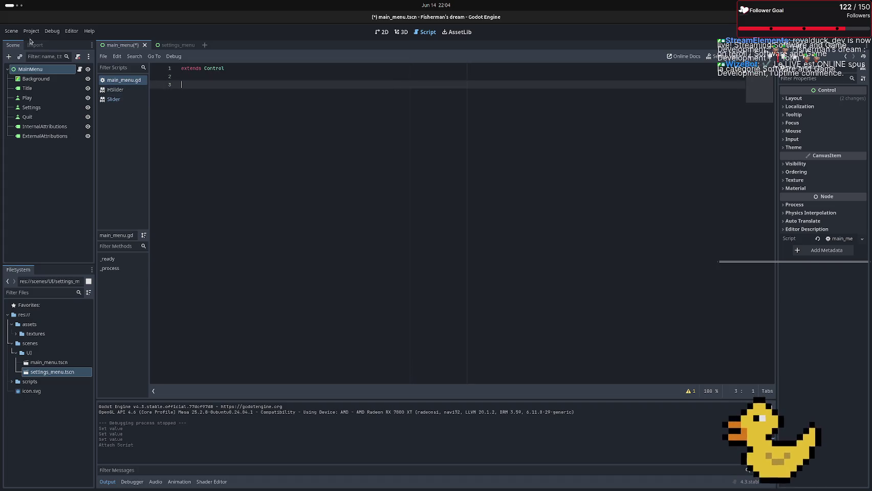
pyautogui.click(37, 101)
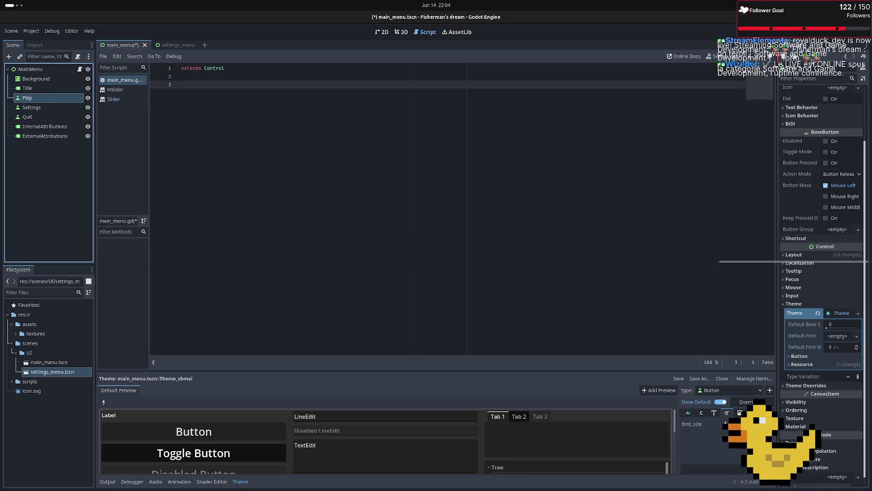
# Connect the Play button's pressed signal to _on_play_pressed and tidy the surrounding blank lines
pyautogui.click(815, 53)
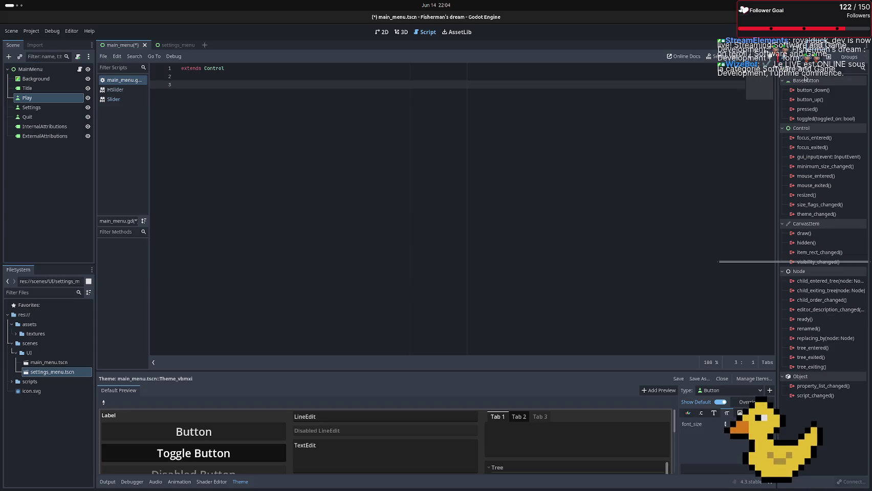
pyautogui.doubleClick(807, 110)
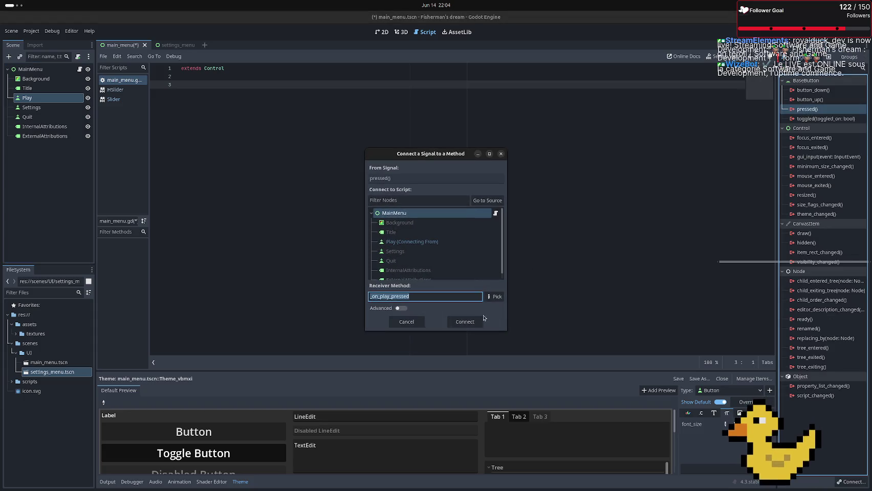
pyautogui.click(464, 321)
pyautogui.click(187, 92)
pyautogui.click(176, 84)
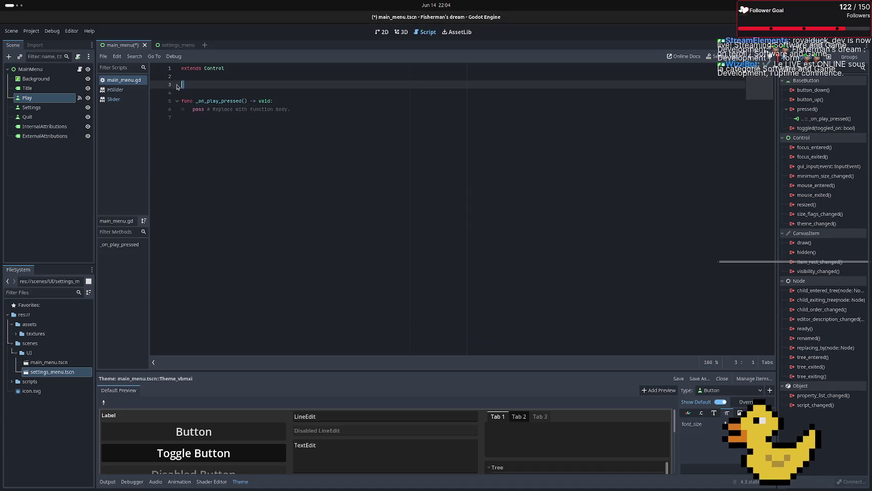
pyautogui.press('Delete')
pyautogui.press('Delete')
pyautogui.click(182, 107)
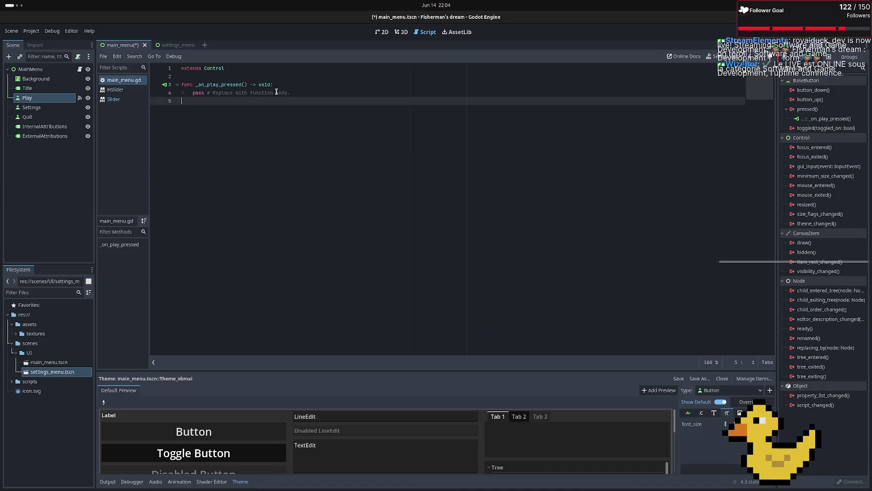
pyautogui.press('BackSpace')
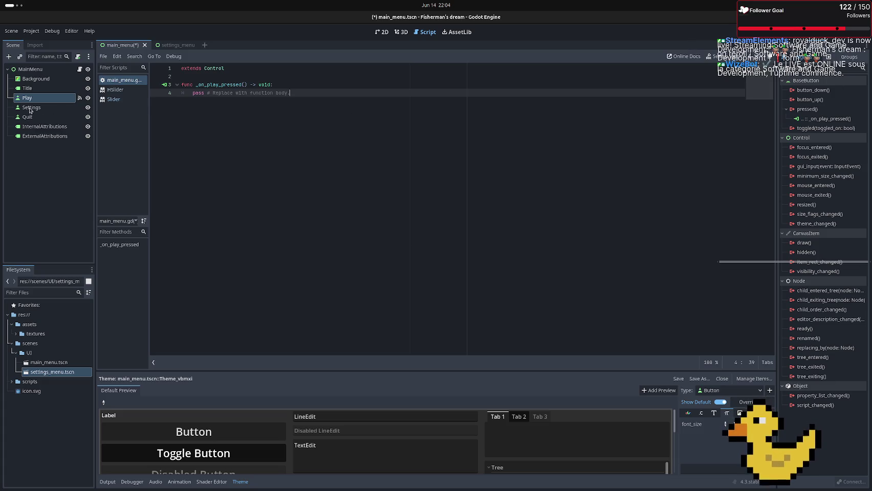
# Connect the Settings and Quit buttons' pressed signals to _on_settings_pressed and _on_quit_pressed
pyautogui.click(31, 108)
pyautogui.doubleClick(816, 109)
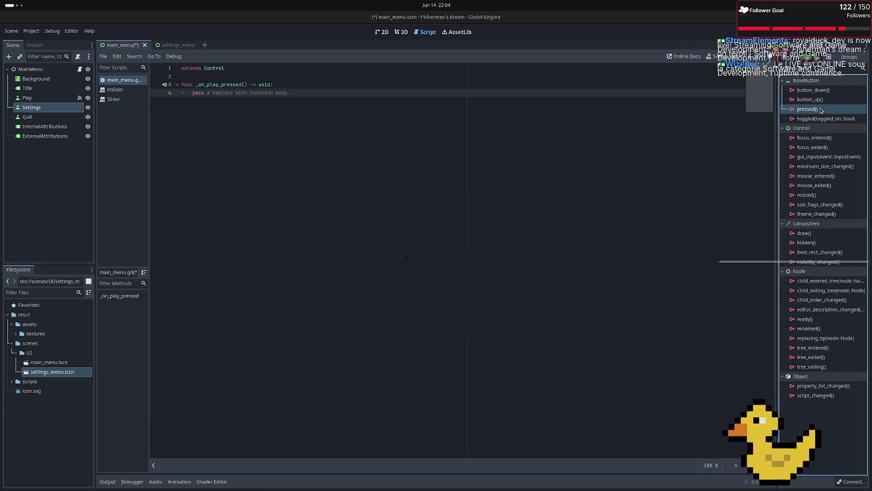
pyautogui.click(465, 322)
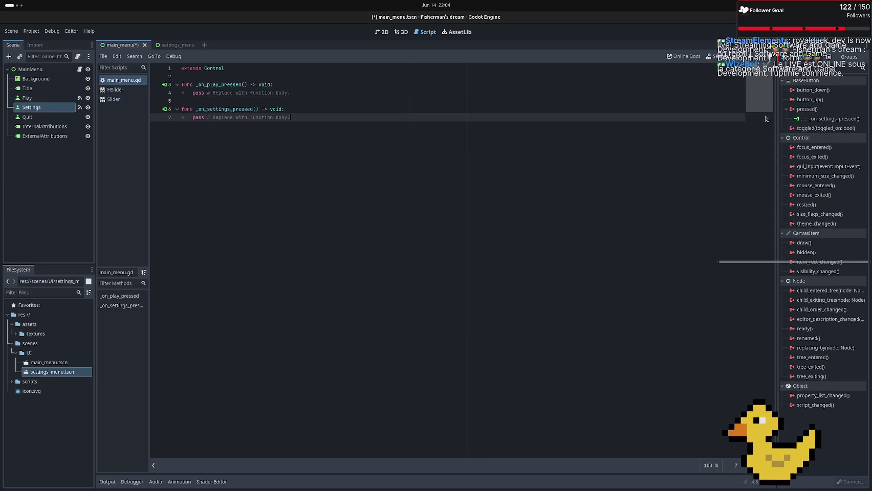
pyautogui.click(46, 116)
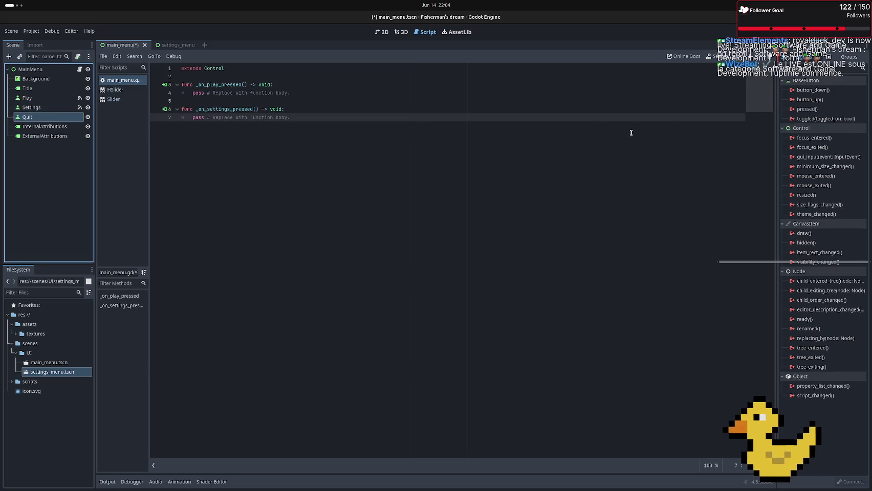
pyautogui.doubleClick(823, 109)
pyautogui.click(463, 322)
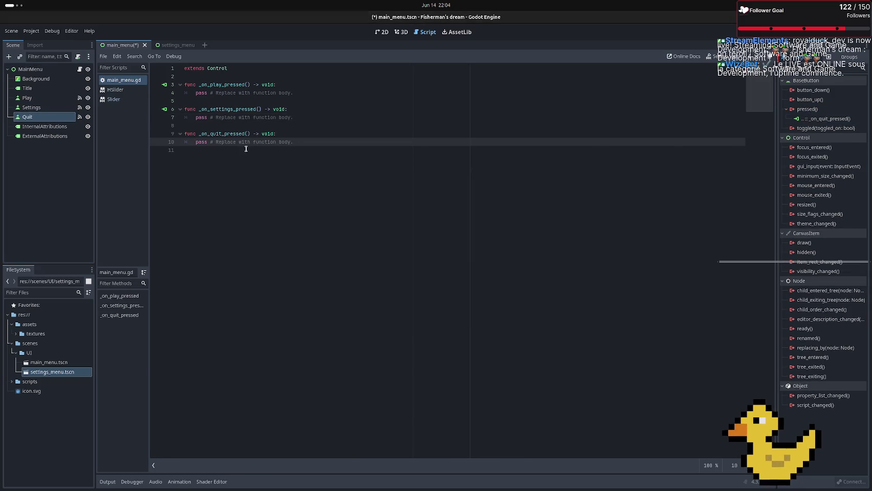
pyautogui.click(241, 151)
pyautogui.press('BackSpace')
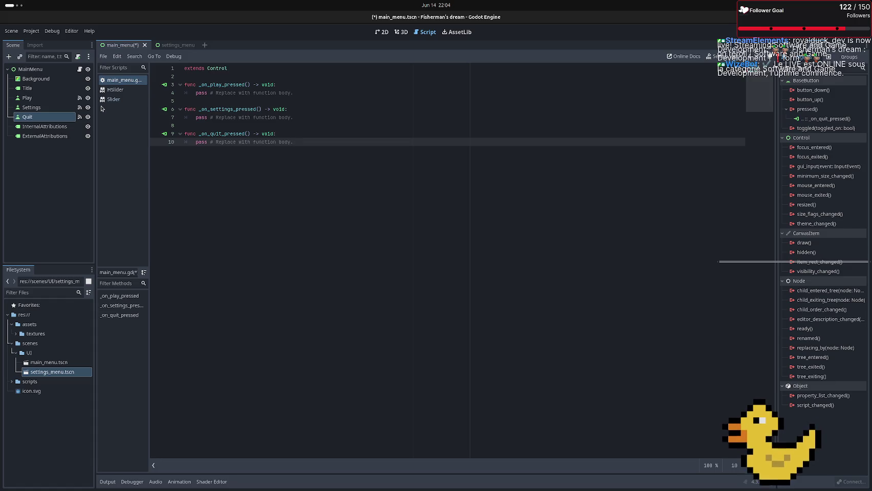
# Add '# TODO : change scenes to main game scene' above pass in _on_play_pressed
pyautogui.click(292, 92)
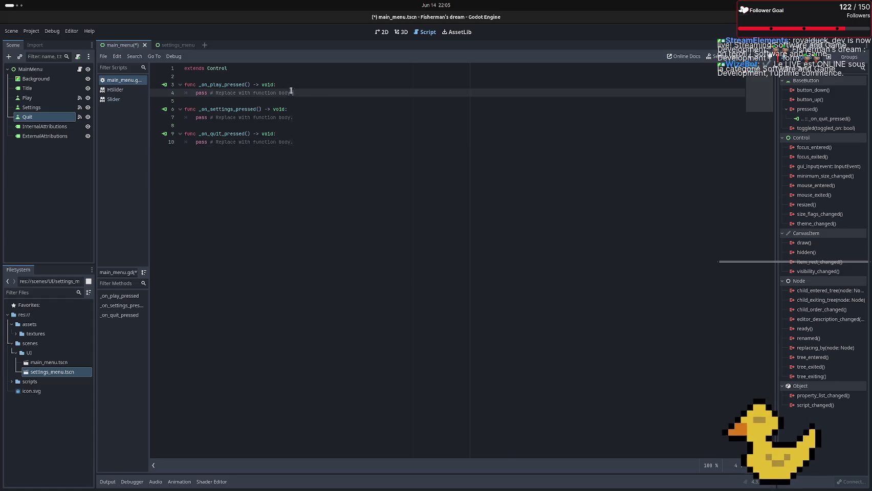
pyautogui.moveTo(291, 91); pyautogui.dragTo(256, 92)
pyautogui.click(293, 101)
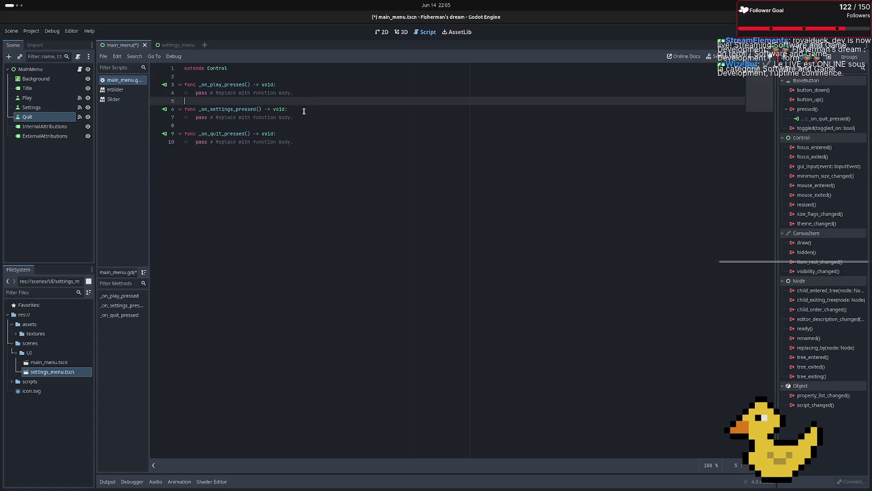
pyautogui.click(284, 84)
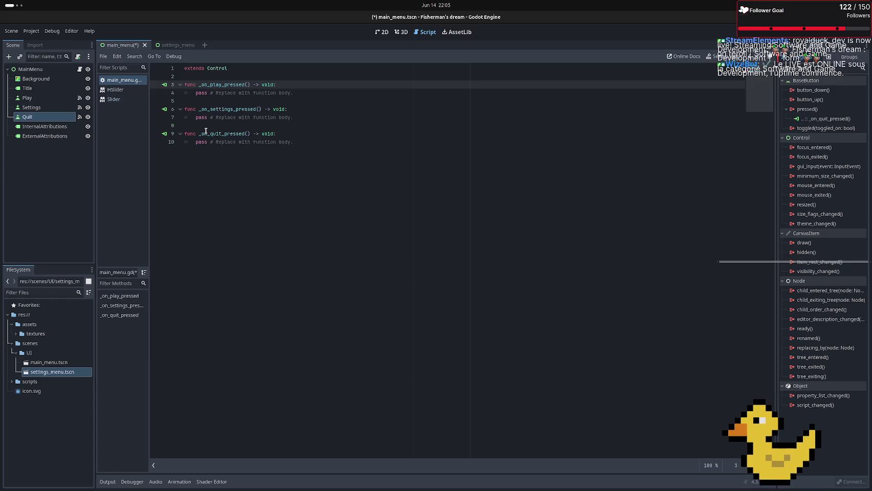
pyautogui.press('Return')
pyautogui.write('#')
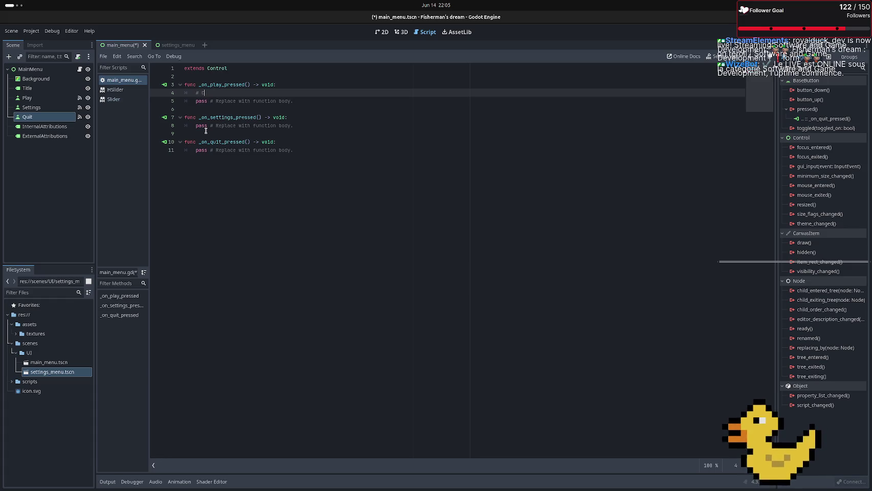
pyautogui.write(' TODO ')
pyautogui.write(': c')
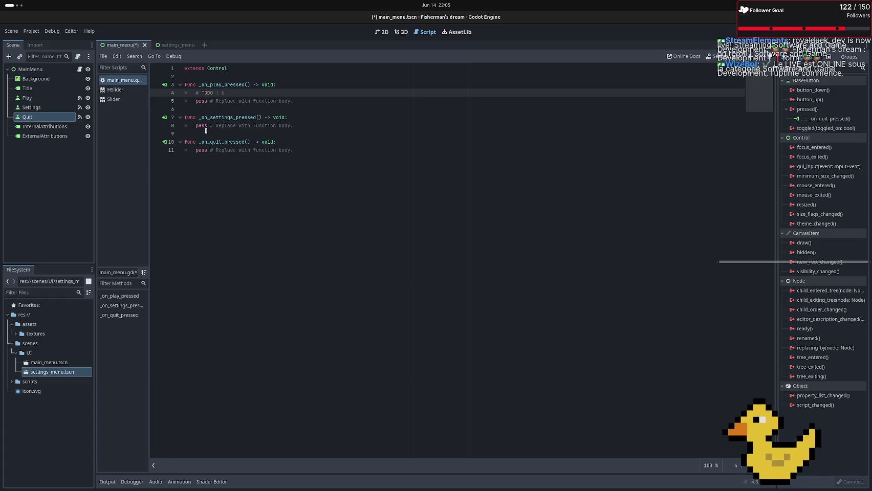
pyautogui.write('hange ')
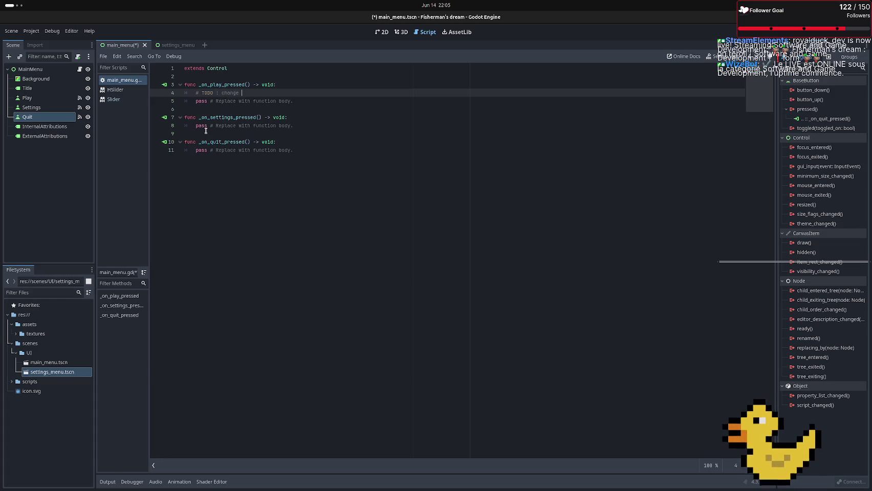
pyautogui.write('to')
pyautogui.press('BackSpace')
pyautogui.press('BackSpace')
pyautogui.write('scenes ')
pyautogui.write('to m')
pyautogui.write('ai')
pyautogui.write('n ')
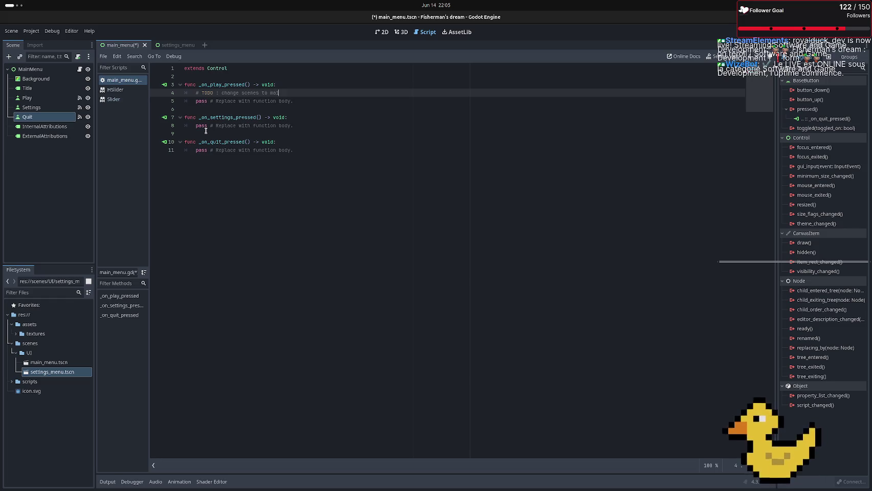
pyautogui.write('game s')
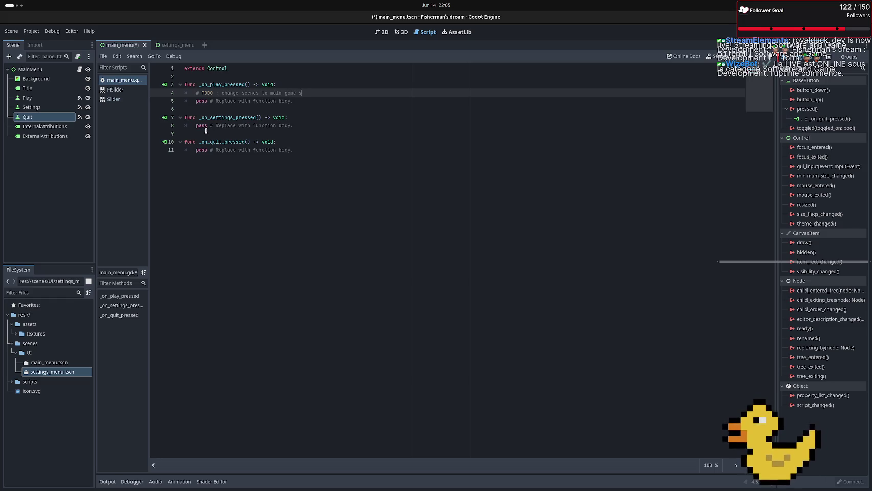
pyautogui.write('cene')
pyautogui.press('Return')
pyautogui.press('BackSpace')
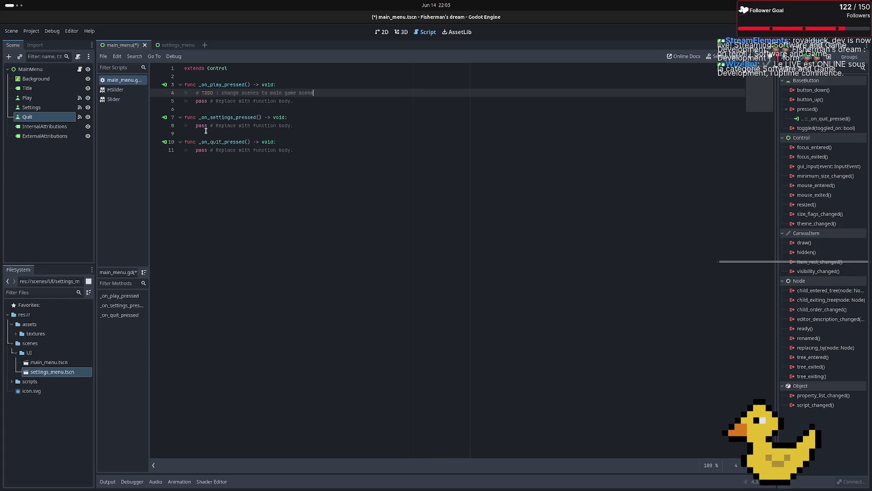
# Remove the placeholder comment after pass and replace the settings handler's body with get_tree()
pyautogui.moveTo(292, 101); pyautogui.dragTo(206, 101)
pyautogui.press('BackSpace')
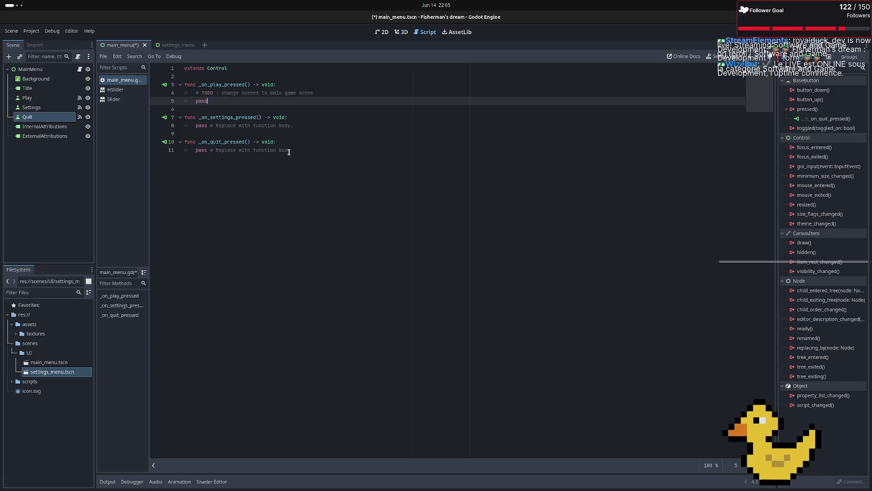
pyautogui.moveTo(293, 126)
pyautogui.mouseDown()
pyautogui.moveTo(186, 126)
pyautogui.moveTo(195, 126)
pyautogui.mouseUp()
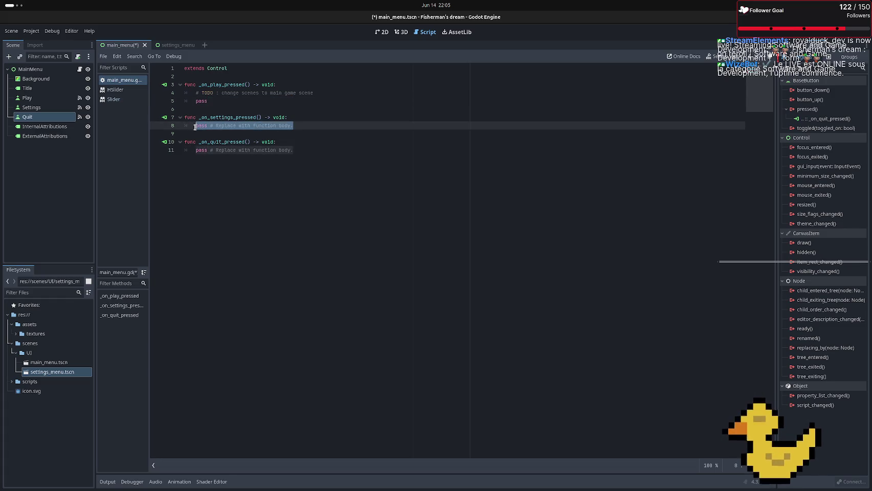
pyautogui.write('get')
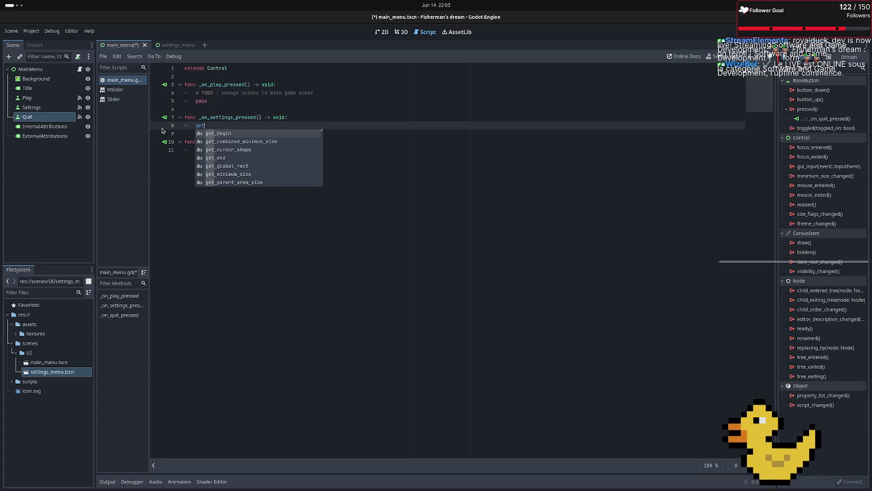
pyautogui.write('_tree')
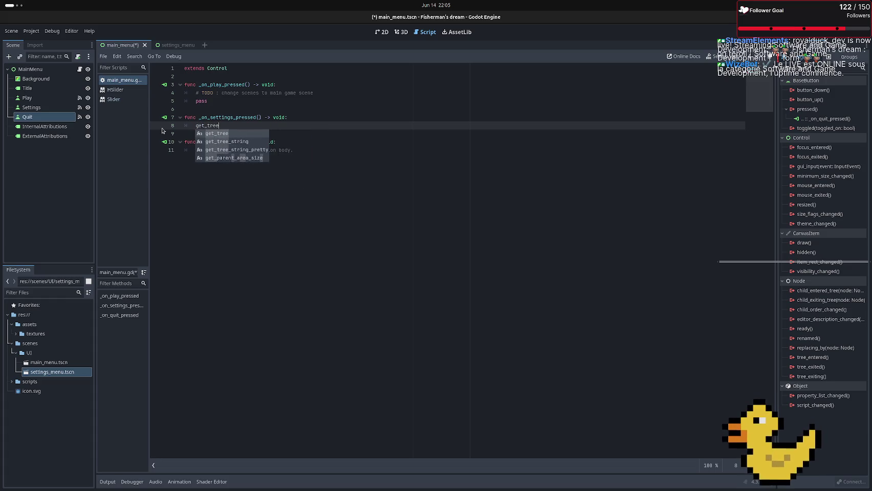
pyautogui.press('Return')
# Complete the call as get_tree().change_scene_to_packed() and add an empty line above it
pyautogui.write('.')
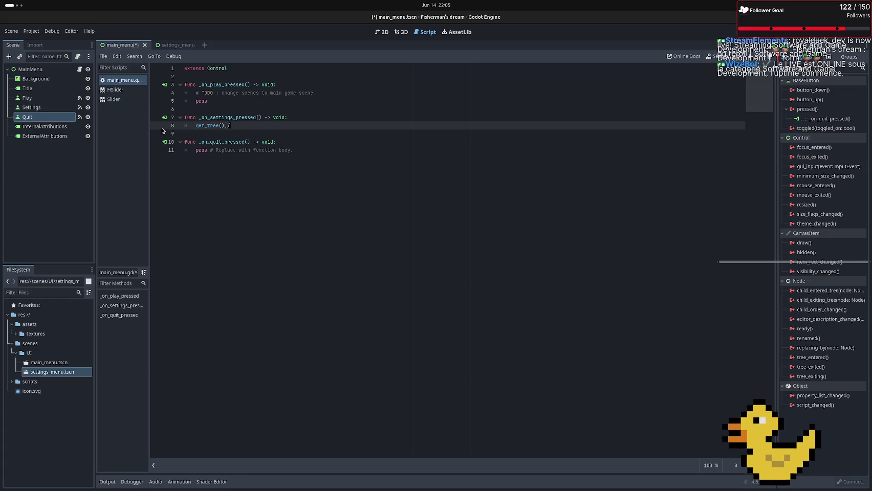
pyautogui.write('cha')
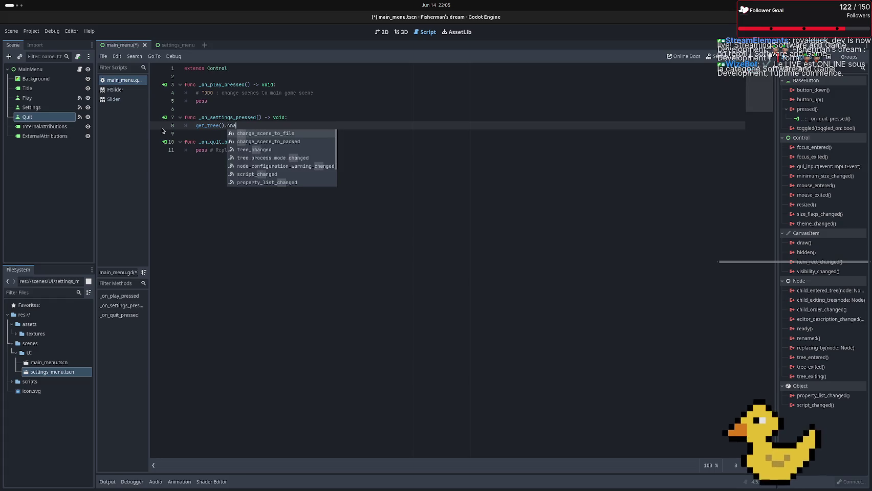
pyautogui.write('n')
pyautogui.press('Down')
pyautogui.press('Down')
pyautogui.press('Up')
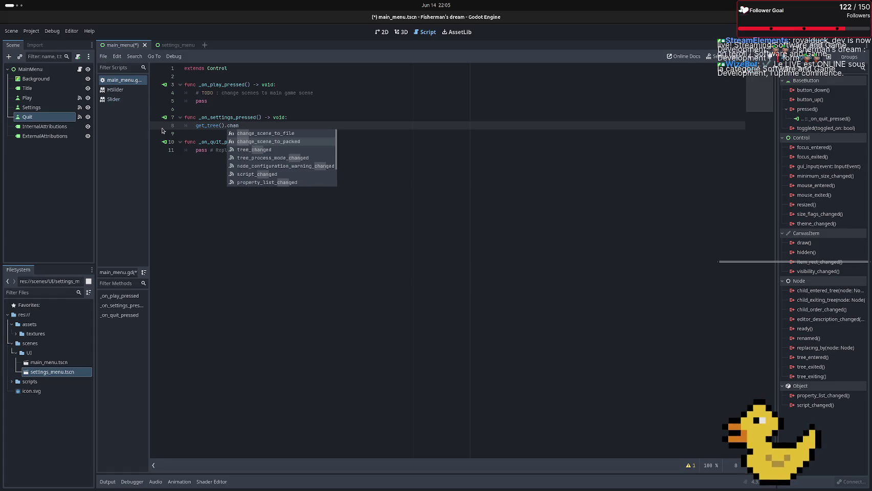
pyautogui.press('Return')
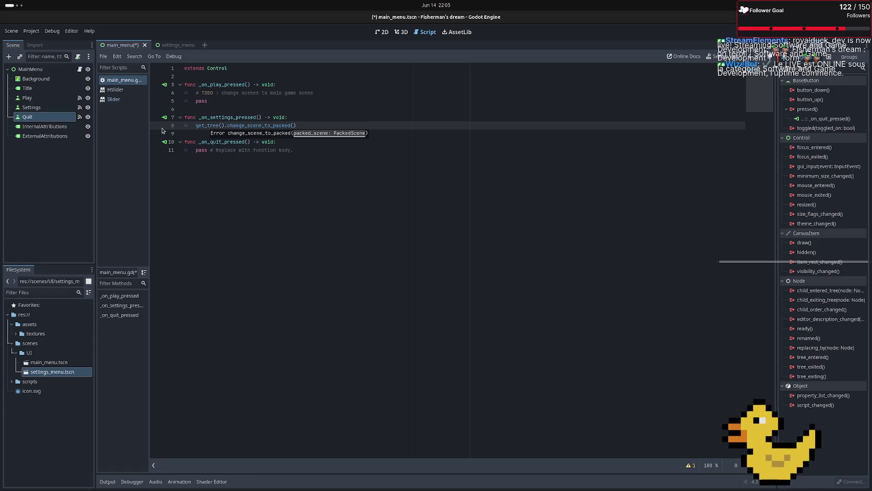
pyautogui.press('Up')
pyautogui.press('Up')
pyautogui.press('Up')
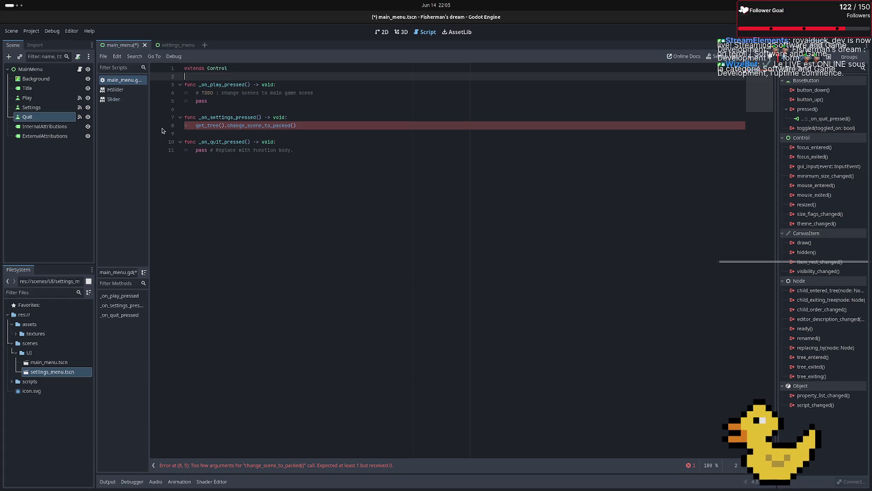
pyautogui.press('Down')
pyautogui.press('Down')
pyautogui.press('Down')
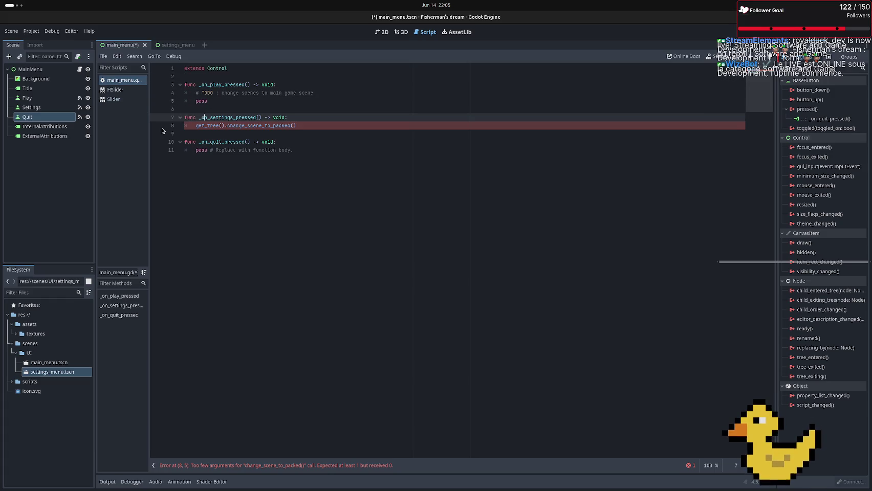
pyautogui.press('Return')
pyautogui.write('p')
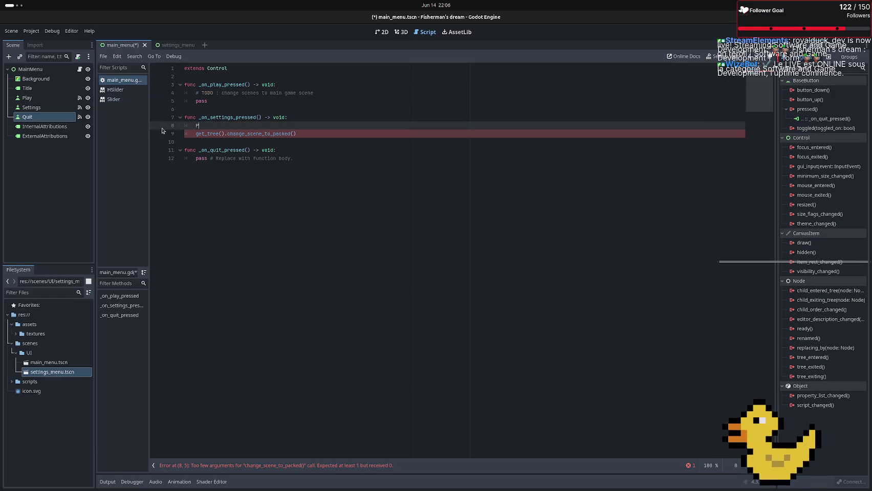
# After trying PackedScene, type 'settings := preload(' on the new line above the scene-change call
pyautogui.write('ace')
pyautogui.press('BackSpace')
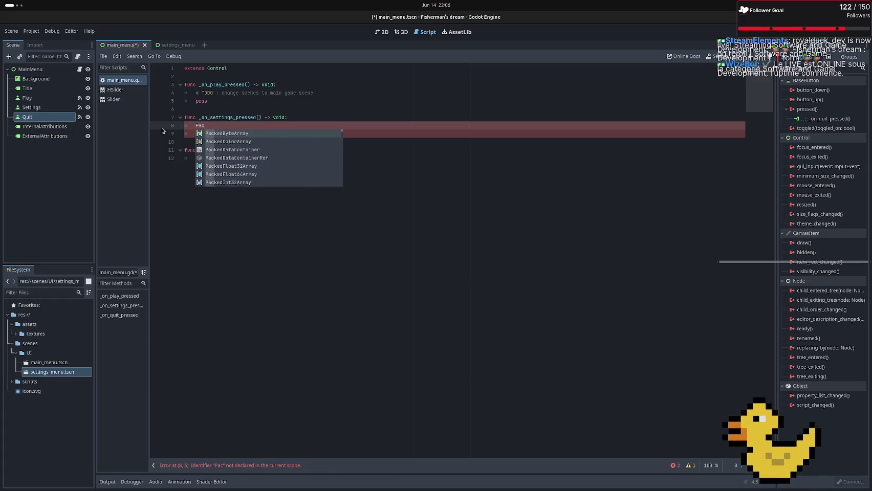
pyautogui.press('Escape')
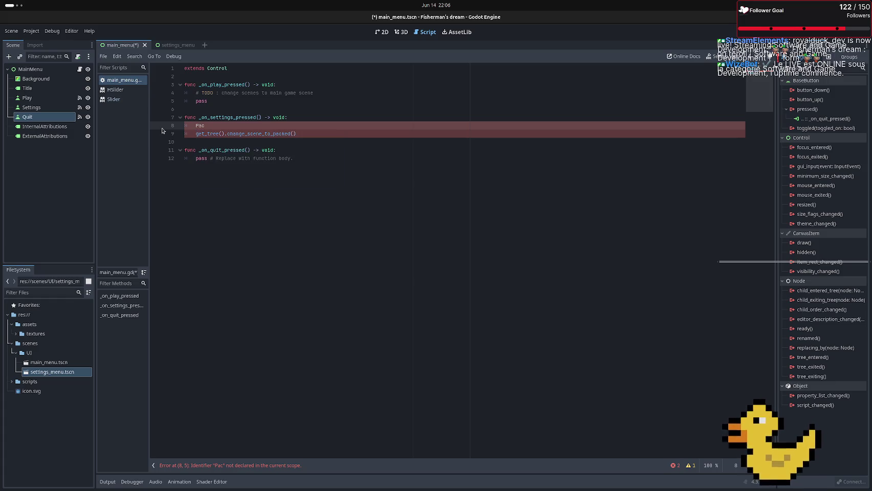
pyautogui.write('ed')
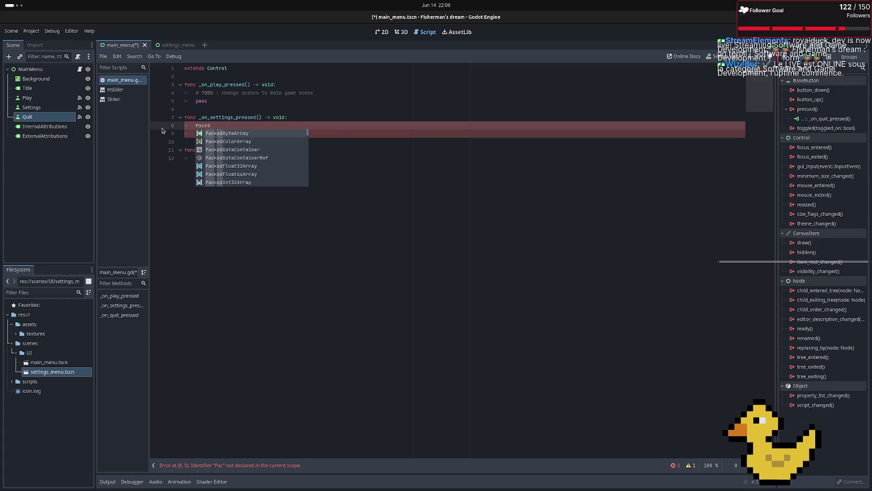
pyautogui.press('BackSpace')
pyautogui.press('BackSpace')
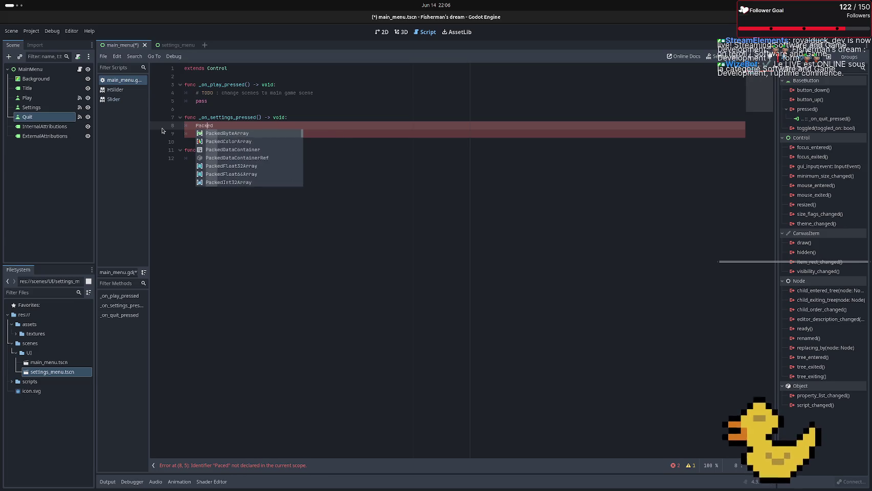
pyautogui.write('ked')
pyautogui.press('Escape')
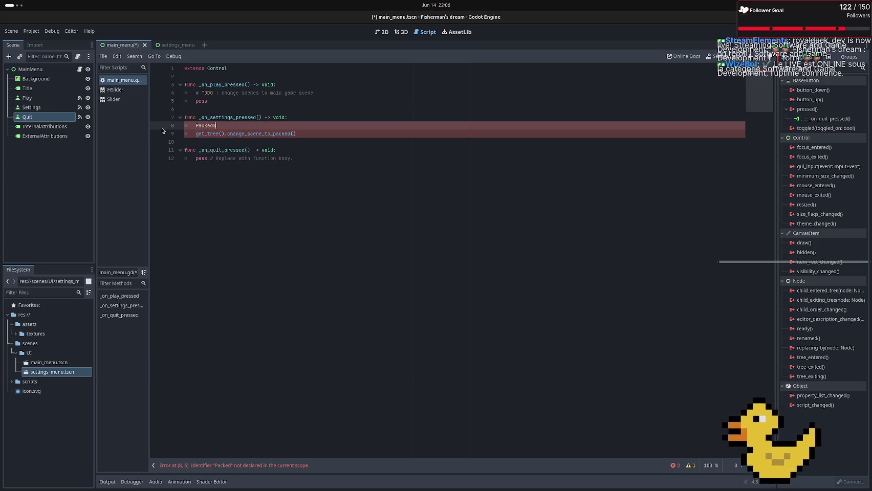
pyautogui.press('Return')
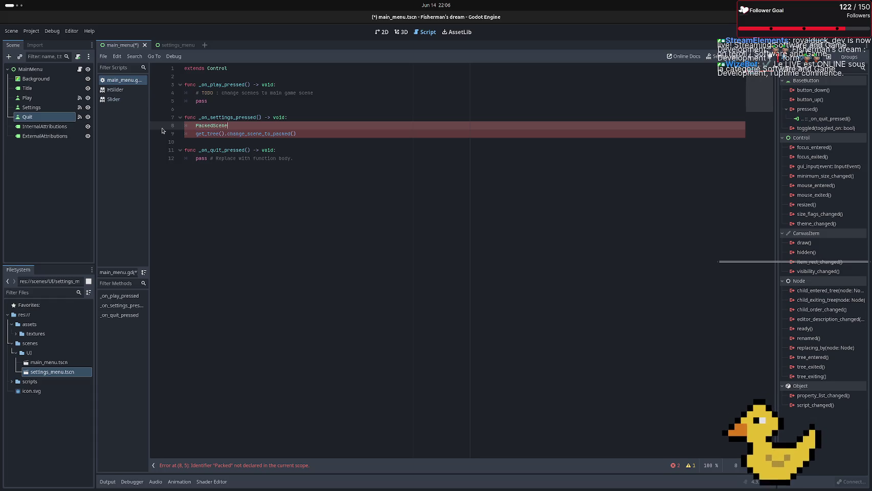
pyautogui.press('BackSpace')
pyautogui.press('BackSpace')
pyautogui.press('BackSpace')
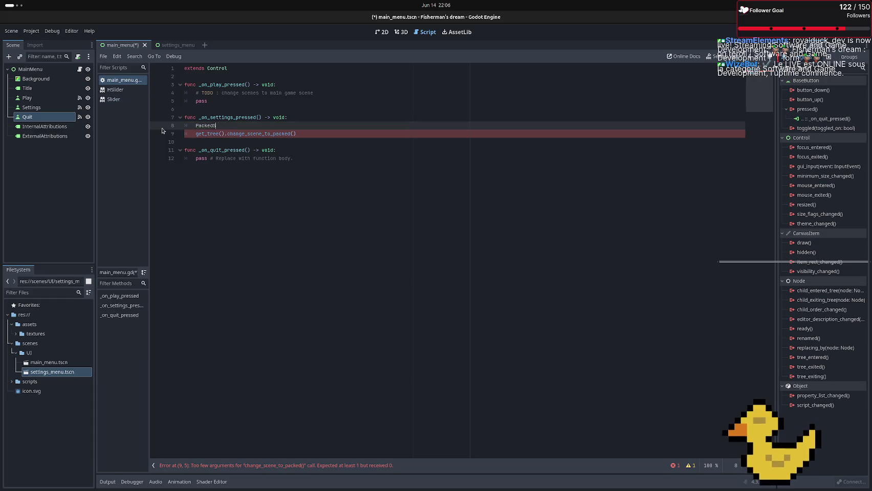
pyautogui.write('settings')
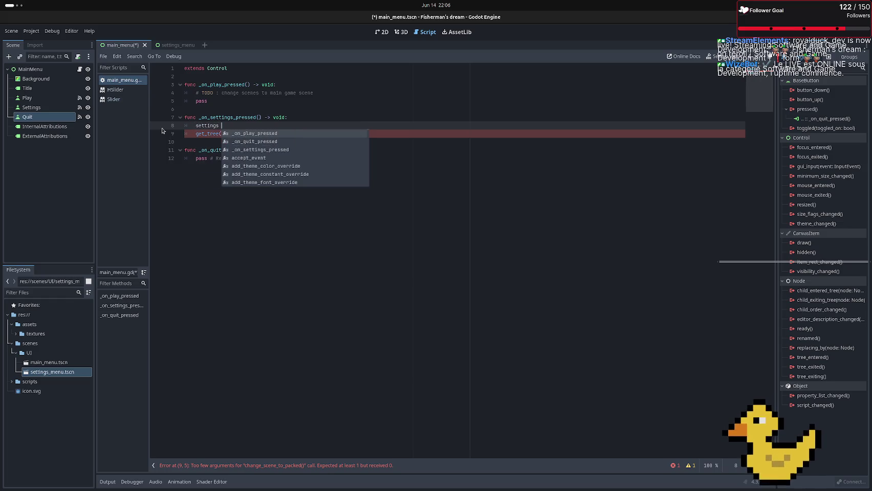
pyautogui.write(' := ')
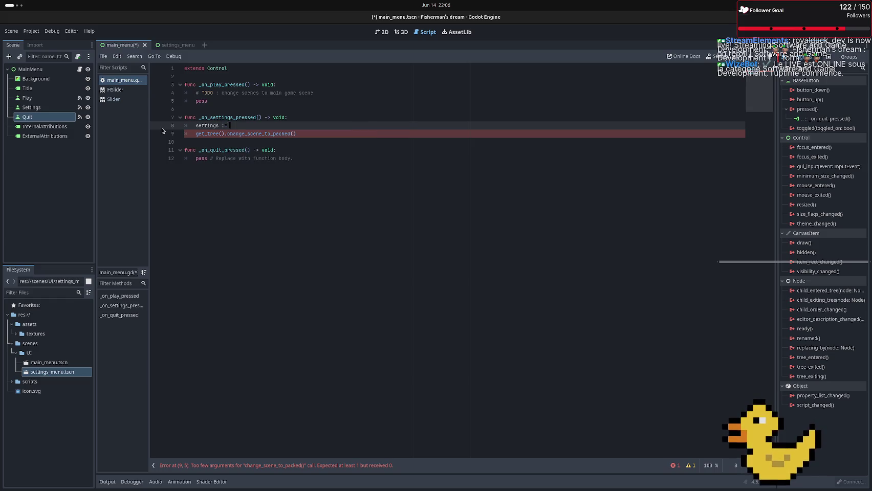
pyautogui.write('pre')
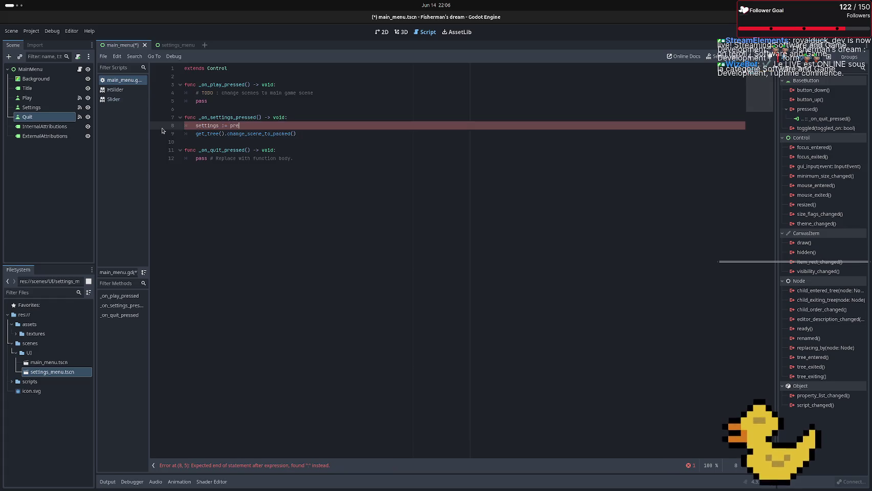
pyautogui.write('load')
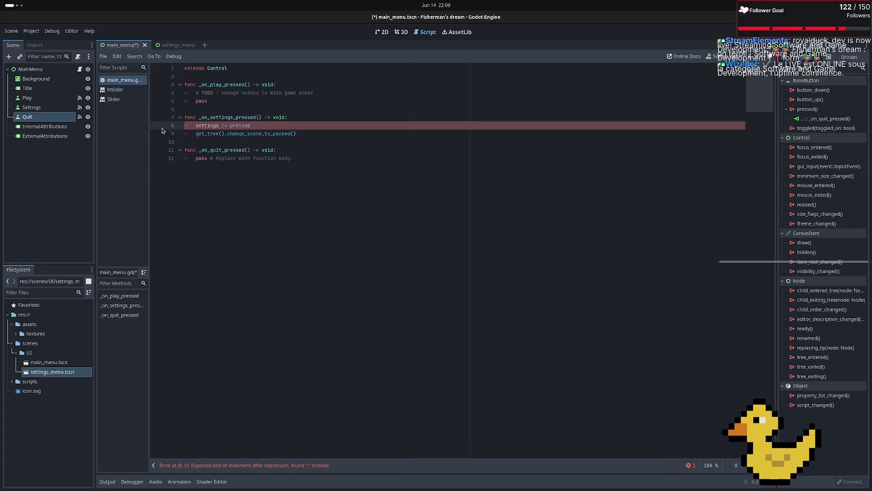
pyautogui.write('(')
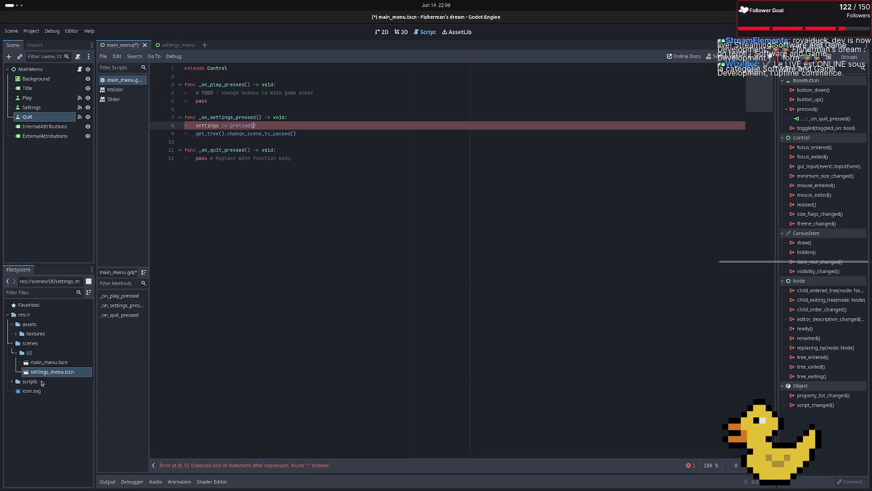
# Move main_menu.tscn to the res:// root and browse the textures and scripts folders
pyautogui.click(40, 363)
pyautogui.moveTo(231, 146)
pyautogui.mouseDown()
pyautogui.moveTo(261, 142)
pyautogui.moveTo(251, 127)
pyautogui.moveTo(23, 390)
pyautogui.mouseUp()
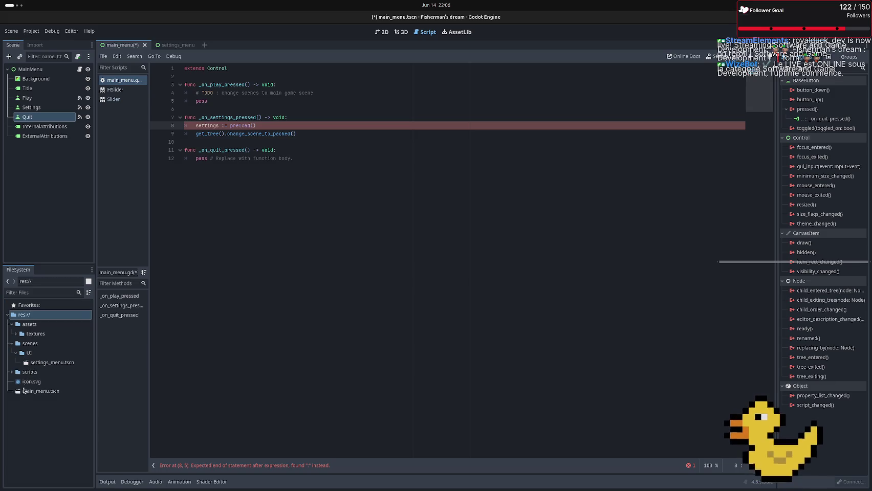
pyautogui.click(59, 364)
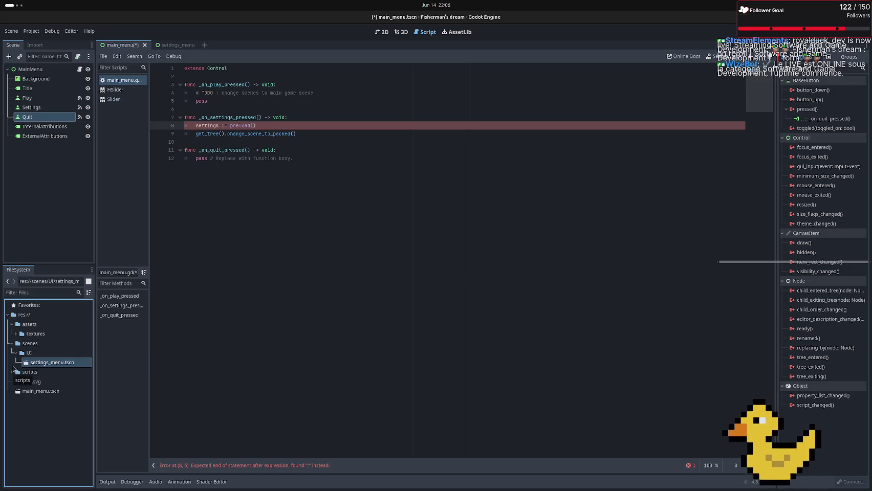
pyautogui.click(16, 334)
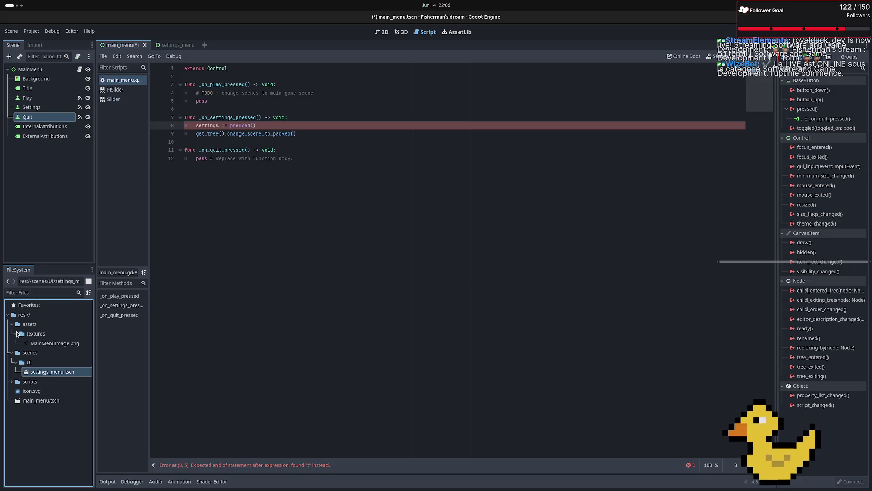
pyautogui.click(17, 334)
pyautogui.moveTo(14, 325); pyautogui.dragTo(18, 331)
pyautogui.click(12, 373)
pyautogui.click(12, 372)
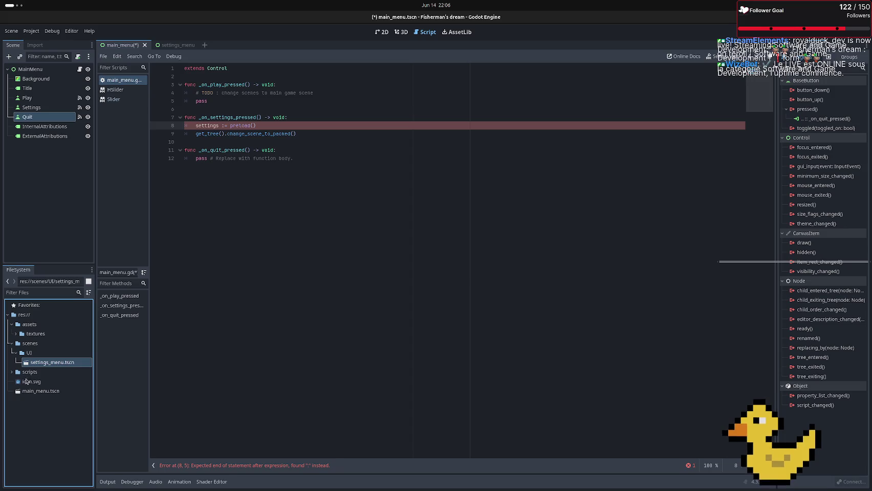
# Drag main_menu.tscn into the scenes/UI folder alongside settings_menu.tscn
pyautogui.click(40, 392)
pyautogui.moveTo(38, 391); pyautogui.dragTo(28, 355)
pyautogui.click(37, 364)
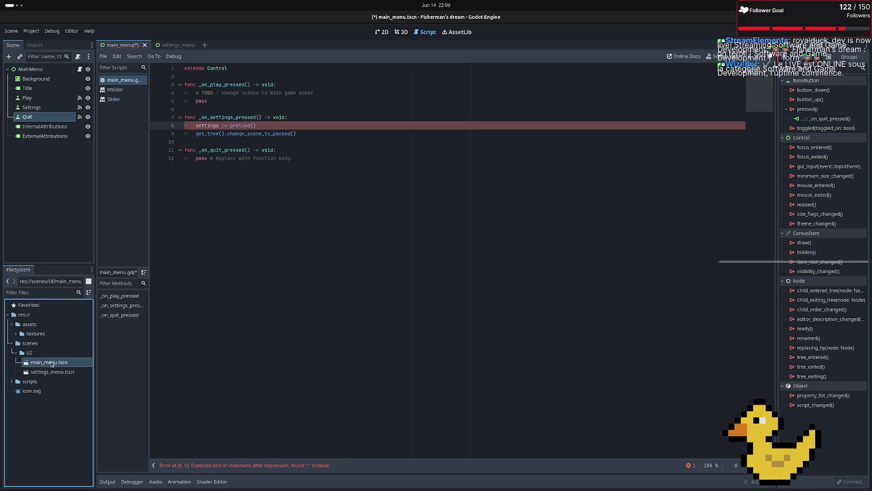
pyautogui.rightClick(51, 363)
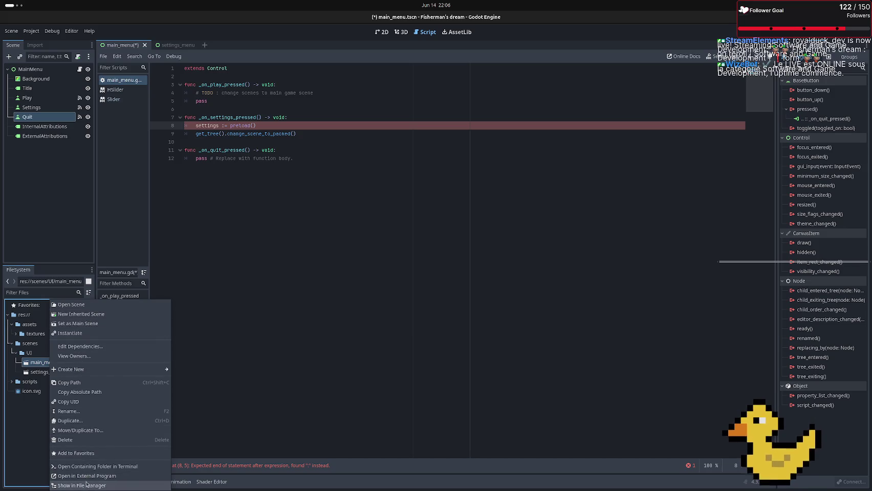
pyautogui.click(316, 209)
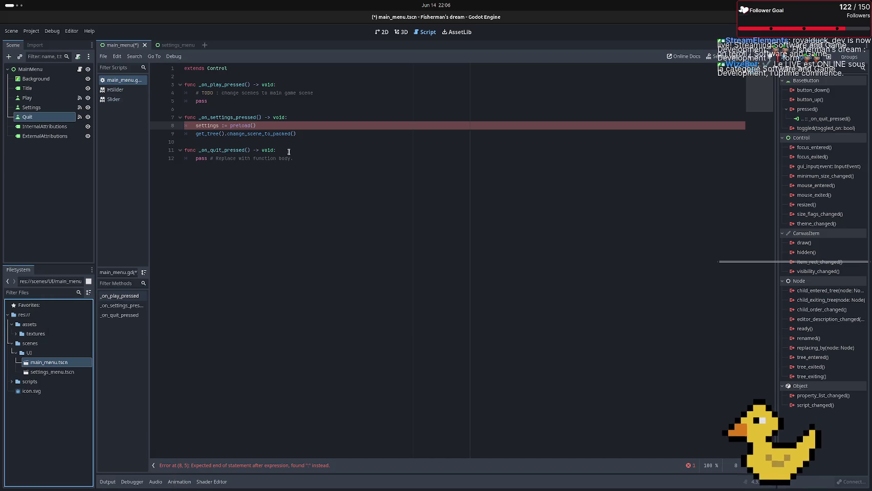
pyautogui.click(255, 126)
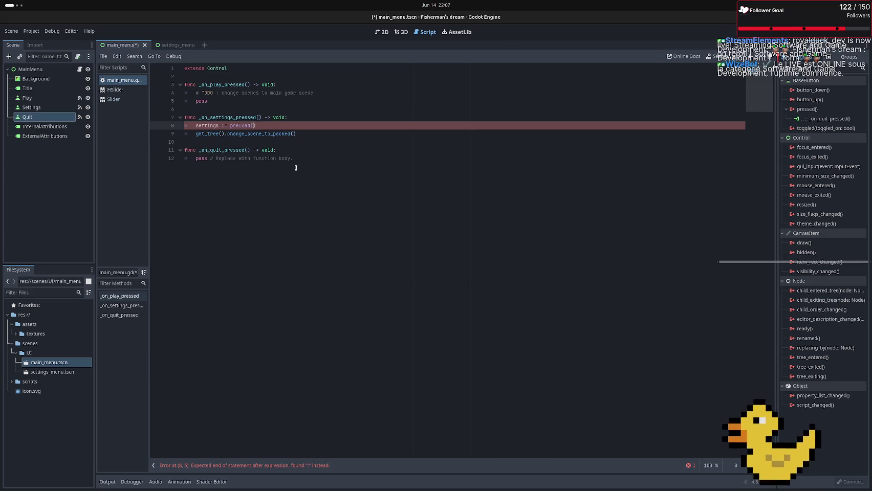
# Enter the path "res://scenes/UI/main_menu.tscn" inside preload() on line 8, correcting typos
pyautogui.write('"res')
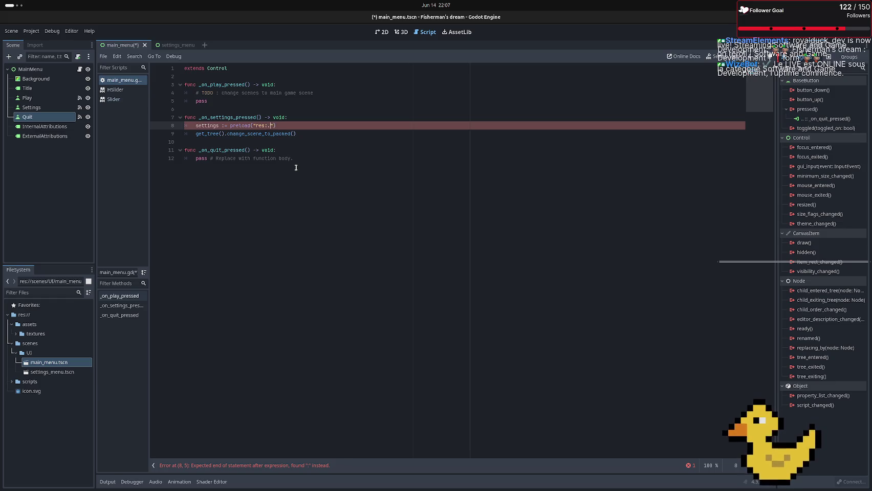
pyautogui.write(':///')
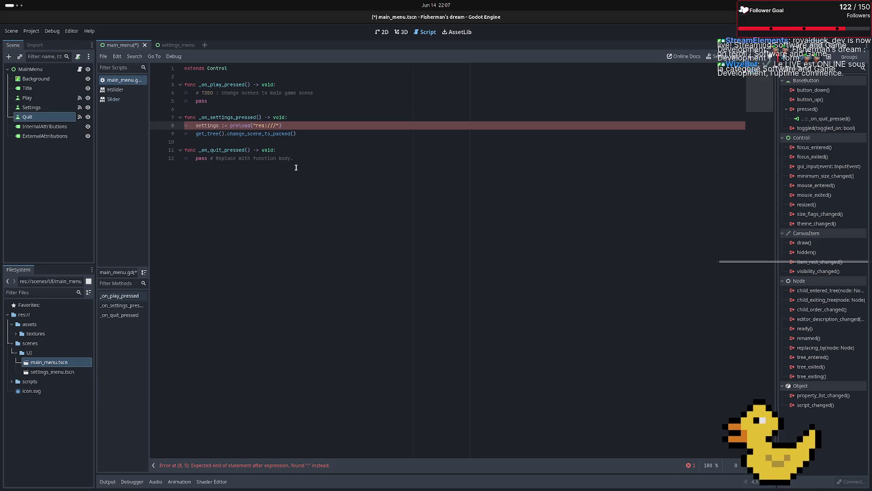
pyautogui.press('BackSpace')
pyautogui.write('sce')
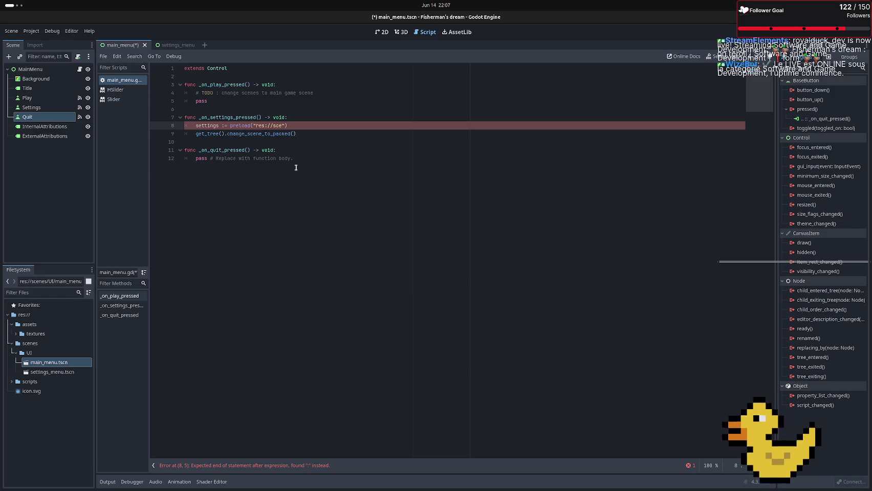
pyautogui.write('nes/')
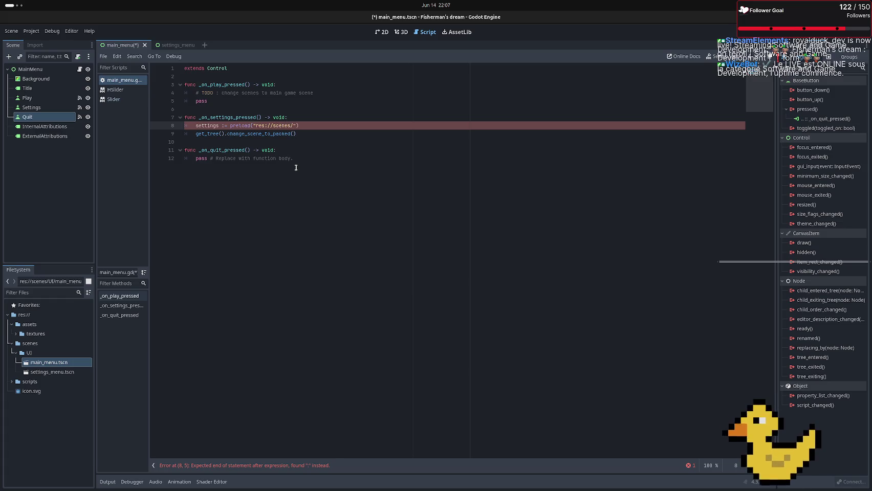
pyautogui.write('UI')
pyautogui.write('/main')
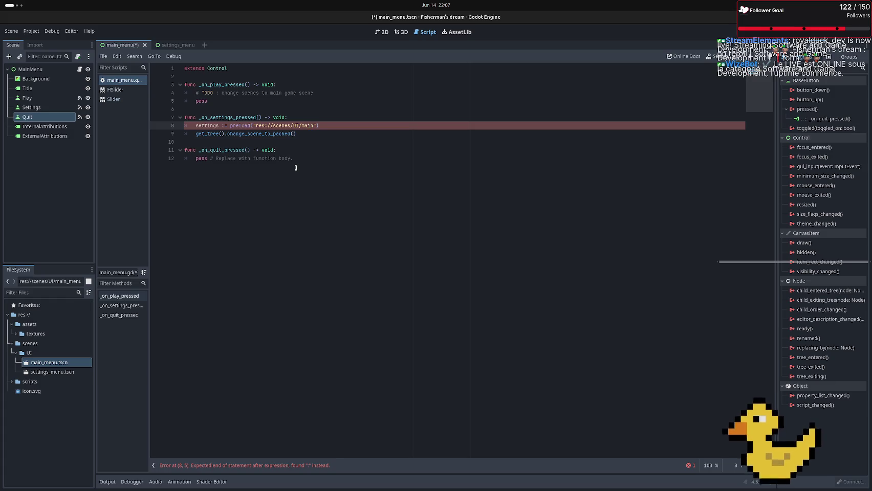
pyautogui.press('BackSpace')
pyautogui.press('BackSpace')
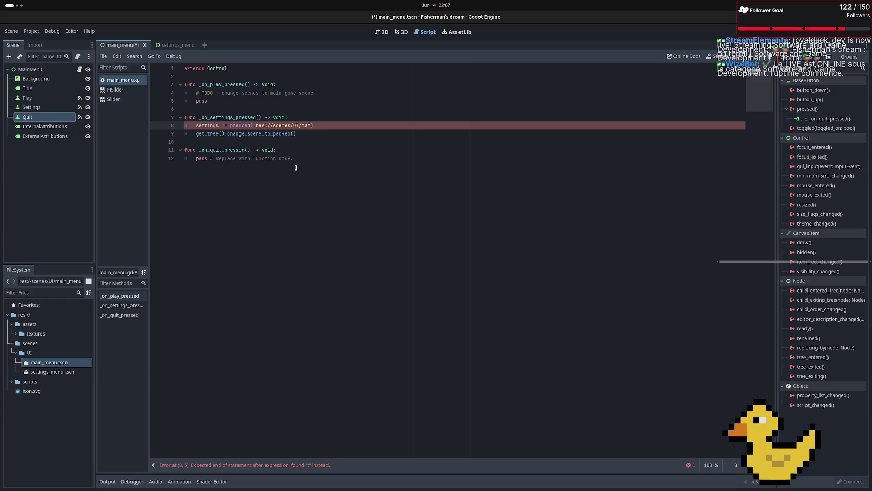
pyautogui.write('in.')
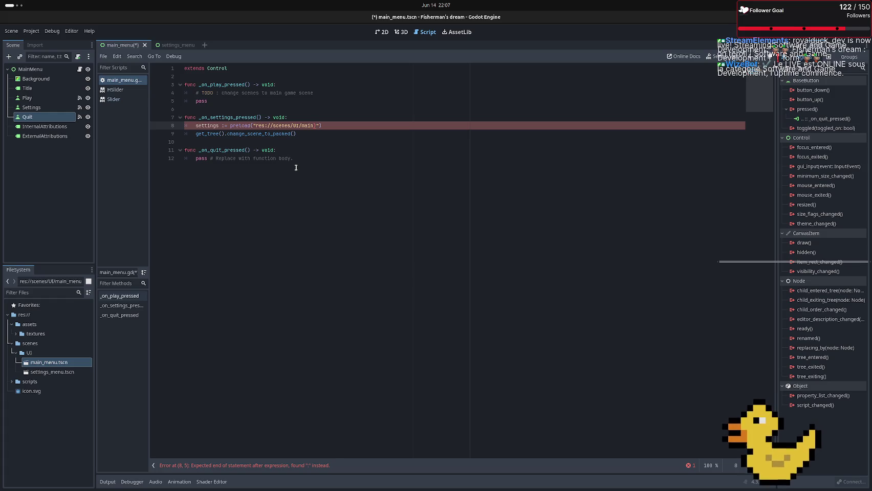
pyautogui.press('BackSpace')
pyautogui.write('(')
pyautogui.press('BackSpace')
pyautogui.write('_')
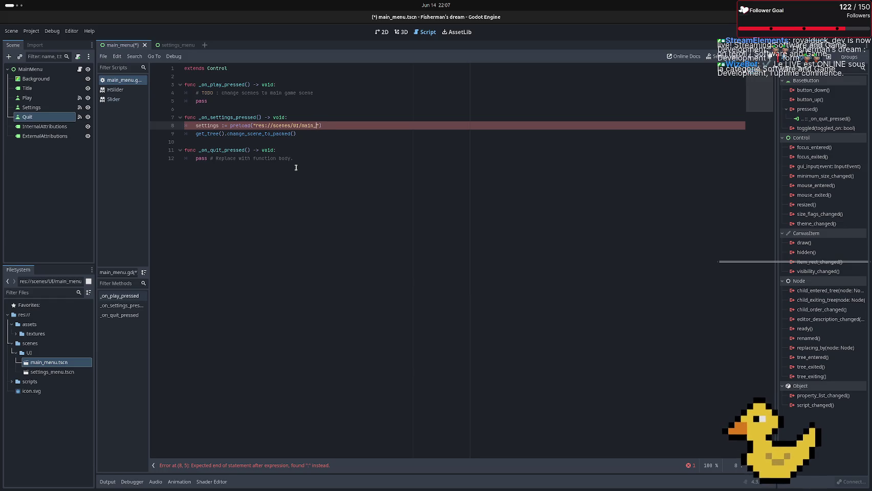
pyautogui.write('me')
pyautogui.press('BackSpace')
pyautogui.press('BackSpace')
pyautogui.write('m')
pyautogui.write('enu')
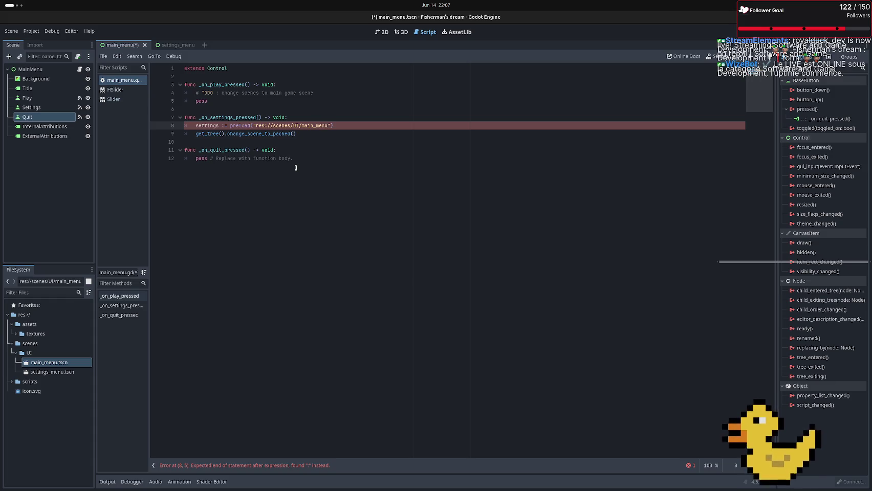
pyautogui.write('.tscn')
pyautogui.click(301, 164)
pyautogui.click(241, 125)
# After reading the preload docs, declare line 8 as 'var settings := preload(...)' without a type annotation
pyautogui.keyDown('ctrl'); pyautogui.click(243, 127); pyautogui.keyUp('ctrl')
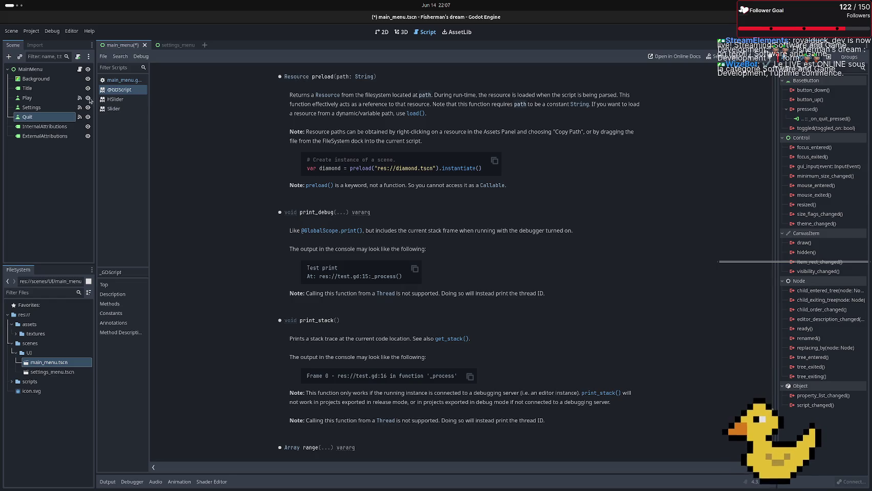
pyautogui.click(123, 80)
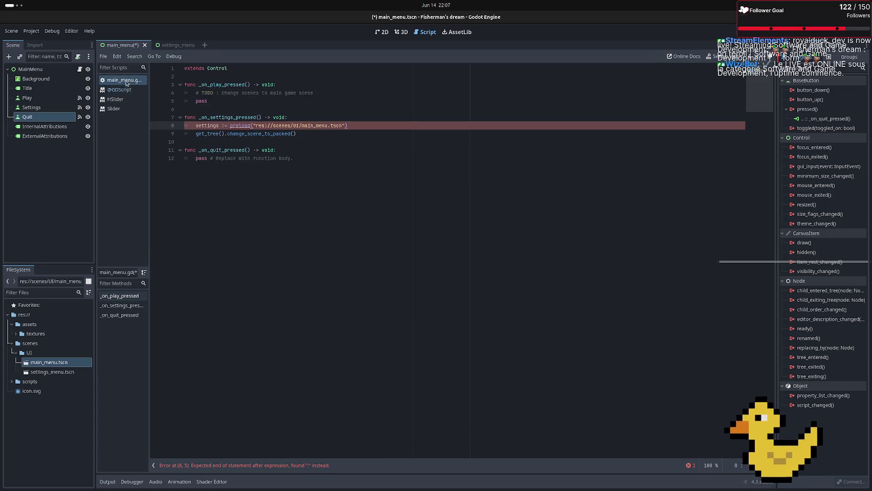
pyautogui.click(223, 125)
pyautogui.write('Ressour')
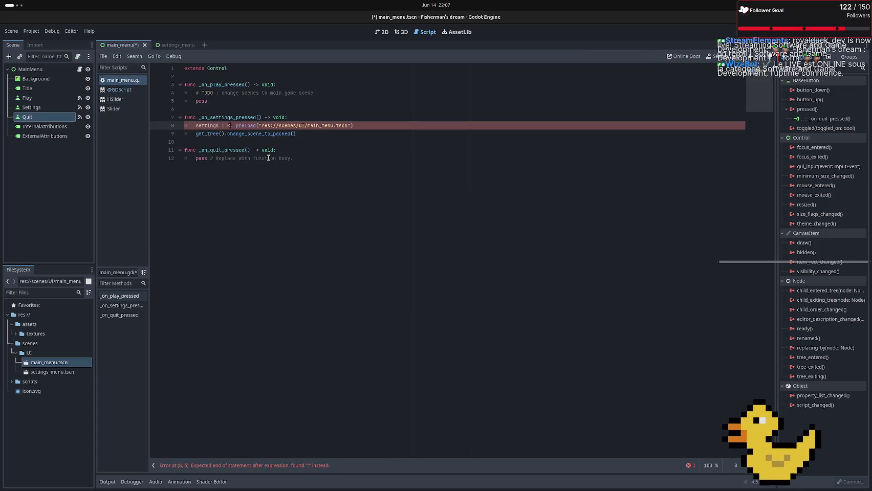
pyautogui.write('ce')
pyautogui.click(300, 147)
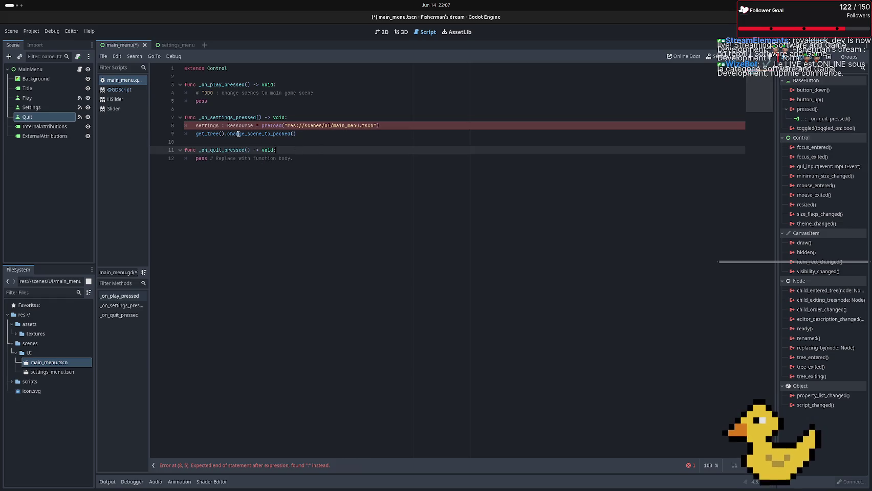
pyautogui.click(196, 125)
pyautogui.write('var')
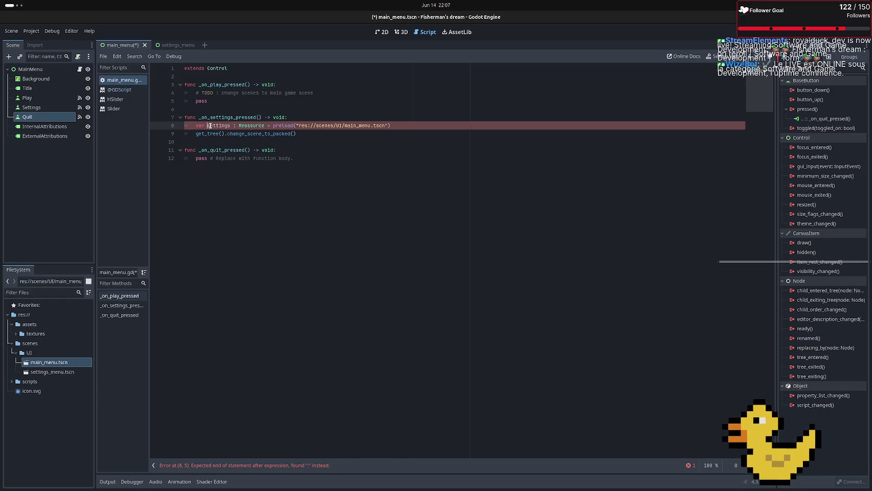
pyautogui.doubleClick(254, 126)
pyautogui.press('BackSpace')
pyautogui.press('BackSpace')
pyautogui.press('Delete')
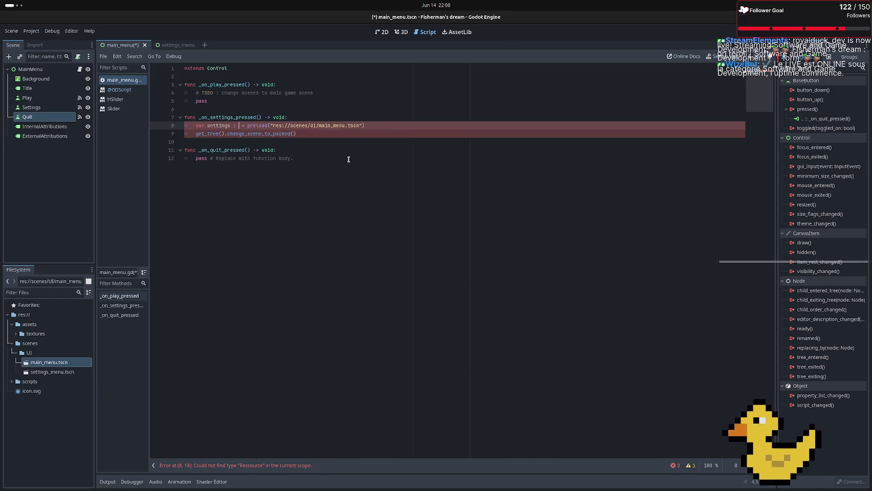
pyautogui.click(348, 159)
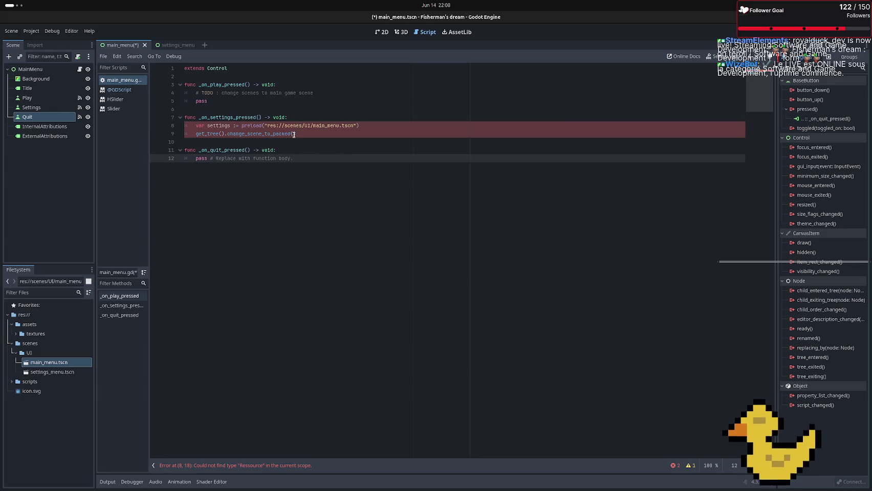
# Pass settings into change_scene_to_packed(settings) to clear the script error
pyautogui.click(295, 134)
pyautogui.write('sett')
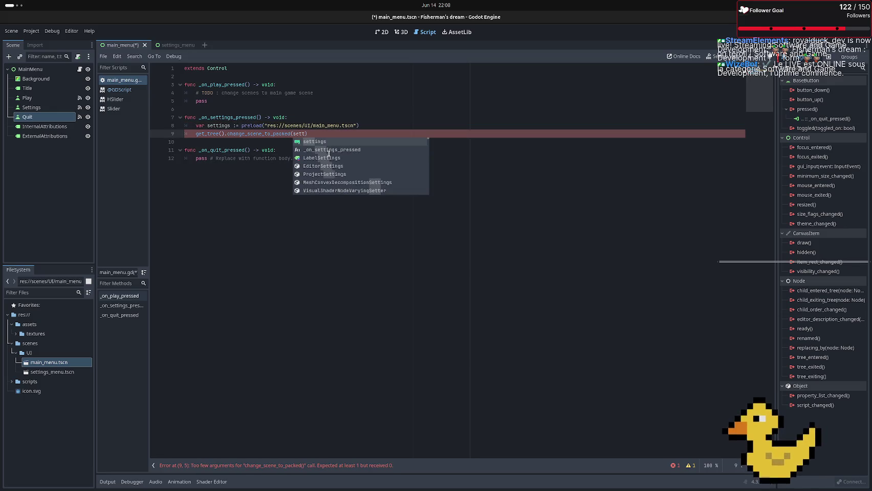
pyautogui.press('Return')
pyautogui.click(335, 158)
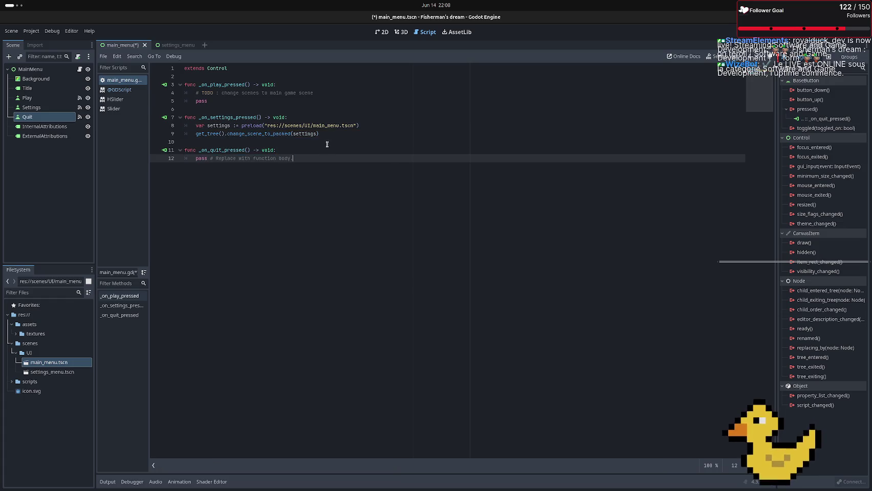
# Replace the quit handler's placeholder pass line with get_tree().quit()
pyautogui.click(325, 143)
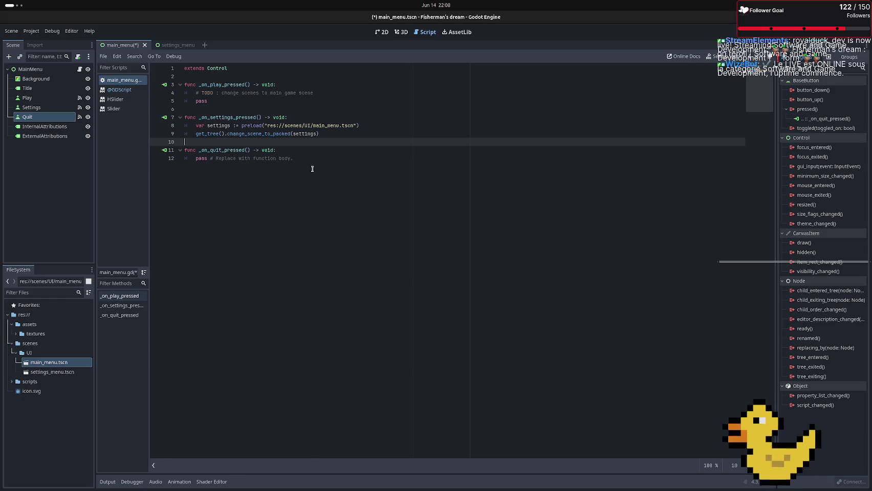
pyautogui.moveTo(300, 159); pyautogui.dragTo(196, 156)
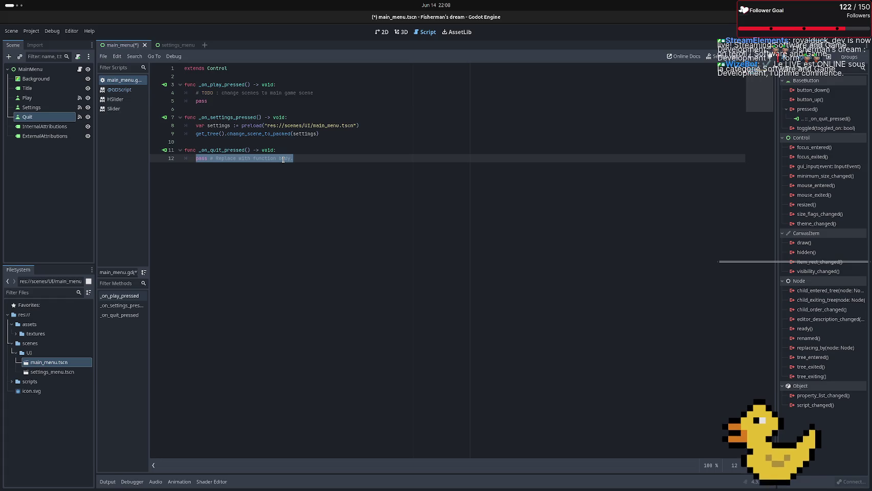
pyautogui.write('get')
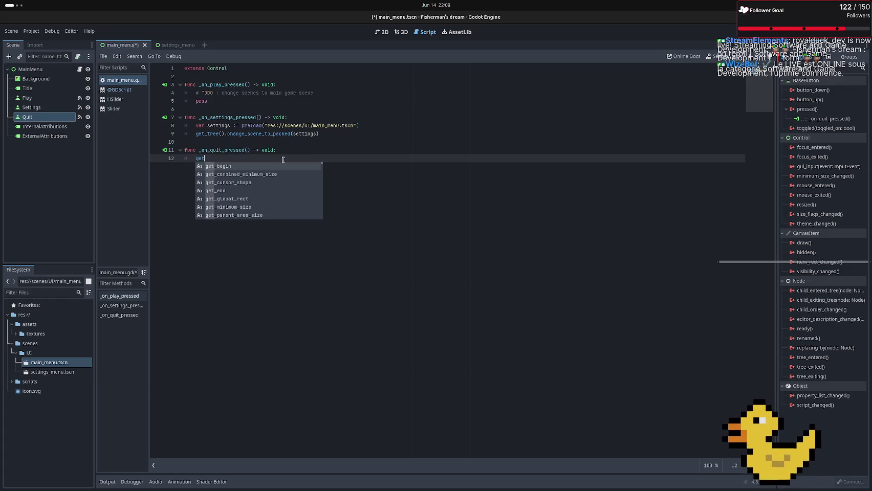
pyautogui.press('Escape')
pyautogui.write(')tree')
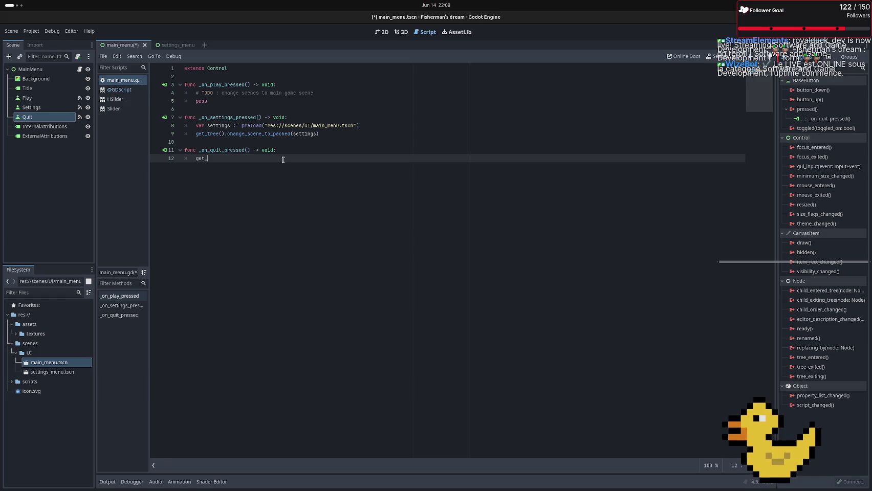
pyautogui.press('BackSpace')
pyautogui.press('BackSpace')
pyautogui.press('BackSpace')
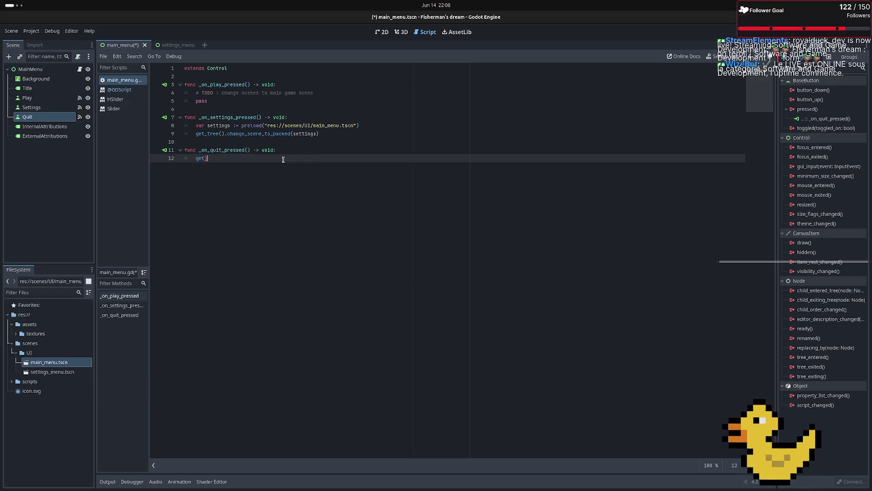
pyautogui.write('tree')
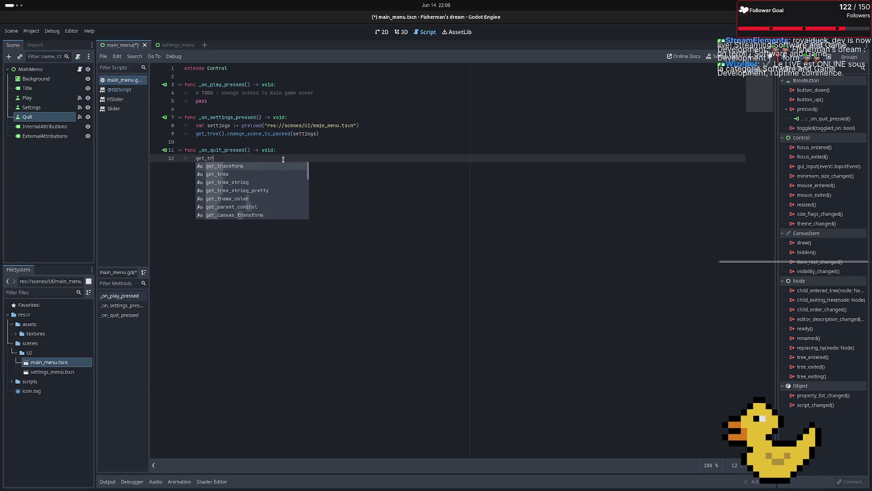
pyautogui.press('Return')
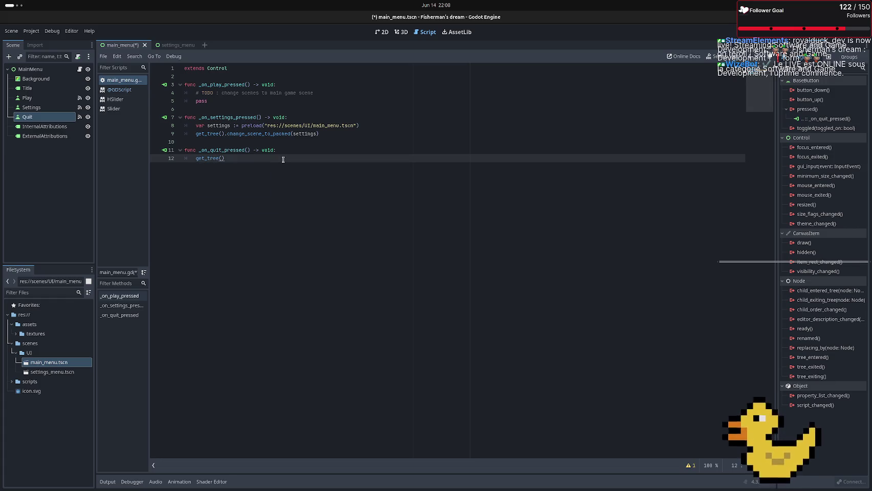
pyautogui.write('.')
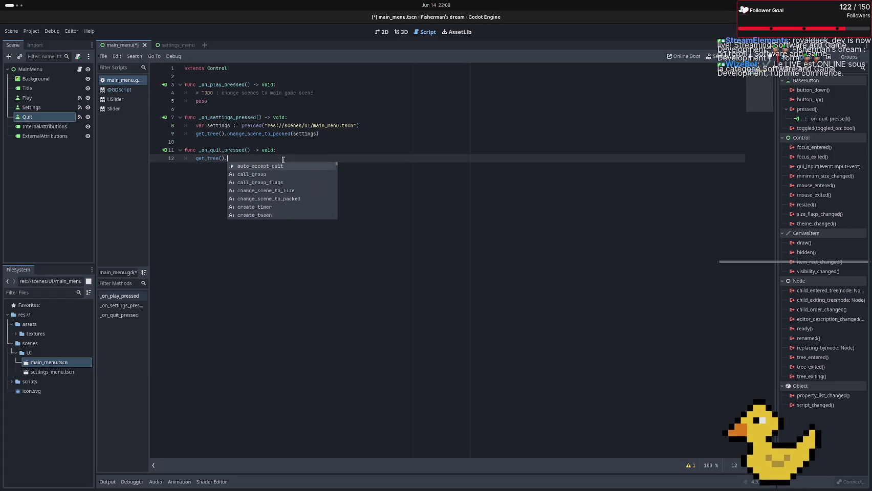
pyautogui.write('quit')
pyautogui.press('Return')
# Save the main menu scene
pyautogui.hotkey('ctrl', 's')
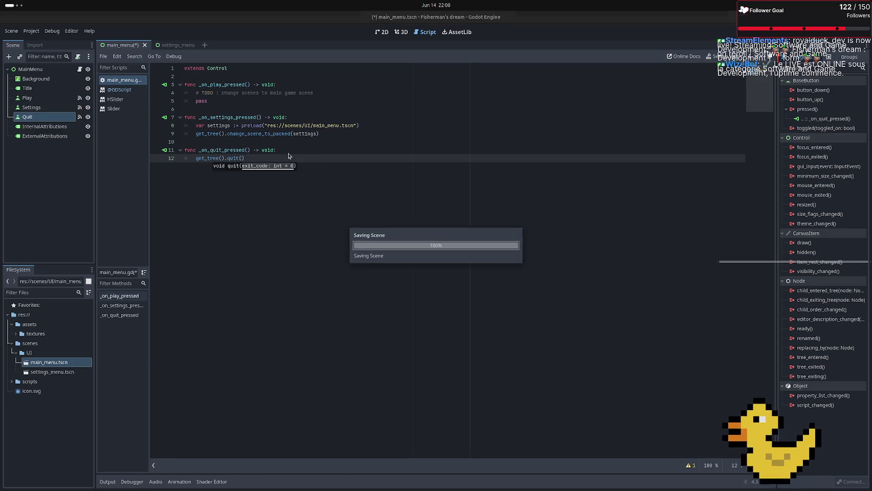
pyautogui.press('End')
pyautogui.press('Return')
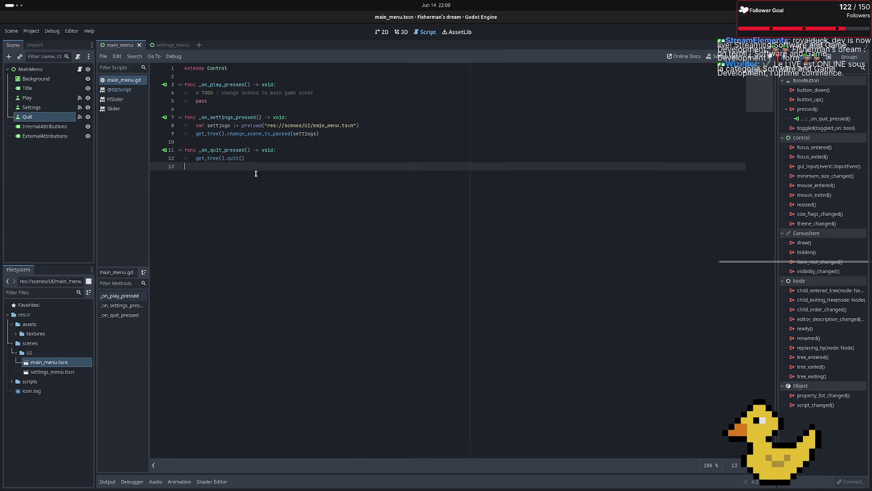
# Run the game twice, trying its Settings and Quit buttons, then close the game window
pyautogui.press('F5')
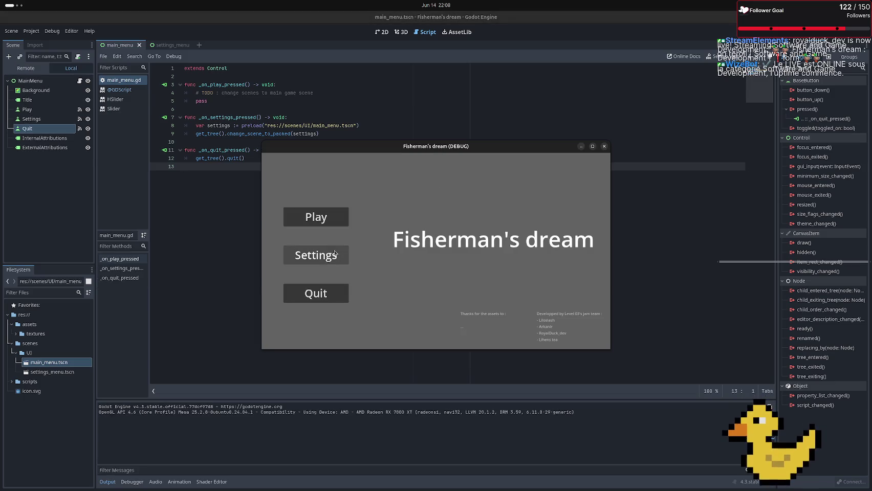
pyautogui.click(339, 257)
pyautogui.click(315, 300)
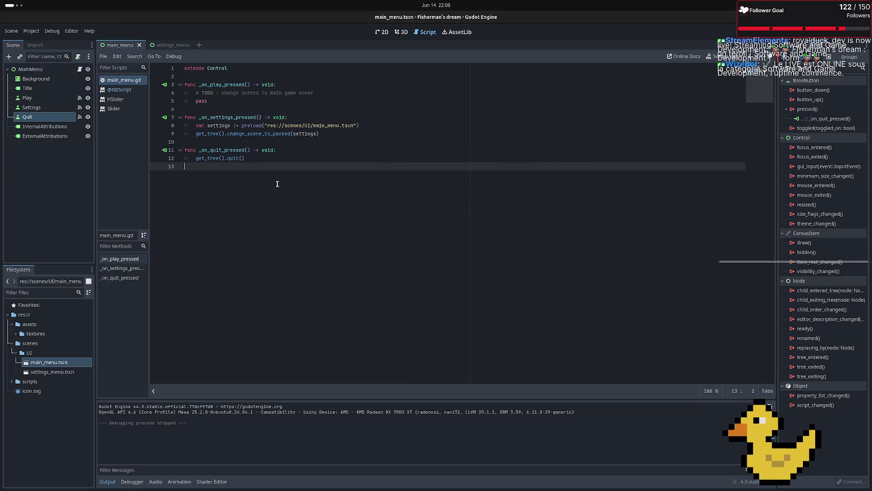
pyautogui.press('F5')
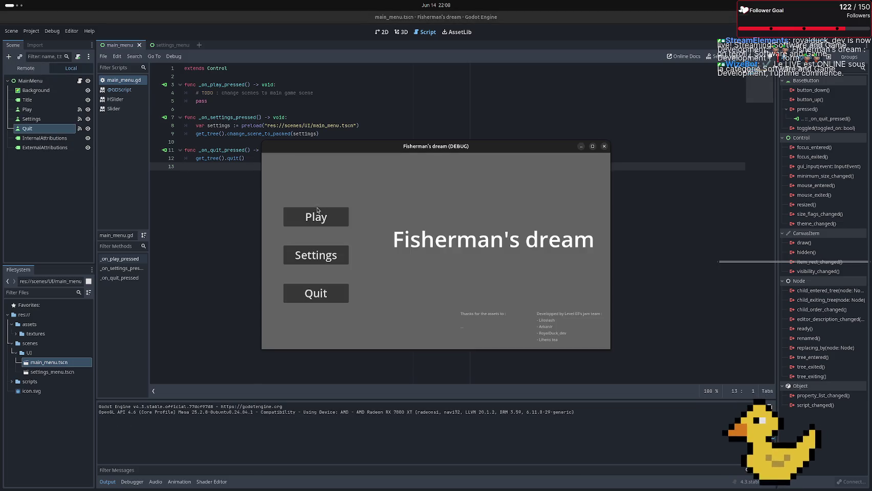
pyautogui.click(322, 253)
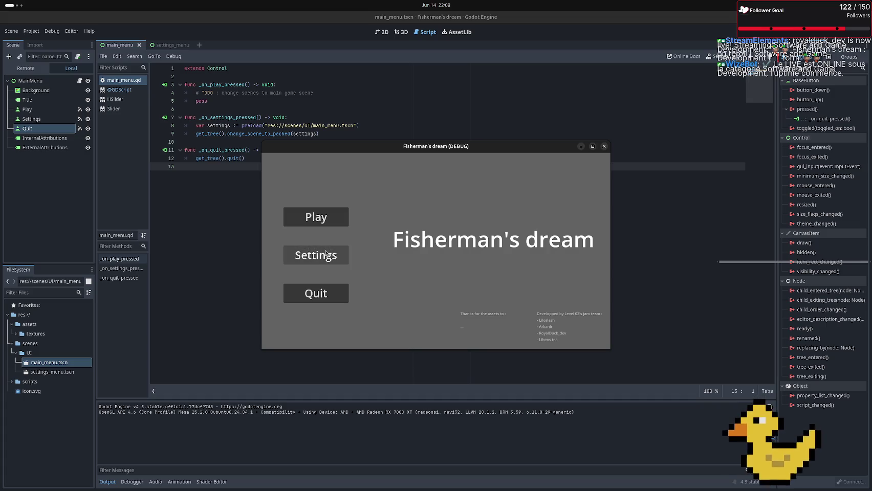
pyautogui.click(322, 253)
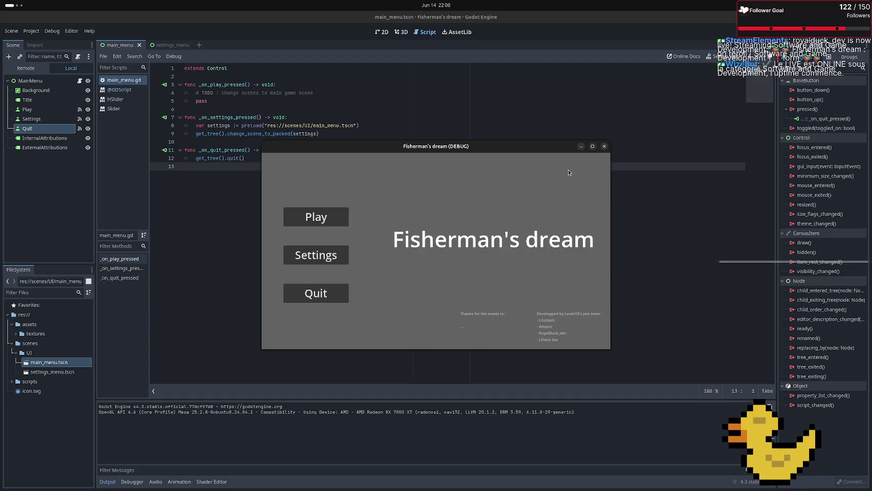
pyautogui.click(604, 146)
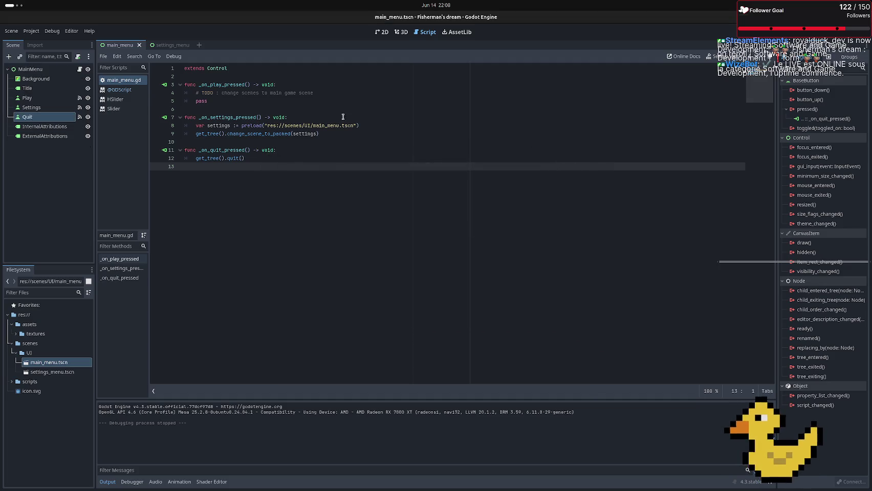
# Change the settings handler to change_scene_to_file("res://scenes/UI/settings_menu.tscn")
pyautogui.doubleClick(273, 134)
pyautogui.write('chan')
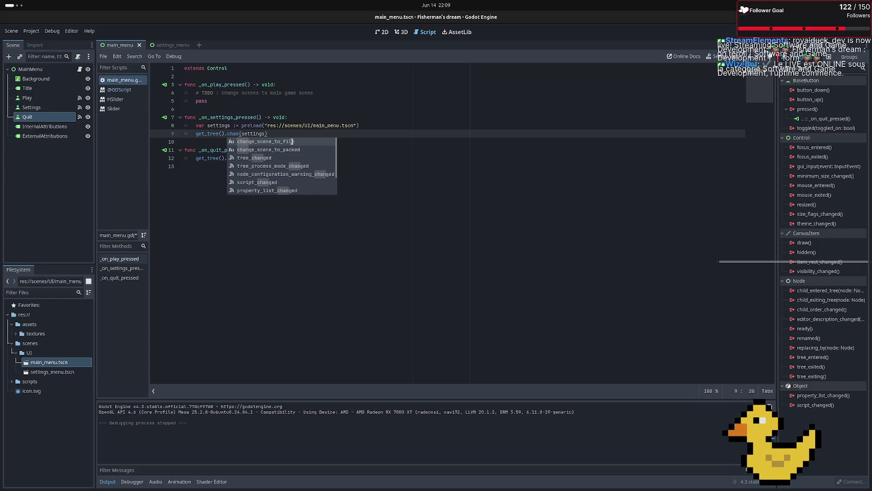
pyautogui.click(292, 142)
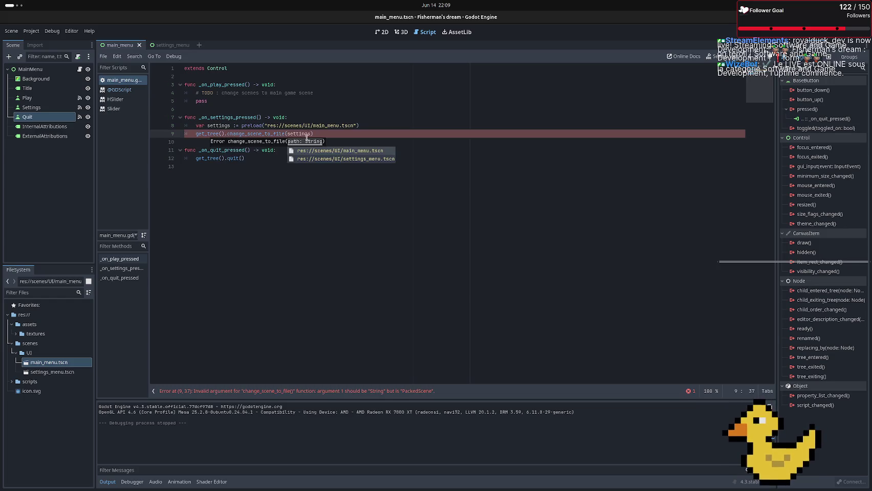
pyautogui.doubleClick(309, 133)
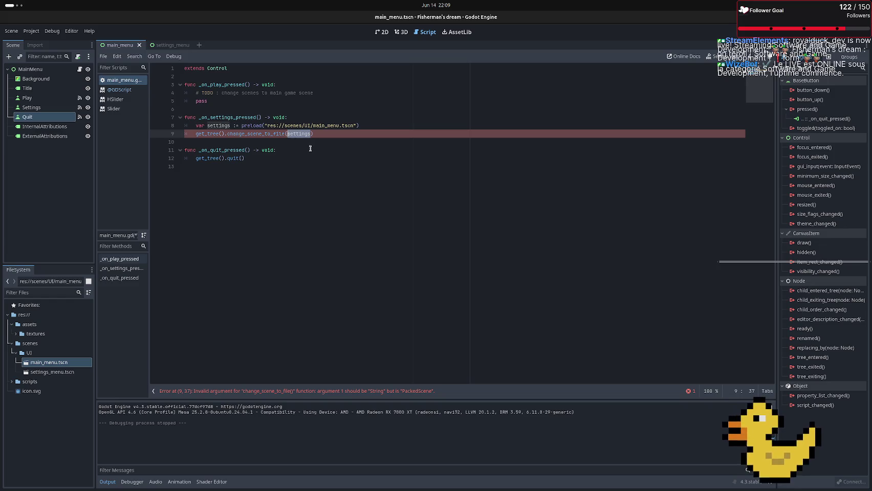
pyautogui.press('BackSpace')
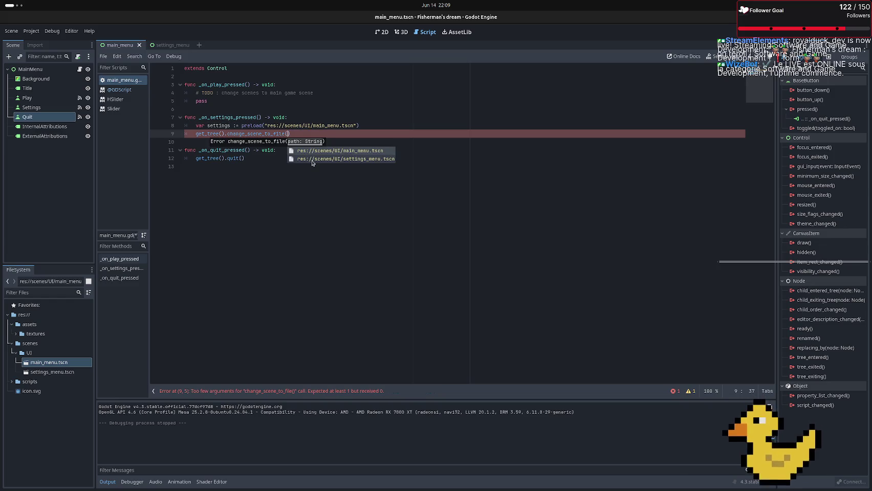
pyautogui.click(312, 159)
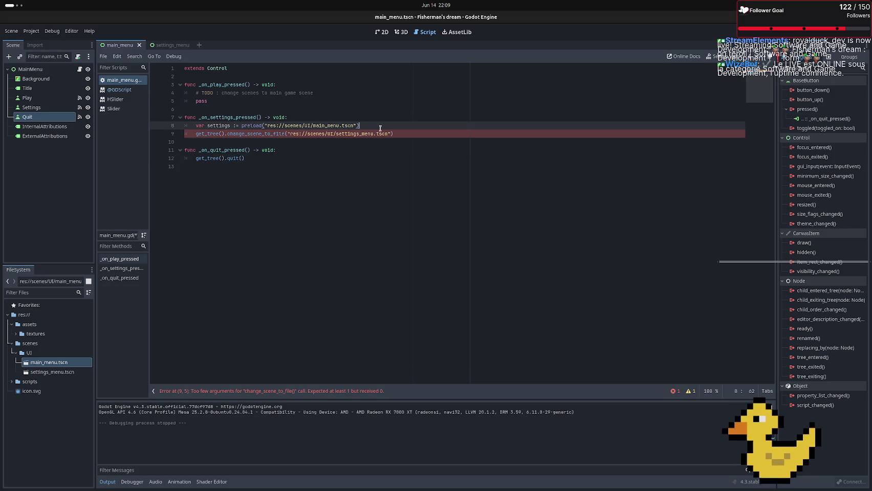
# Delete the unused preload line and save the main menu scene
pyautogui.moveTo(361, 126)
pyautogui.mouseDown()
pyautogui.moveTo(165, 119)
pyautogui.moveTo(135, 131)
pyautogui.mouseUp()
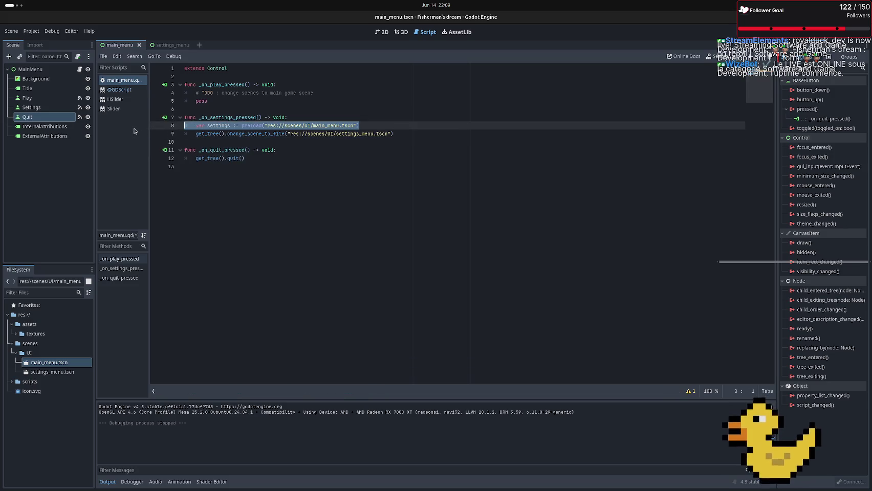
pyautogui.press('BackSpace')
pyautogui.press('BackSpace')
pyautogui.hotkey('ctrl', 's')
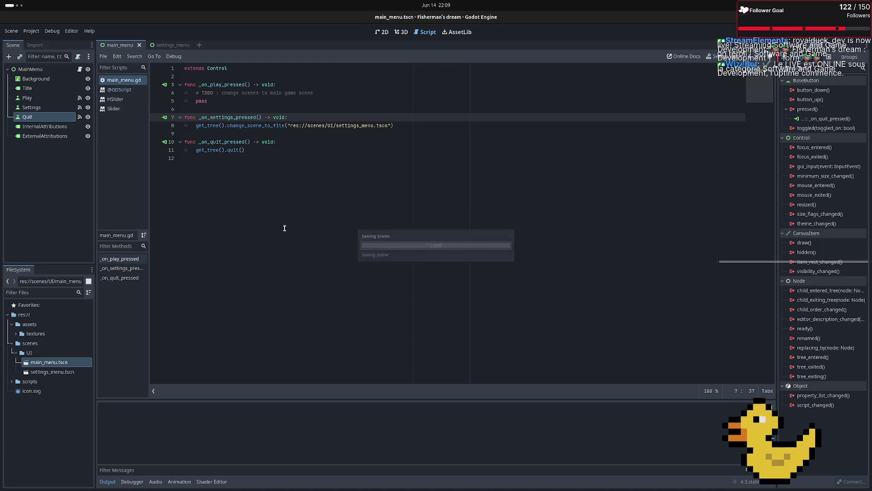
# Run the game, open its Settings screen, then stop it with F8
pyautogui.click(343, 260)
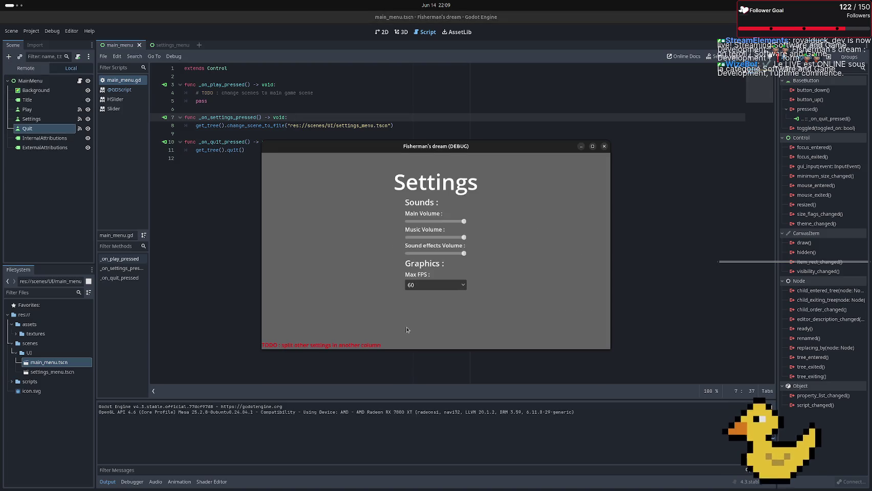
pyautogui.press('F8')
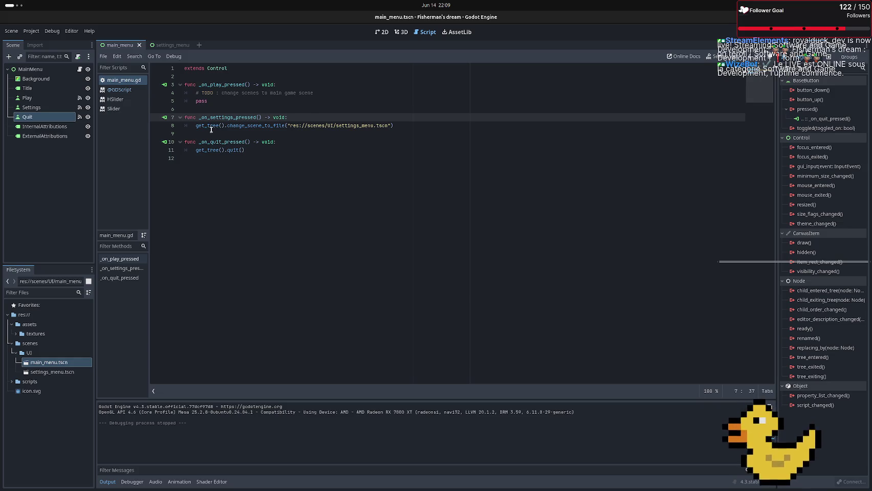
pyautogui.click(277, 161)
pyautogui.moveTo(1, 140)
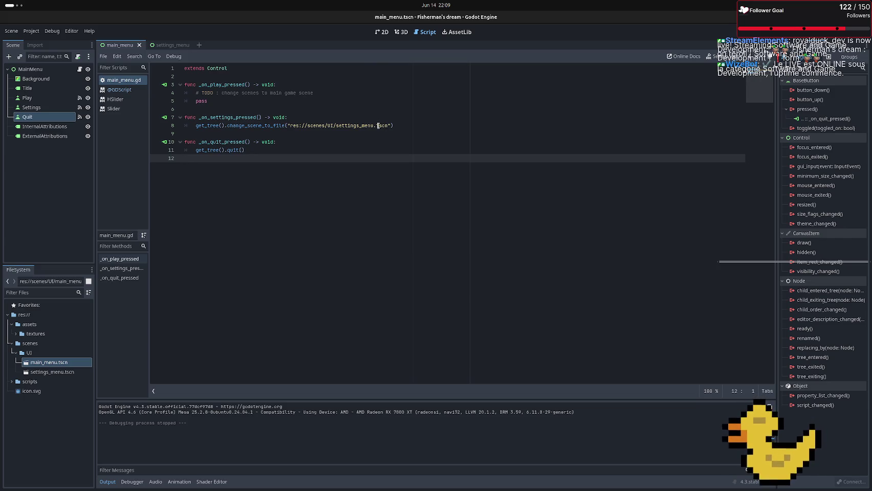
# Create a new settings.gd script in the scripts folder
pyautogui.click(277, 150)
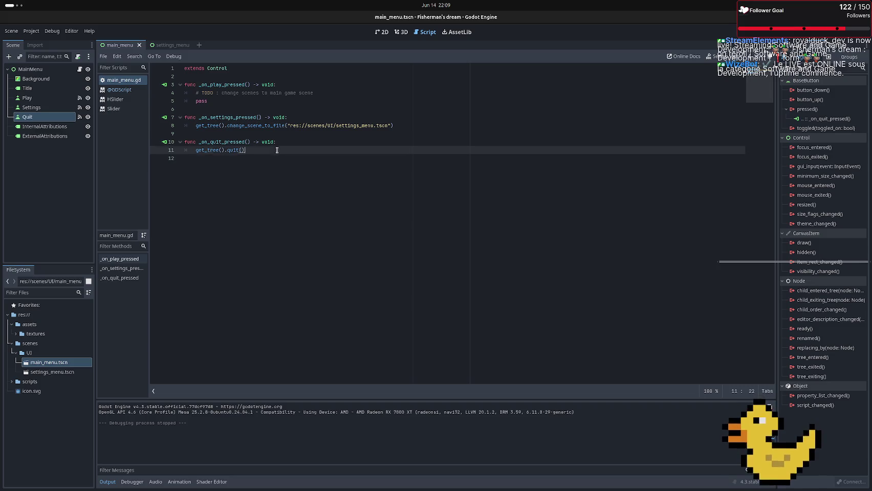
pyautogui.moveTo(1, 53)
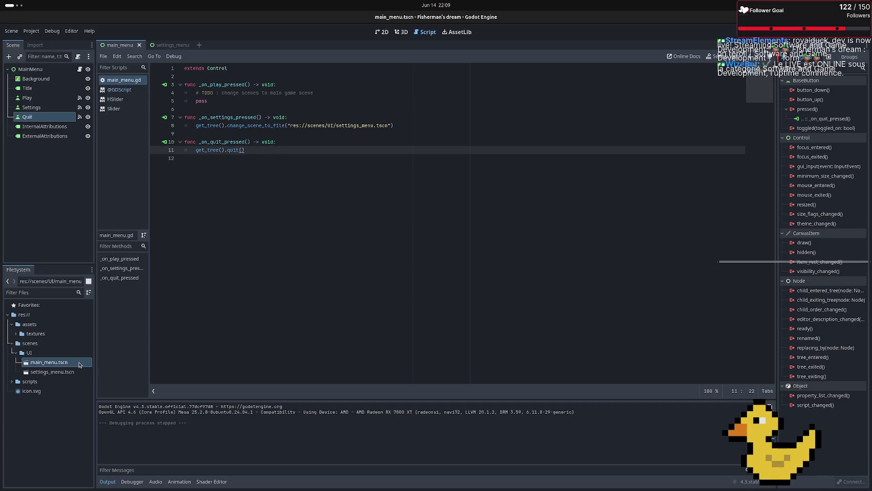
pyautogui.doubleClick(14, 382)
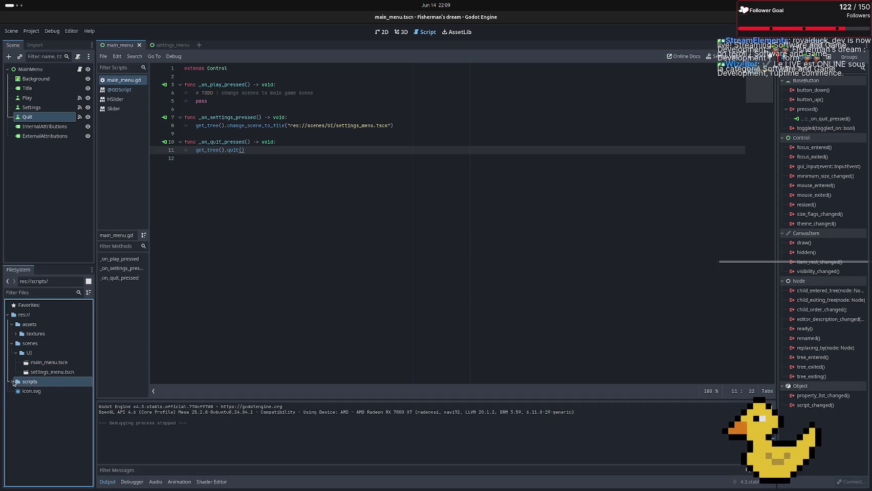
pyautogui.rightClick(38, 386)
pyautogui.moveTo(88, 346)
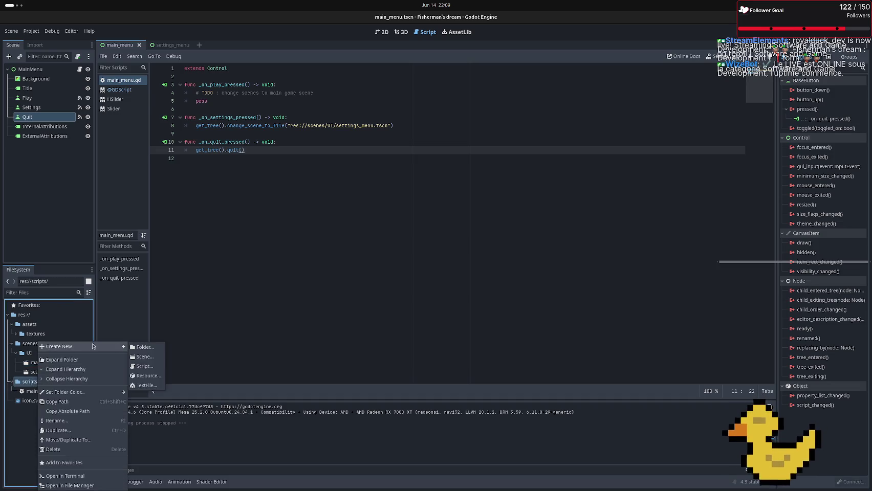
pyautogui.click(153, 367)
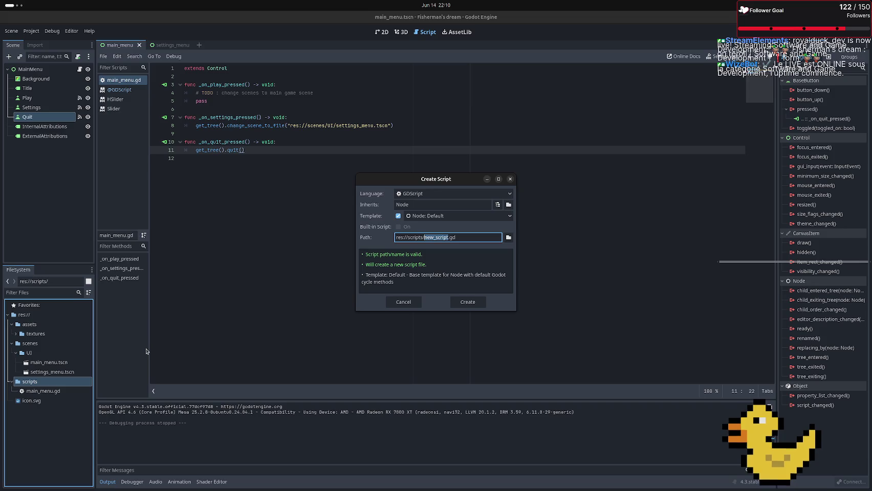
pyautogui.write('sett')
pyautogui.write('ings')
pyautogui.press('Return')
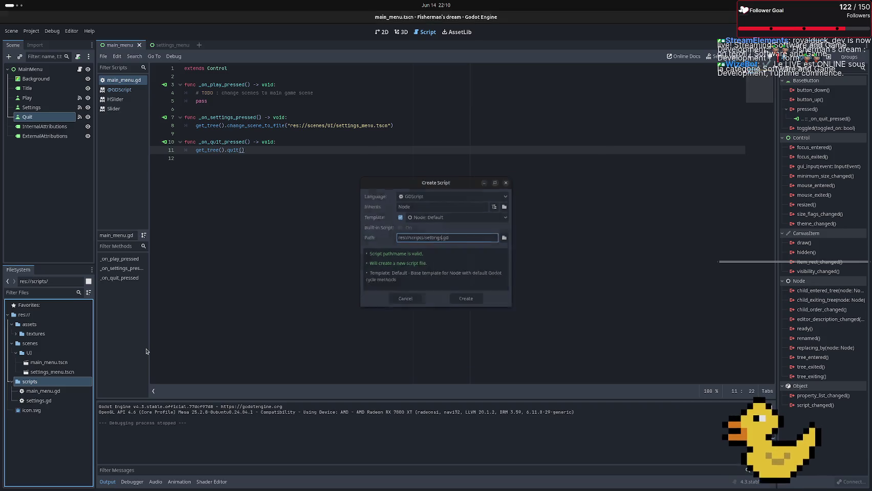
# Create a second script named game_state.gd in the scripts folder
pyautogui.rightClick(72, 382)
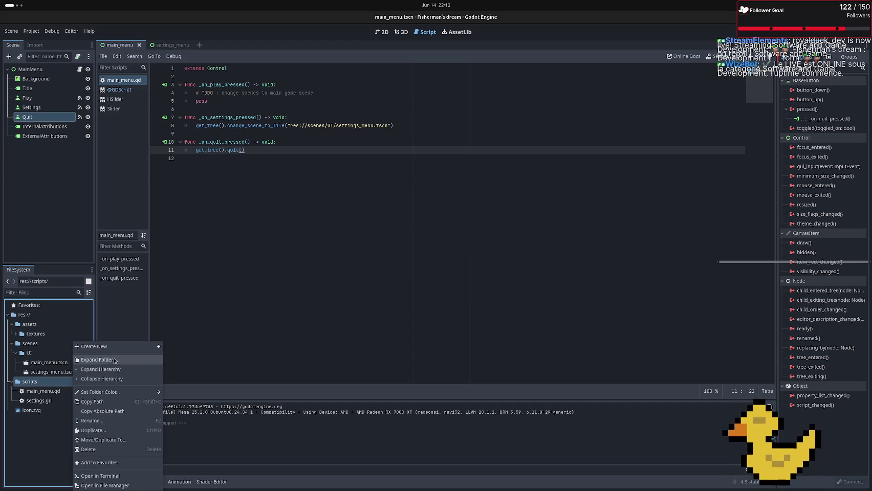
pyautogui.moveTo(110, 347)
pyautogui.click(179, 366)
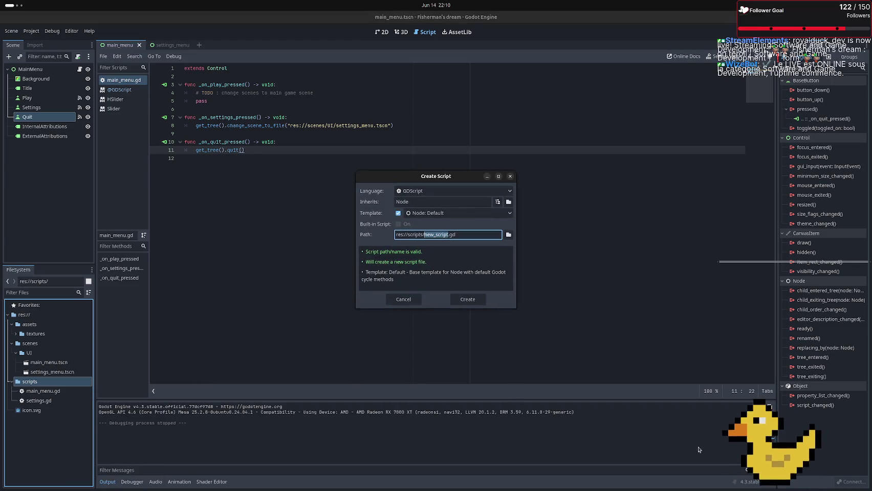
pyautogui.write('g')
pyautogui.write('ame')
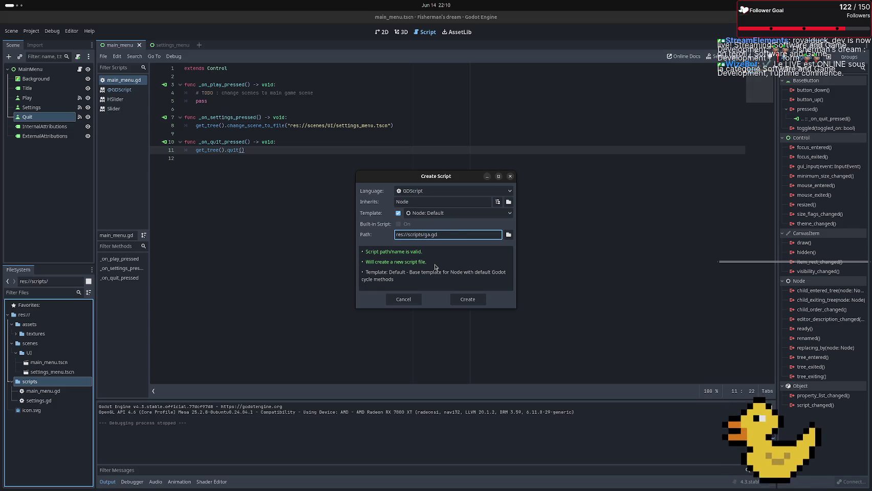
pyautogui.write('s')
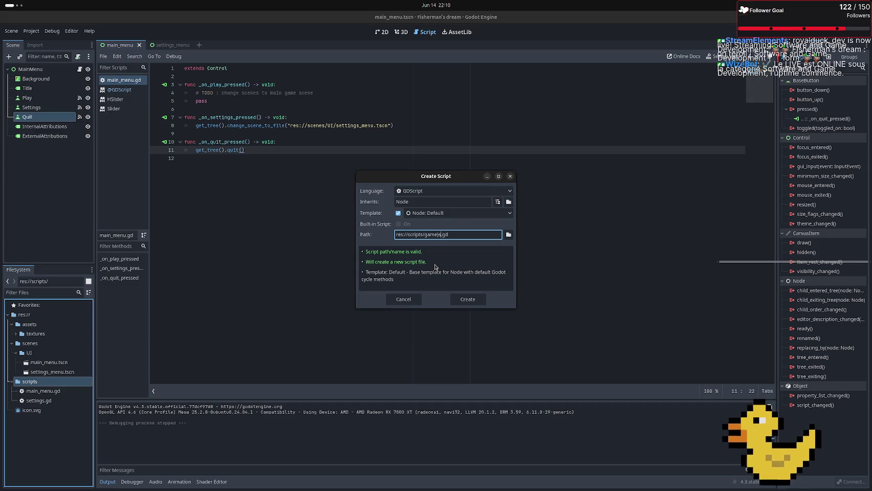
pyautogui.press('BackSpace')
pyautogui.write('_')
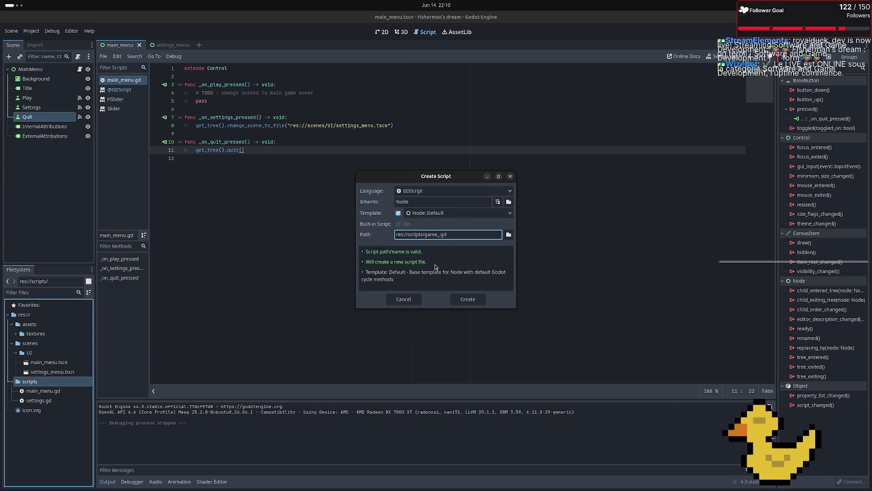
pyautogui.write('state')
pyautogui.press('Return')
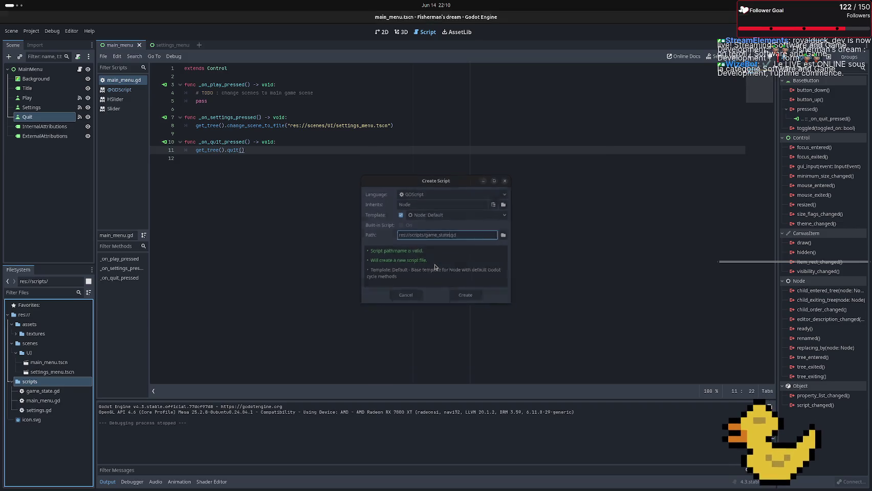
# Open game_state.gd and delete the template _ready and _process functions, leaving extends Node
pyautogui.moveTo(13, 406)
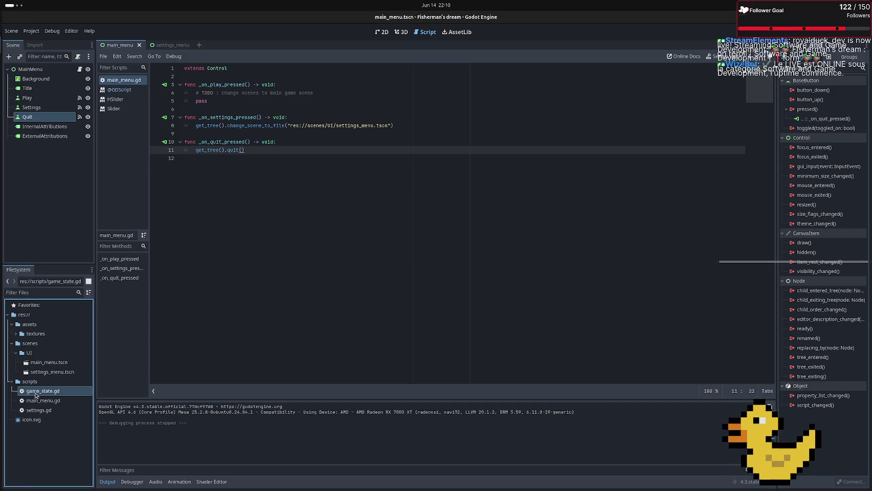
pyautogui.doubleClick(34, 392)
pyautogui.moveTo(290, 161); pyautogui.dragTo(148, 98)
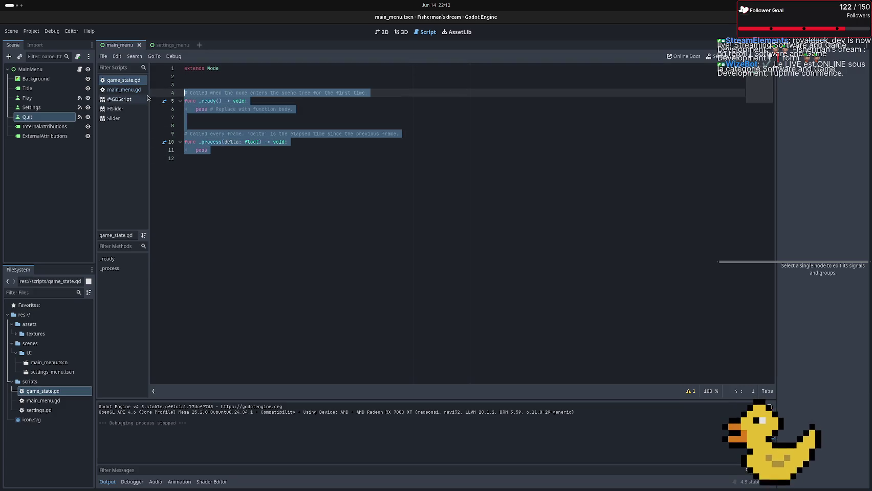
pyautogui.press('BackSpace')
pyautogui.press('BackSpace')
pyautogui.write('P')
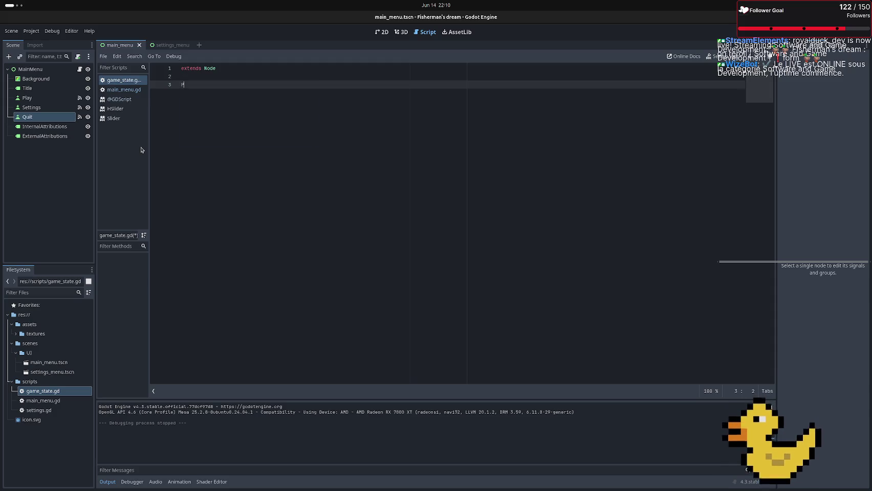
pyautogui.press('BackSpace')
pyautogui.press('BackSpace')
pyautogui.press('Return')
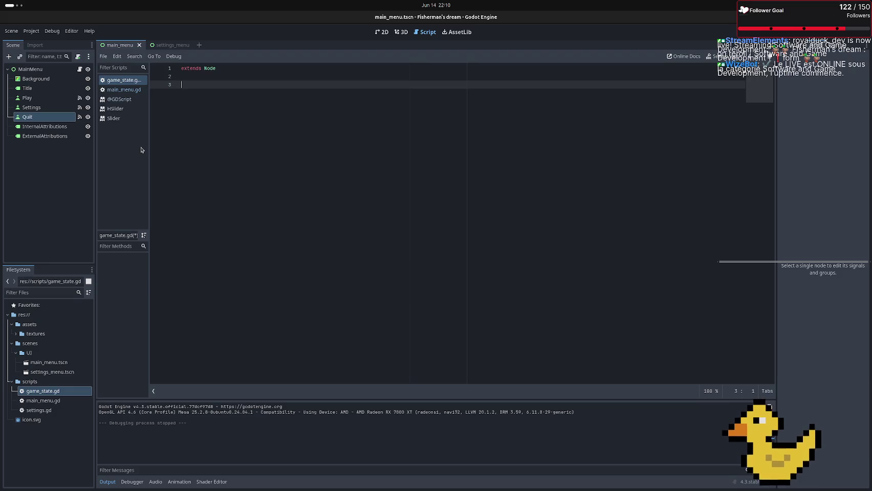
# Start typing the var scene_rollback_paths declaration on line 3
pyautogui.write('S')
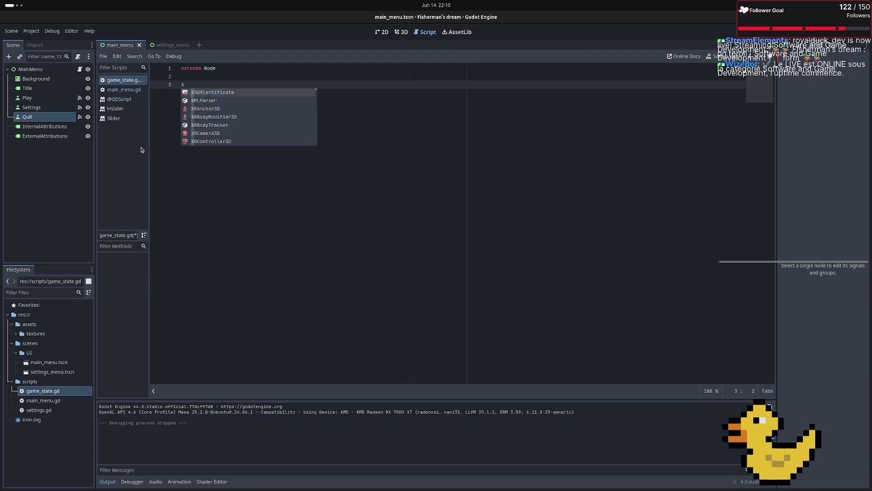
pyautogui.press('BackSpace')
pyautogui.write('Scen')
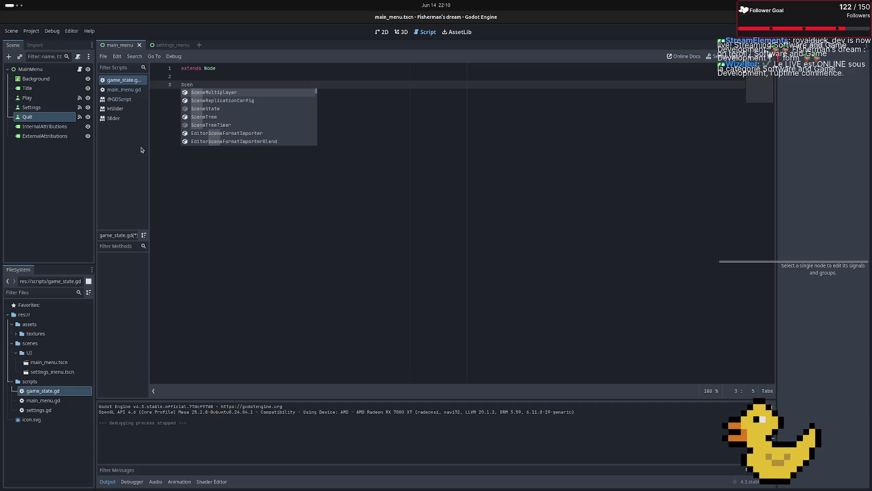
pyautogui.press('BackSpace')
pyautogui.press('BackSpace')
pyautogui.press('BackSpace')
pyautogui.write('var scene_')
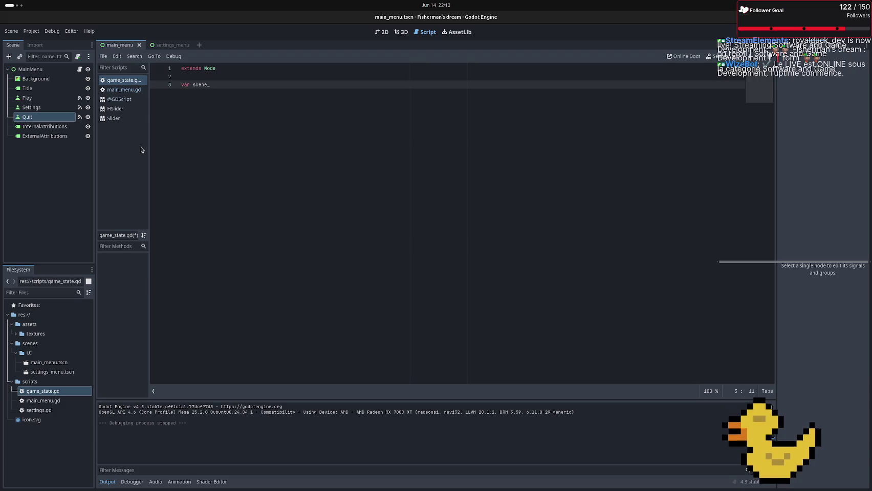
pyautogui.write('pa')
pyautogui.press('BackSpace')
pyautogui.press('BackSpace')
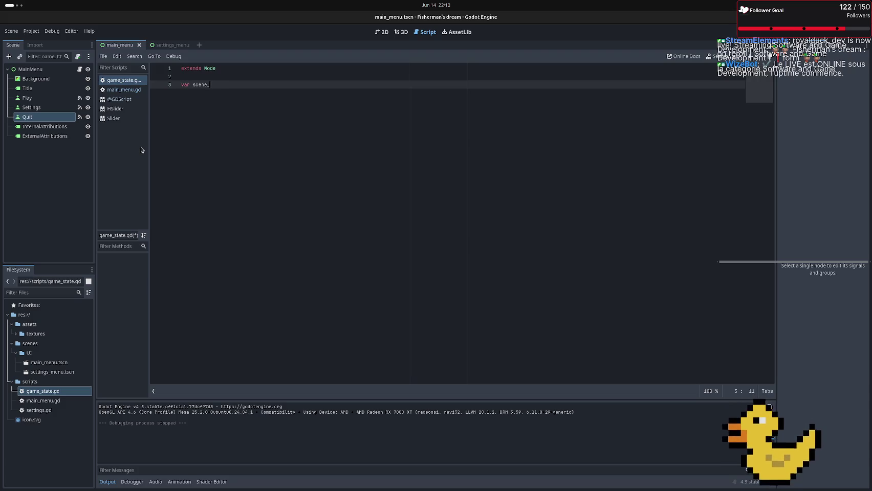
pyautogui.write('ollback')
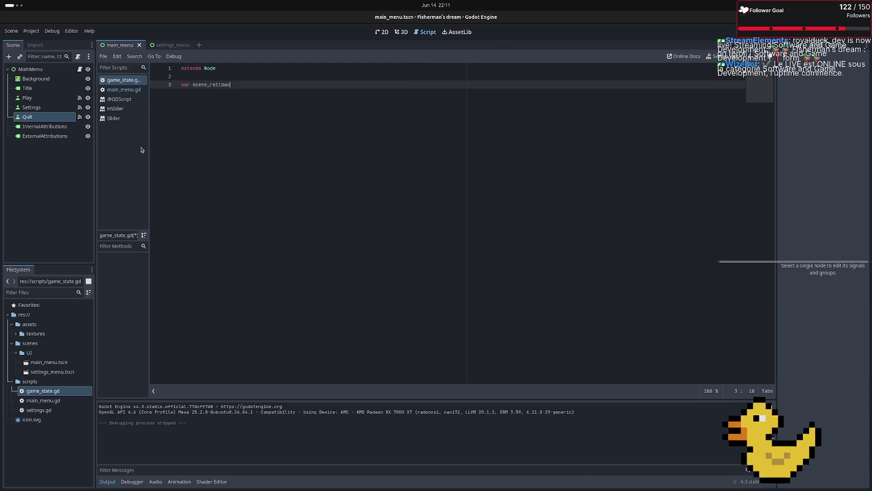
pyautogui.write(')pa')
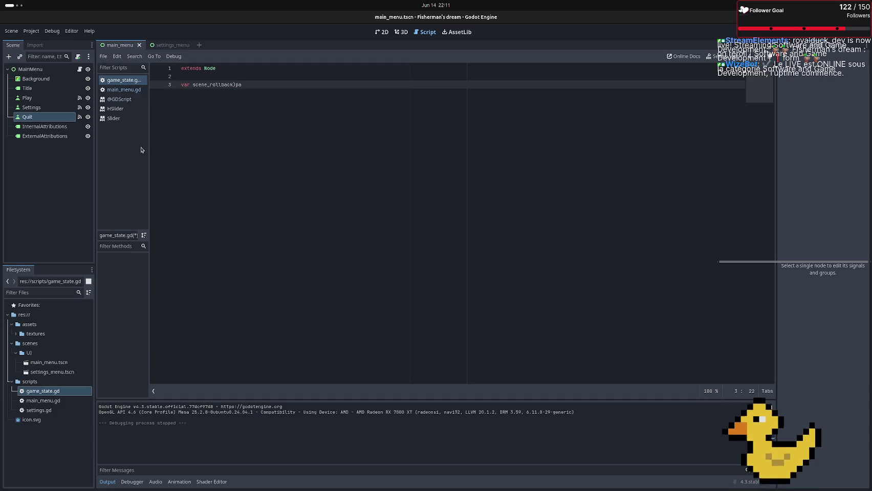
pyautogui.press('BackSpace')
pyautogui.press('BackSpace')
pyautogui.press('BackSpace')
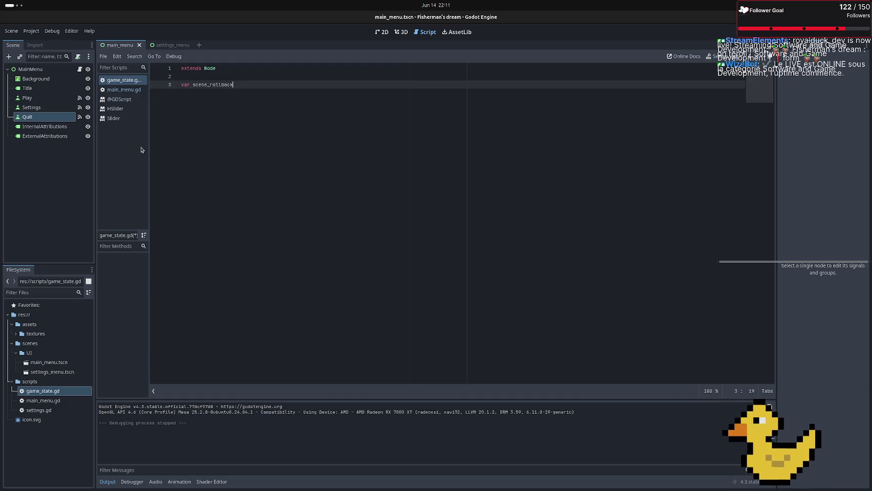
pyautogui.write(')')
pyautogui.press('BackSpace')
pyautogui.write('pt')
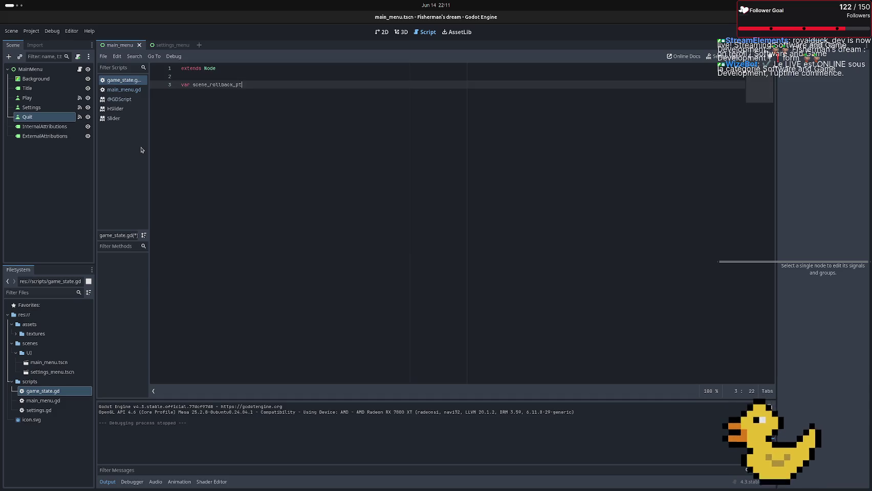
pyautogui.write('th)')
pyautogui.write('s')
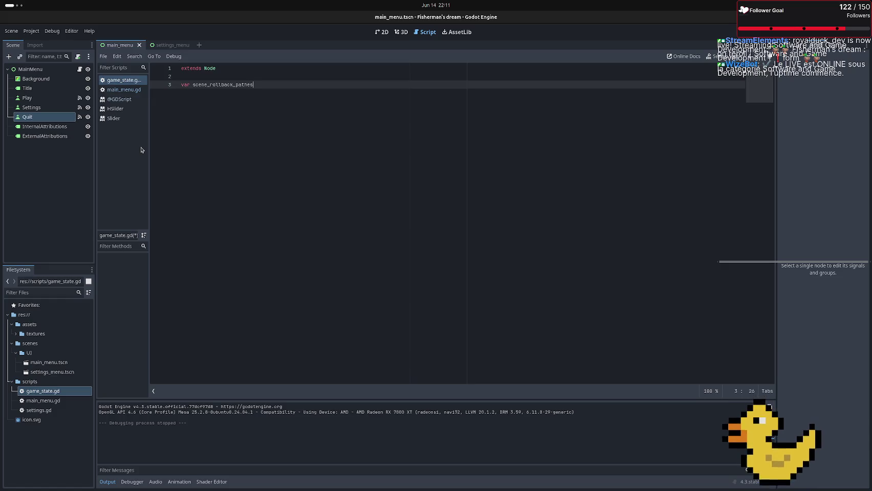
pyautogui.hotkey('alt', 'Tab')
pyautogui.hotkey('alt', 'Tab')
pyautogui.hotkey('alt', 'Tab')
pyautogui.hotkey('alt', 'Tab')
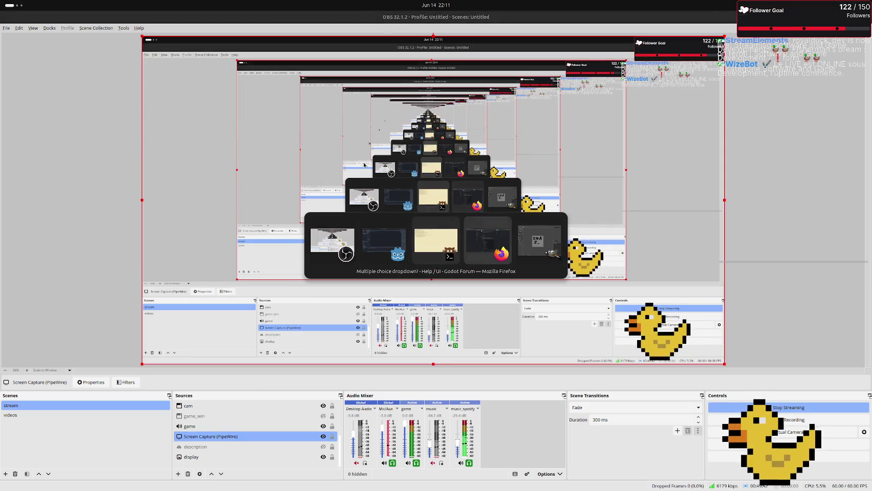
# In Firefox, close the Godot forum tab and check the spelling of 'paths', then return to Godot
pyautogui.hotkey('alt', 'shift', 'Tab')
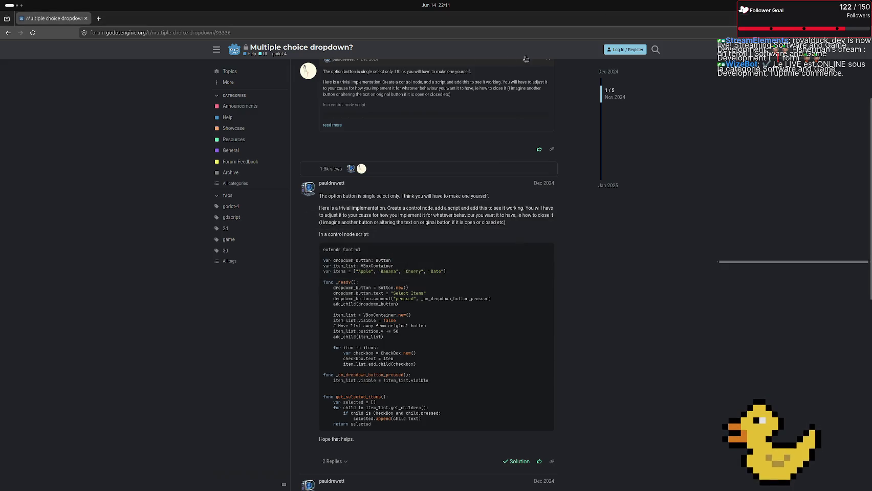
pyautogui.click(103, 19)
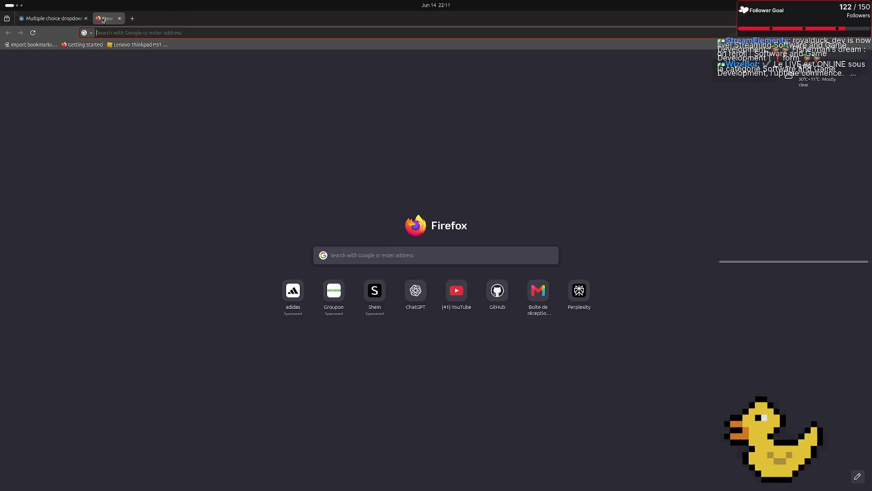
pyautogui.middleClick(75, 19)
pyautogui.write('pathes')
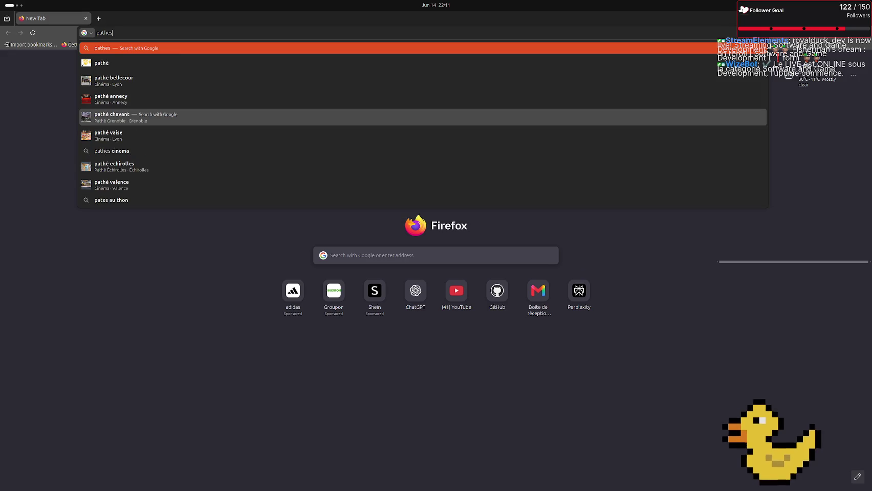
pyautogui.press('Left')
pyautogui.press('BackSpace')
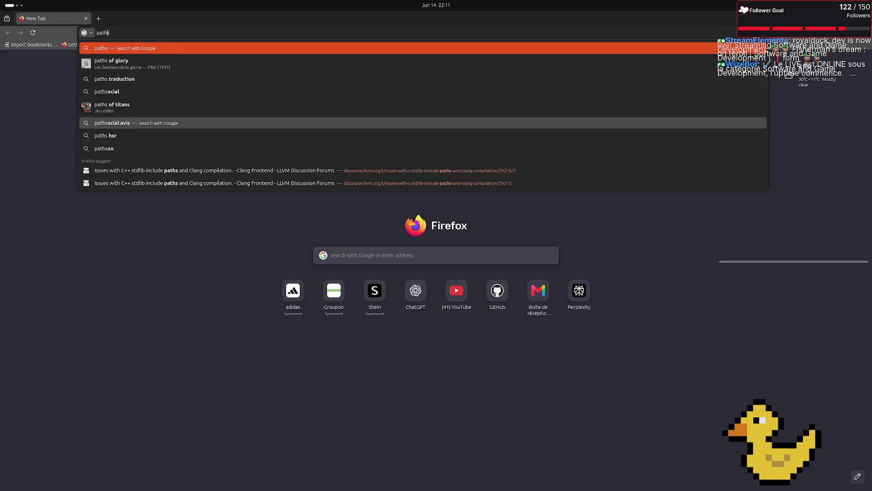
pyautogui.hotkey('alt', 'Tab')
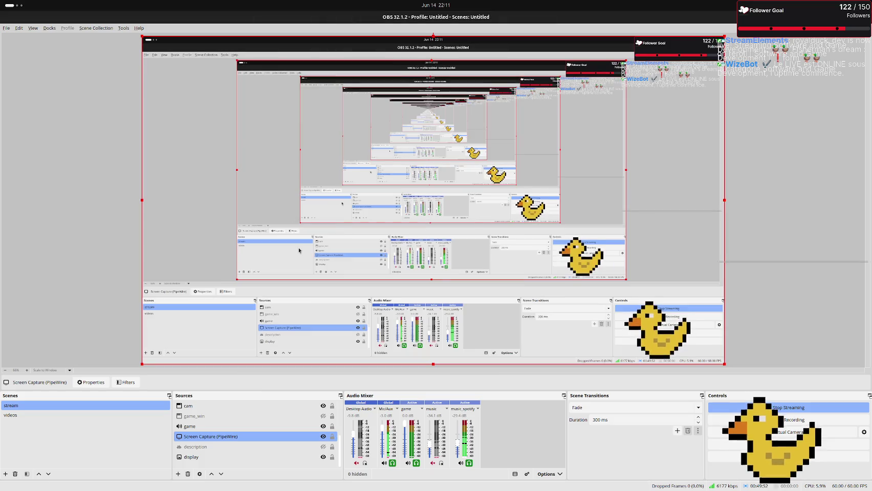
pyautogui.hotkey('alt', 'Tab')
pyautogui.hotkey('alt', 'Tab')
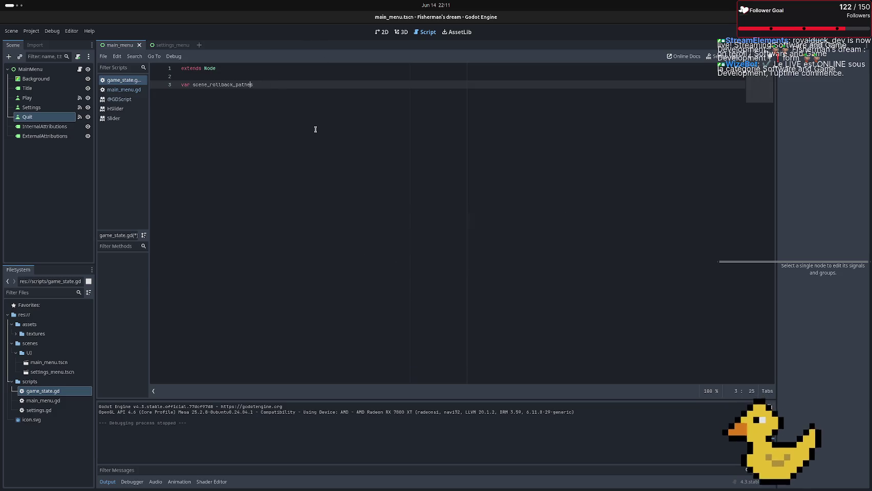
# Correct the name to scene_rollback_paths and add an Array type annotation
pyautogui.press('BackSpace')
pyautogui.write('s =')
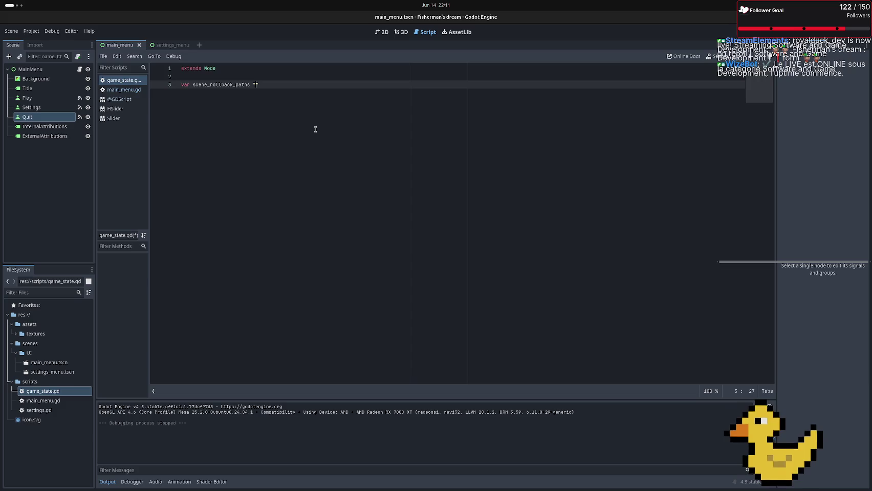
pyautogui.press('BackSpace')
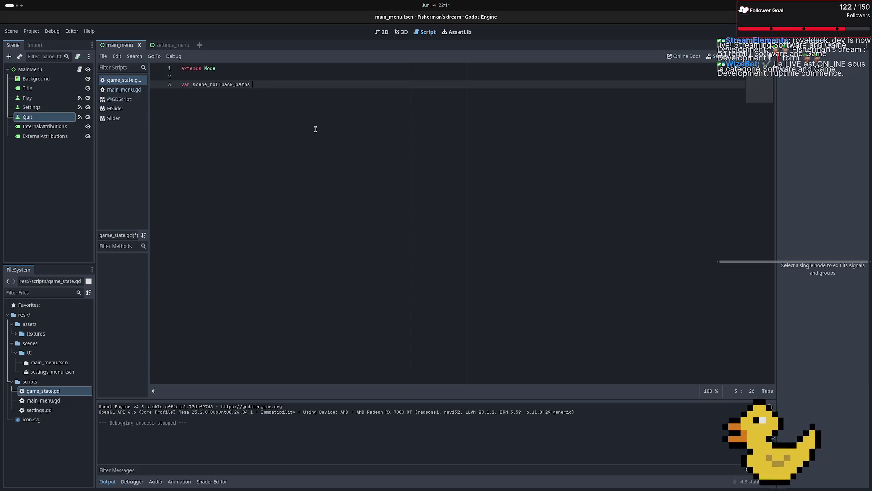
pyautogui.write(': Array')
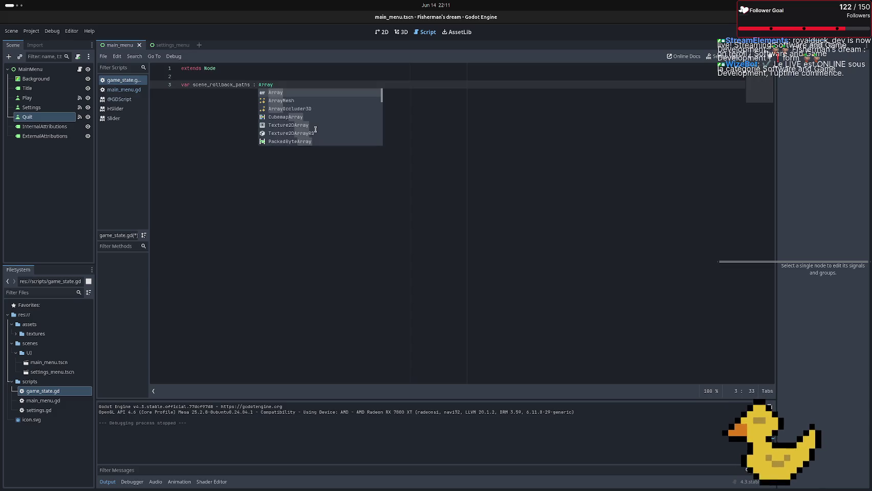
pyautogui.press('Escape')
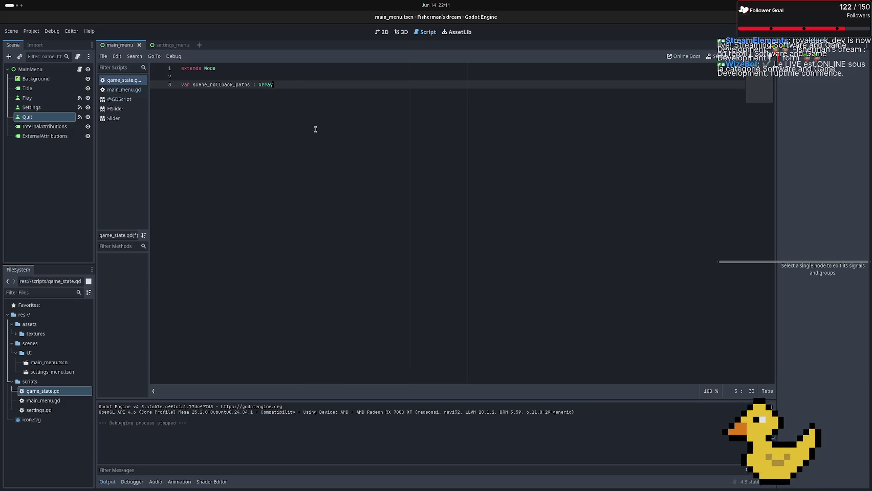
pyautogui.press('BackSpace')
pyautogui.press('BackSpace')
pyautogui.write('[')
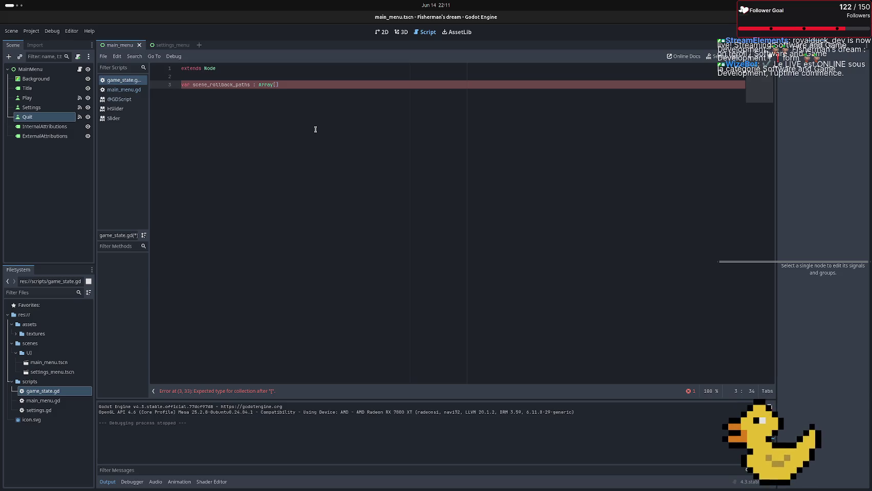
pyautogui.write('str')
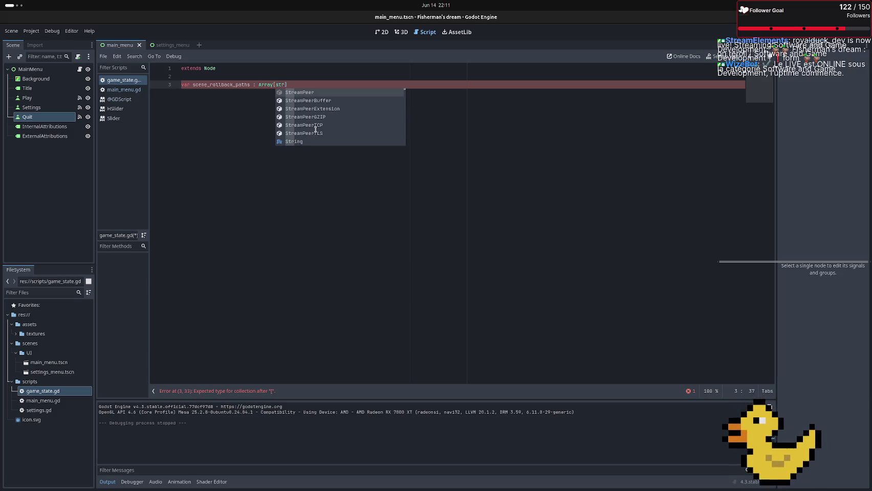
pyautogui.write(']')
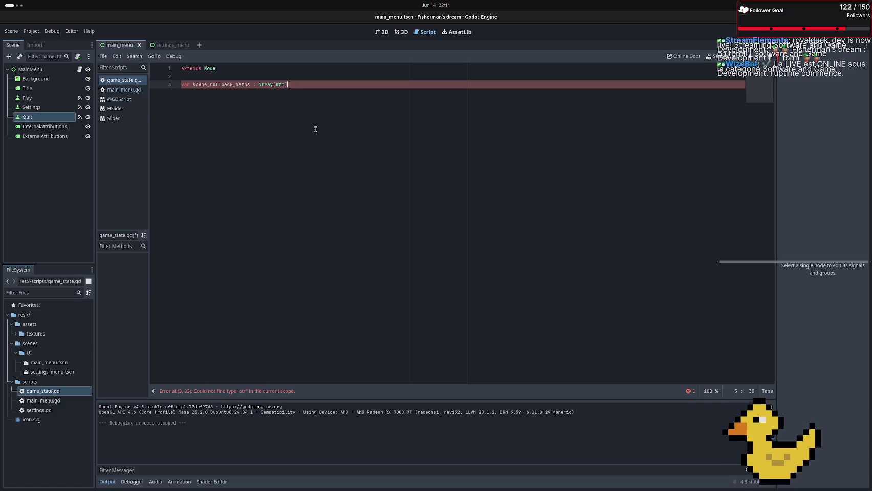
pyautogui.write(';')
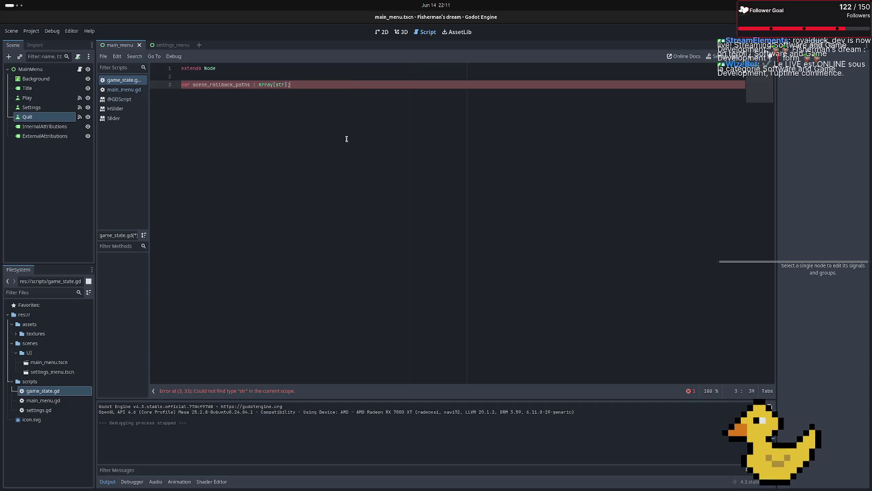
# Make the type Array[String] initialized to [] and save game_state.gd
pyautogui.doubleClick(281, 85)
pyautogui.write('String')
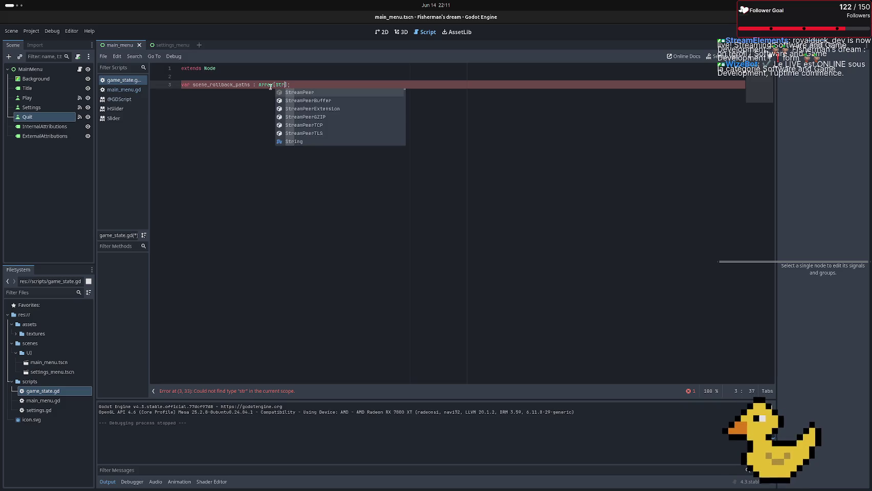
pyautogui.press('Right')
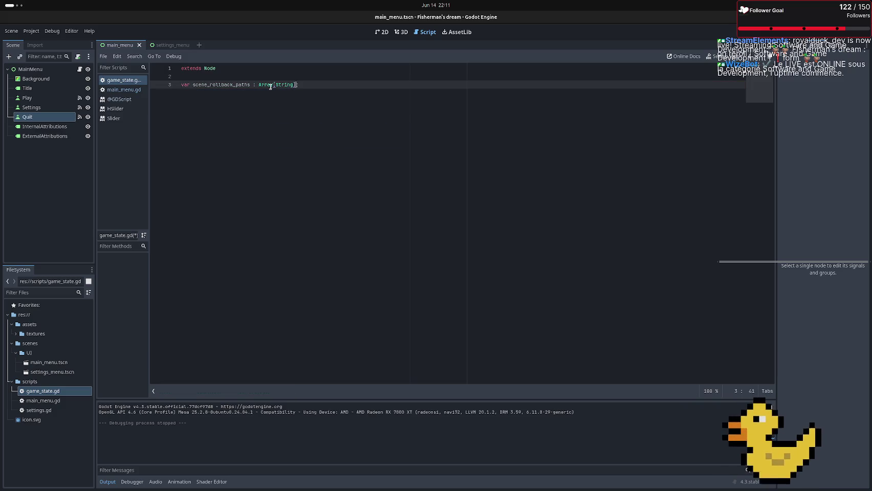
pyautogui.write('= [')
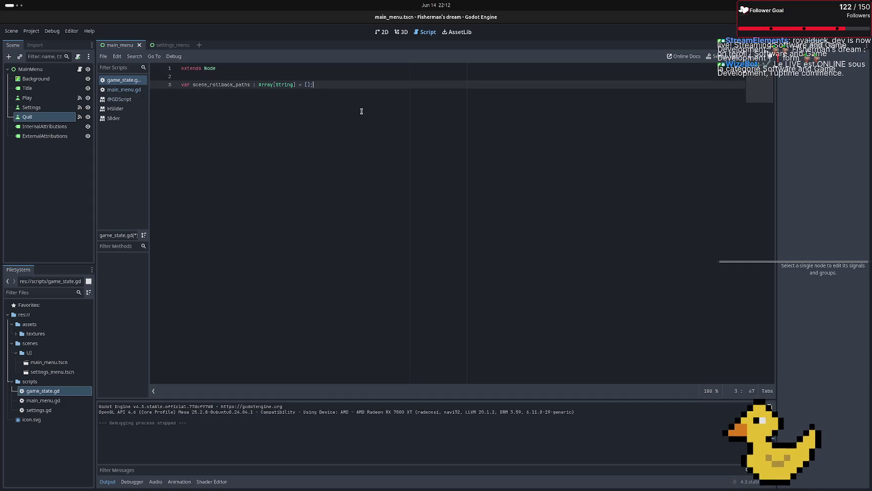
pyautogui.hotkey('ctrl', 's')
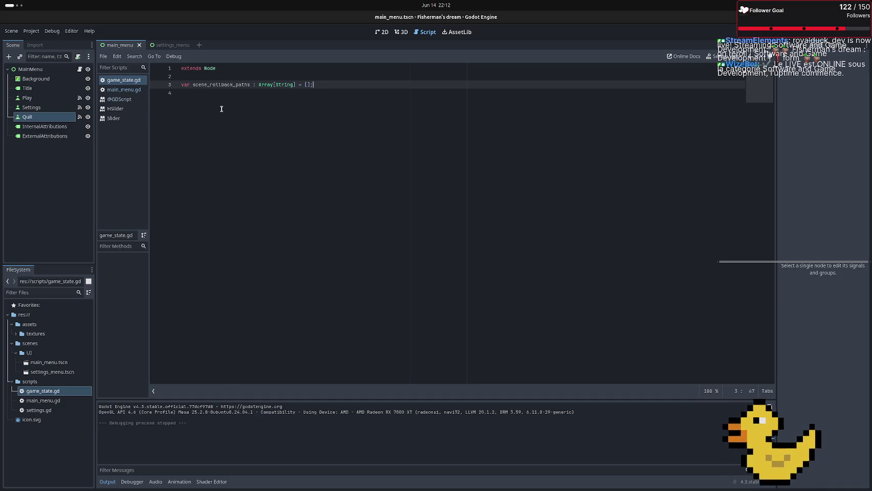
pyautogui.click(31, 31)
# Add res://scripts/settings.gd as the Settings autoload in Project Settings
pyautogui.click(43, 40)
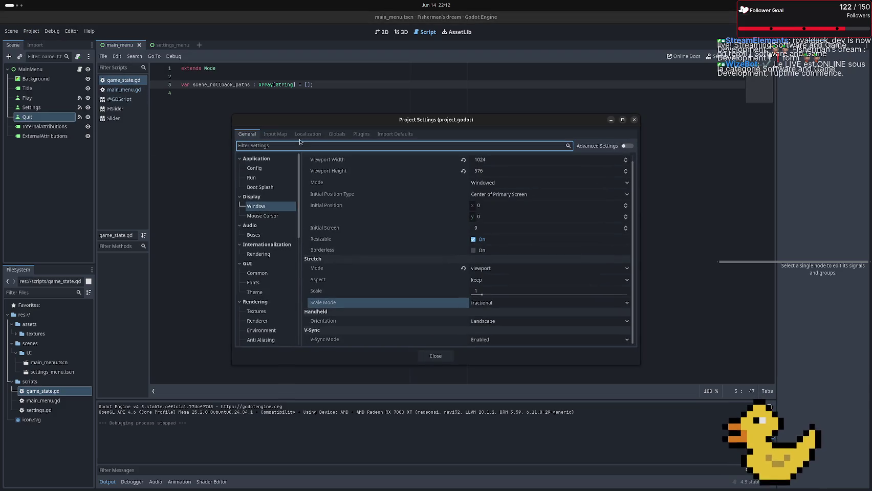
pyautogui.click(337, 134)
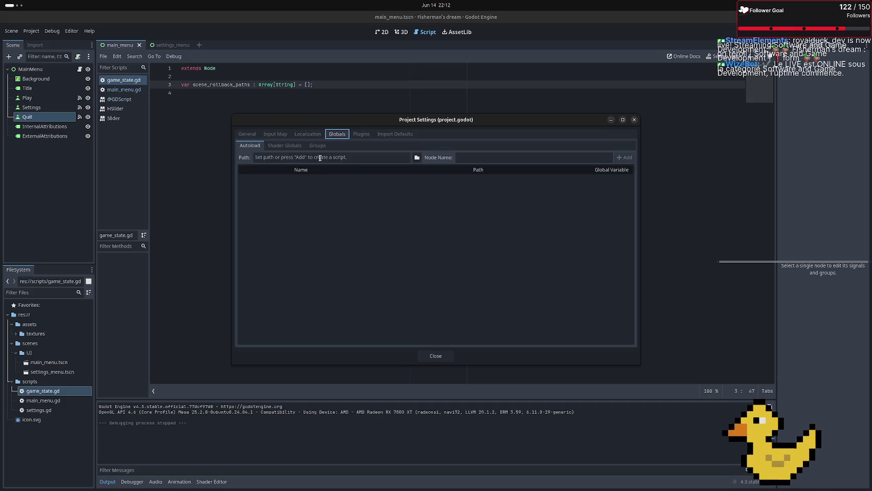
pyautogui.click(416, 157)
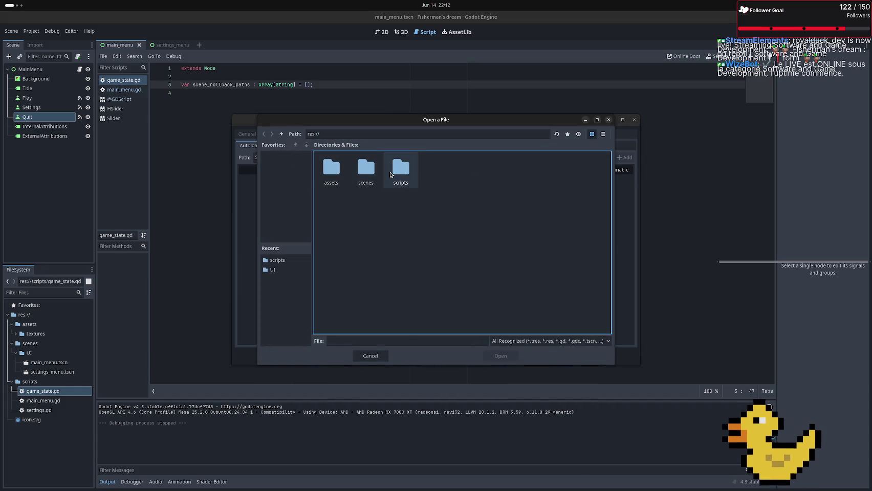
pyautogui.doubleClick(390, 171)
pyautogui.doubleClick(406, 173)
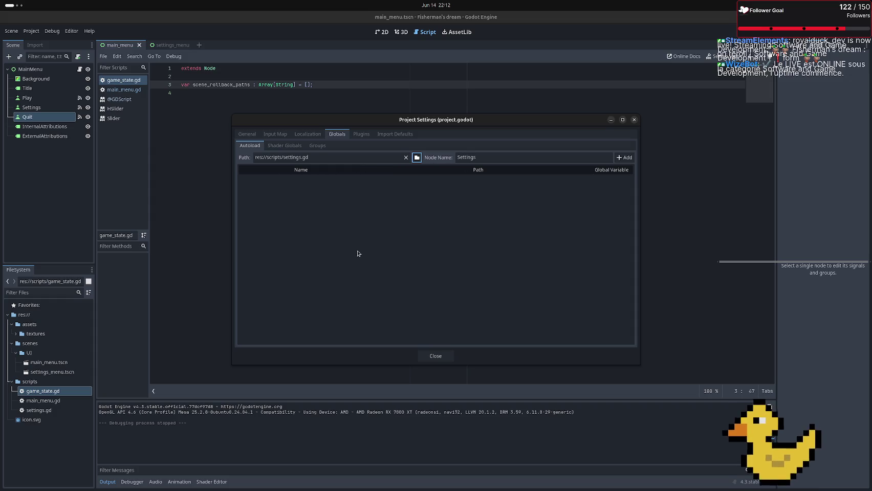
pyautogui.click(624, 158)
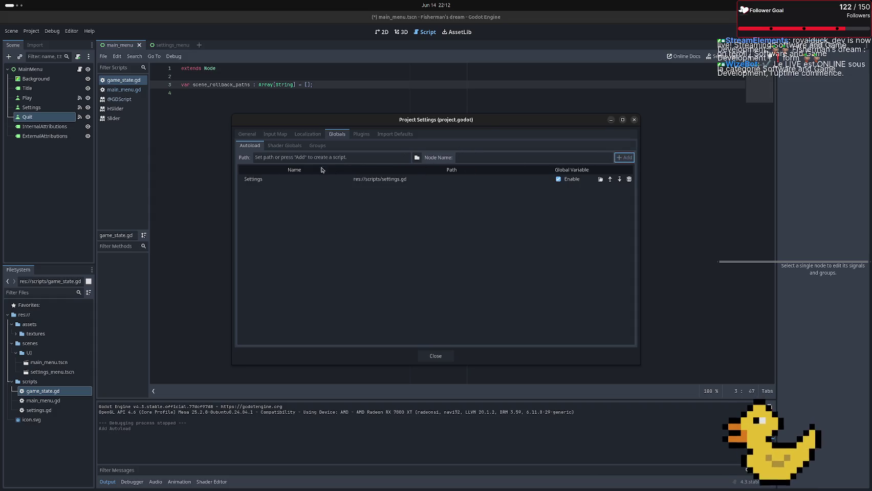
# Add game_state.gd as the GameState autoload and close Project Settings
pyautogui.click(417, 157)
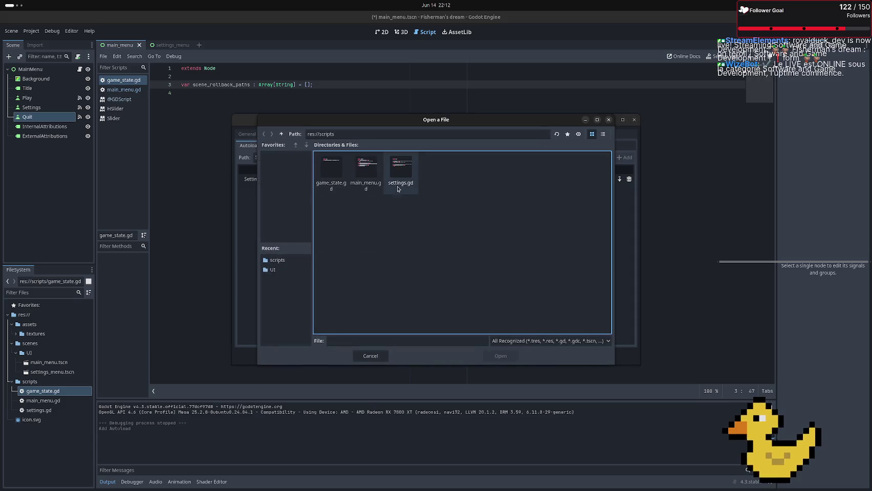
pyautogui.doubleClick(331, 169)
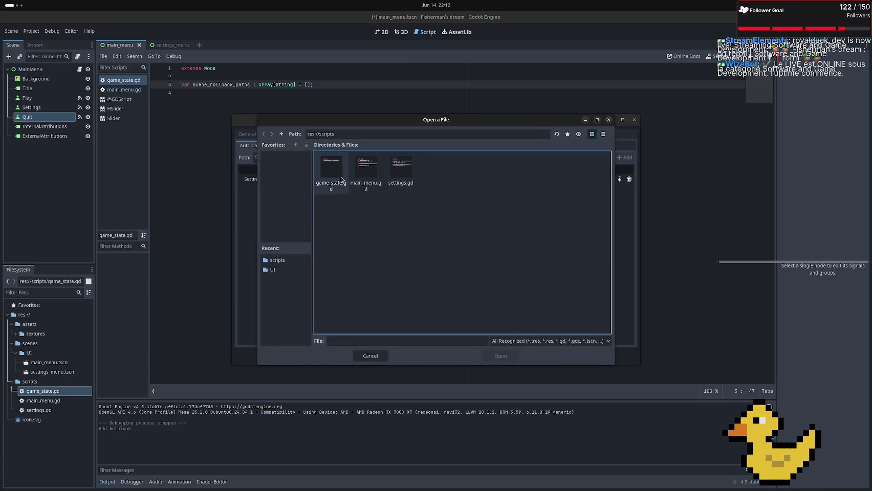
pyautogui.click(629, 160)
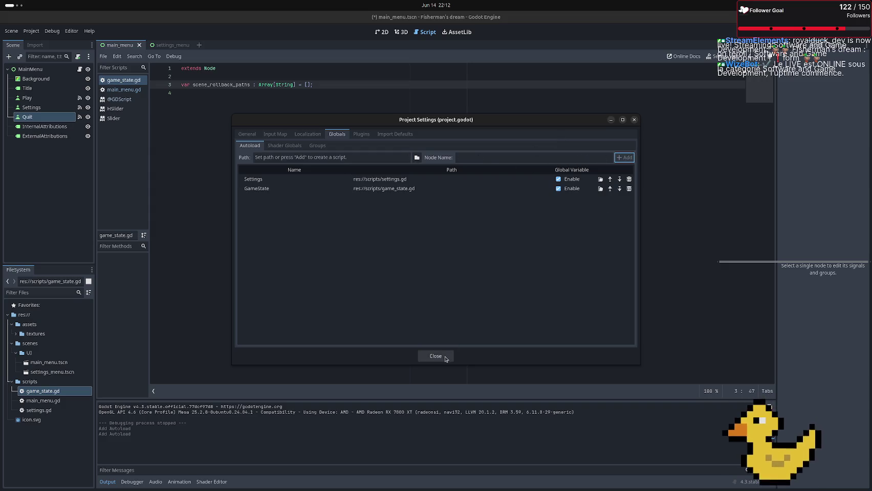
pyautogui.click(435, 356)
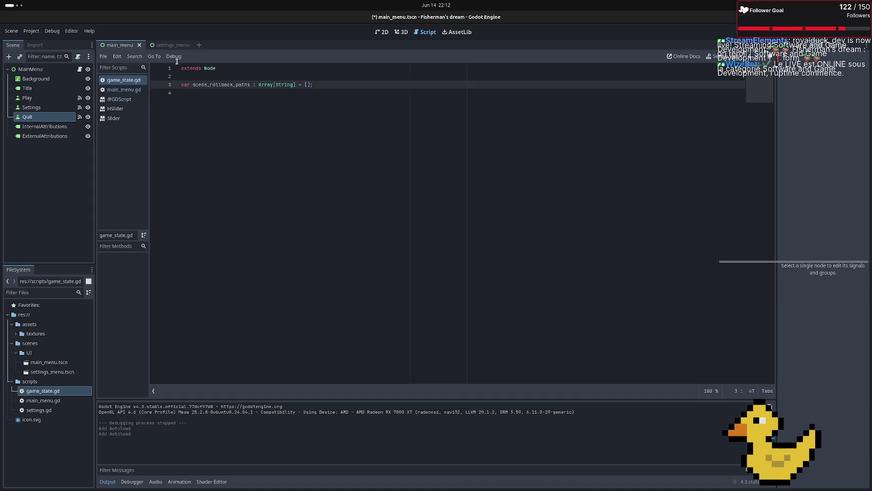
# Insert a GameState.scene_rollback_paths.append() call at the start of the settings handler in main_menu.gd
pyautogui.doubleClick(60, 402)
pyautogui.click(304, 115)
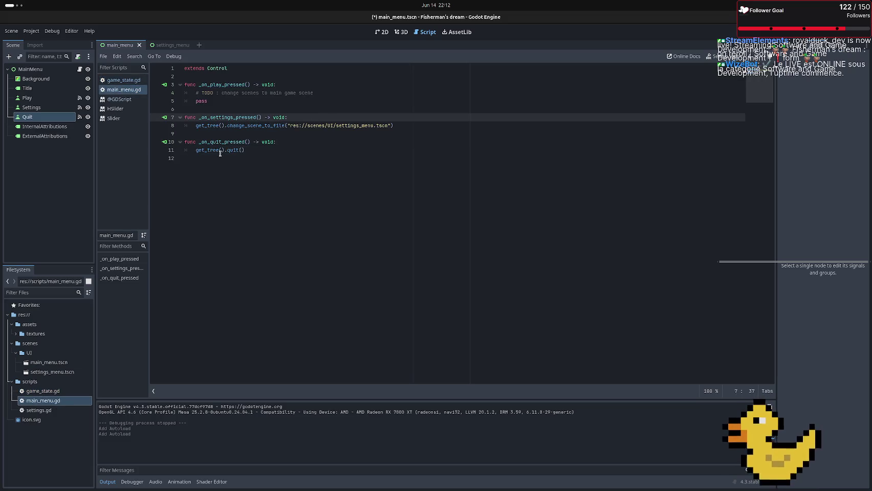
pyautogui.press('Return')
pyautogui.write('Ga')
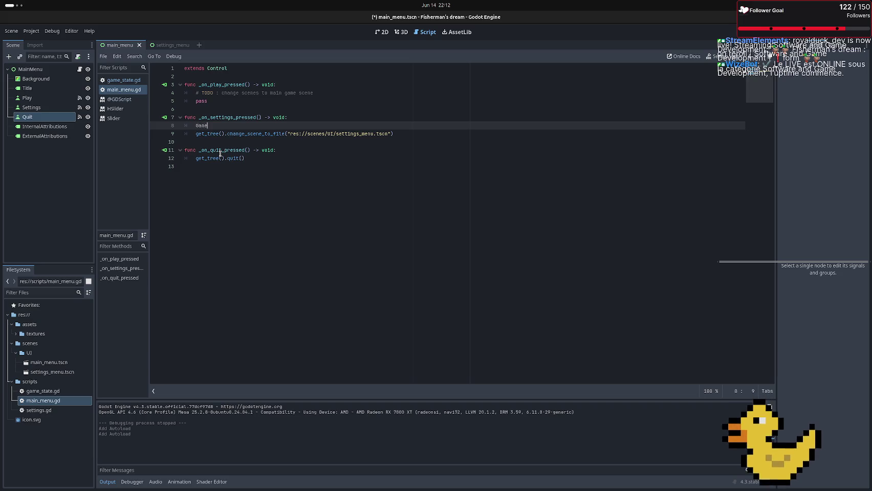
pyautogui.write('me')
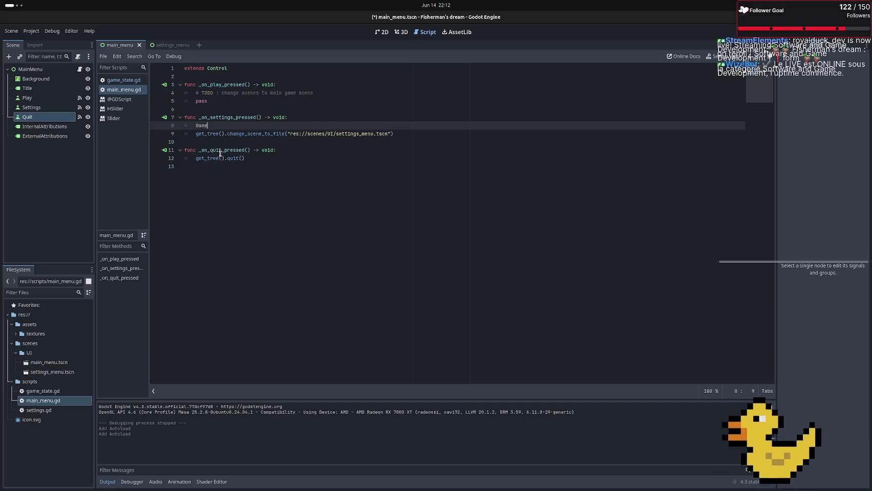
pyautogui.press('Return')
pyautogui.write('.')
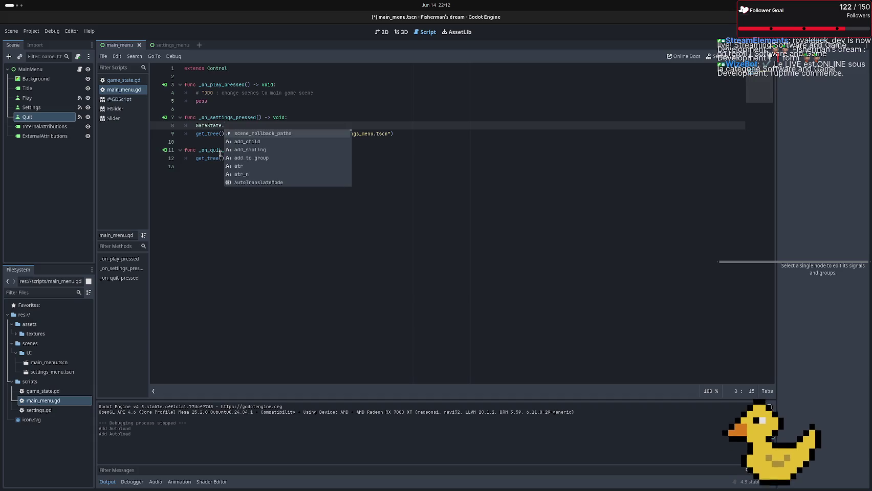
pyautogui.press('Return')
pyautogui.write('.app')
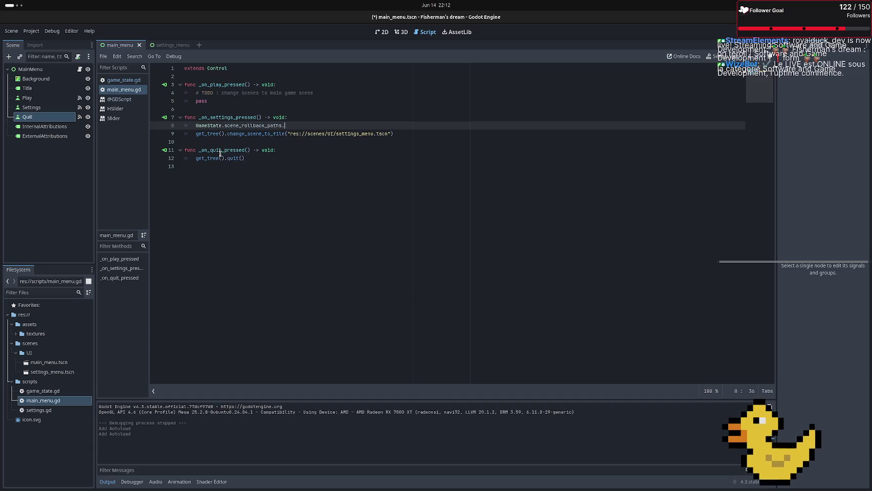
pyautogui.press('Return')
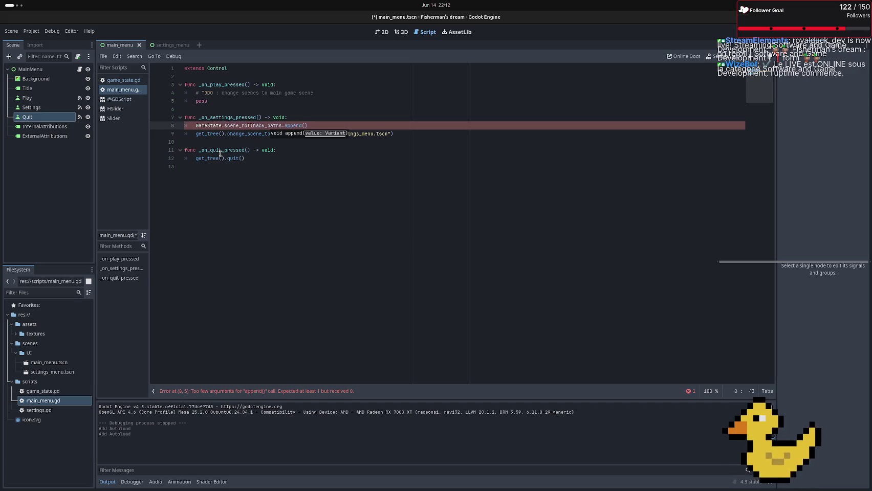
# Pass "res://scenes/UI/main_menu.tscn" as the append argument
pyautogui.write('get')
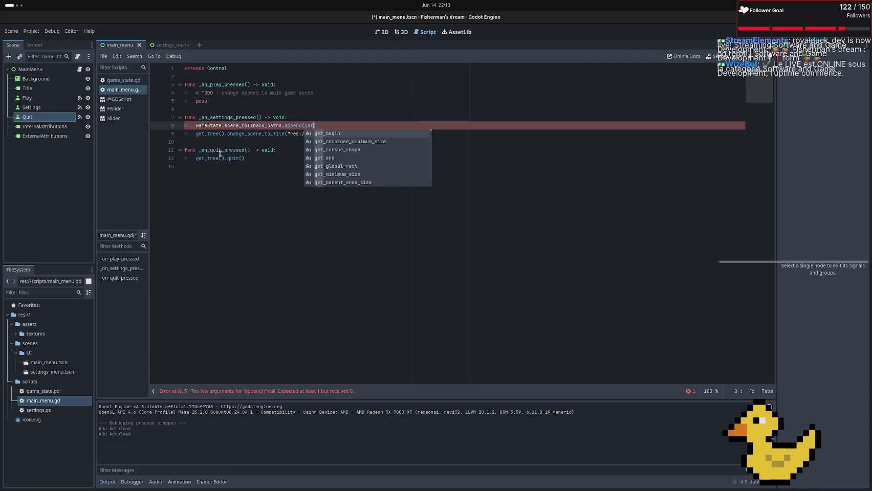
pyautogui.write('_tree')
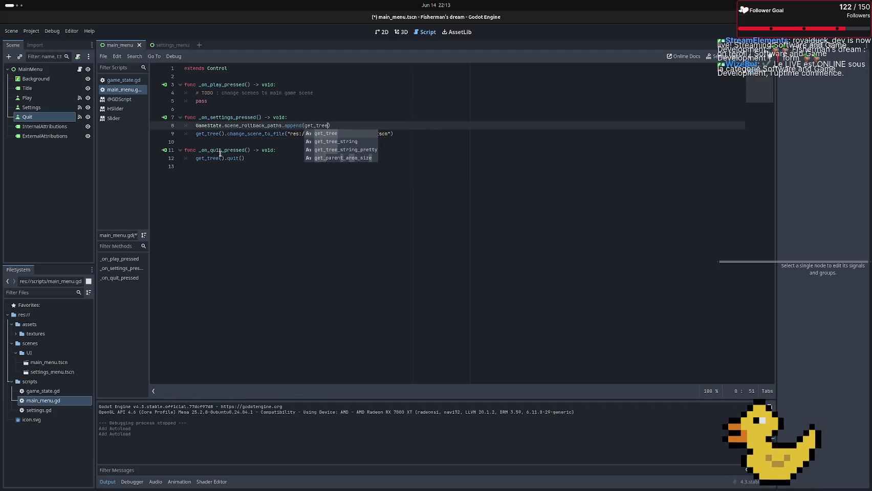
pyautogui.press('Return')
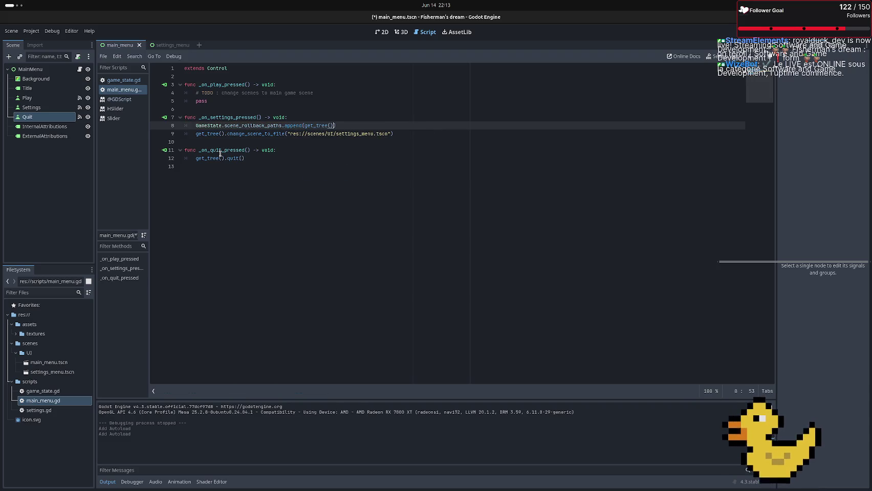
pyautogui.write('.get')
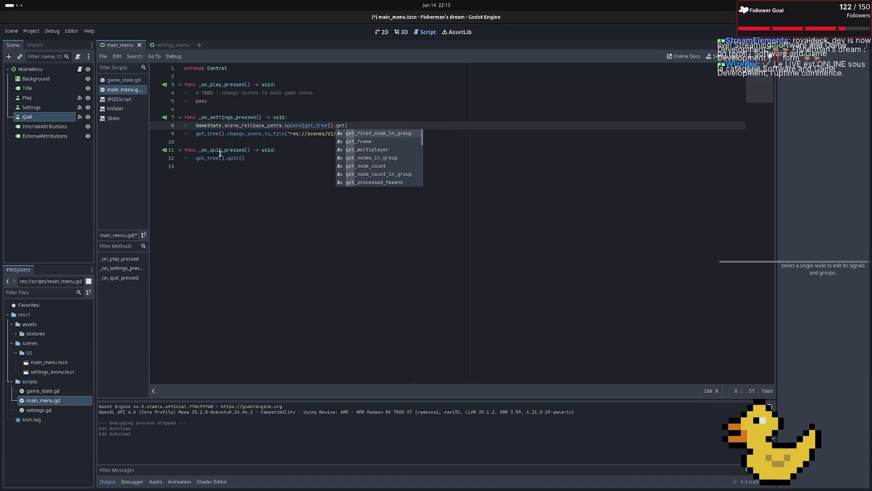
pyautogui.write('_c')
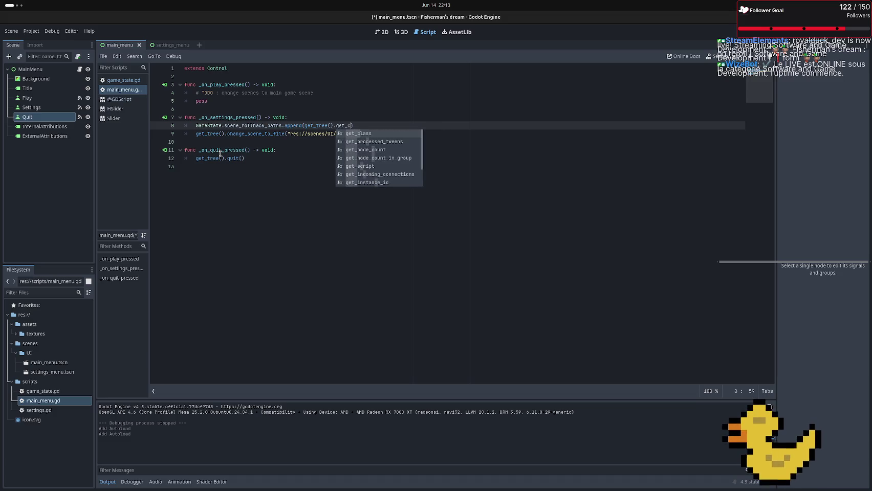
pyautogui.write('urre')
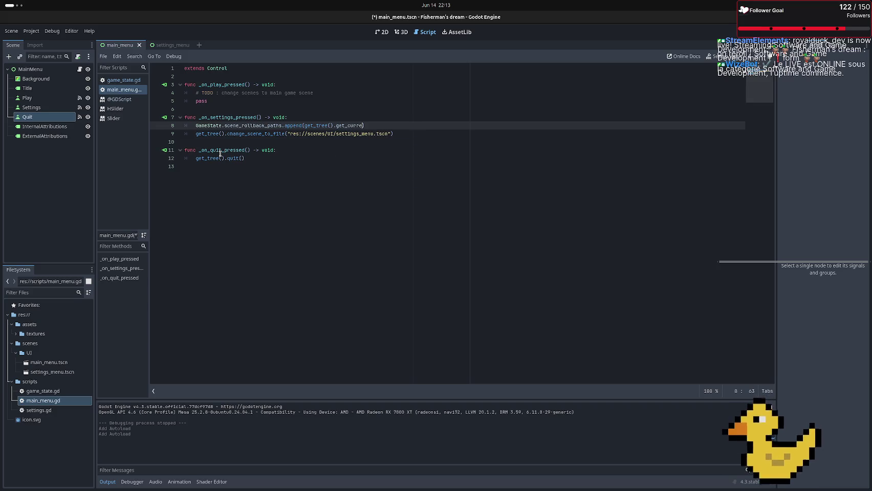
pyautogui.press('BackSpace')
pyautogui.press('BackSpace')
pyautogui.press('BackSpace')
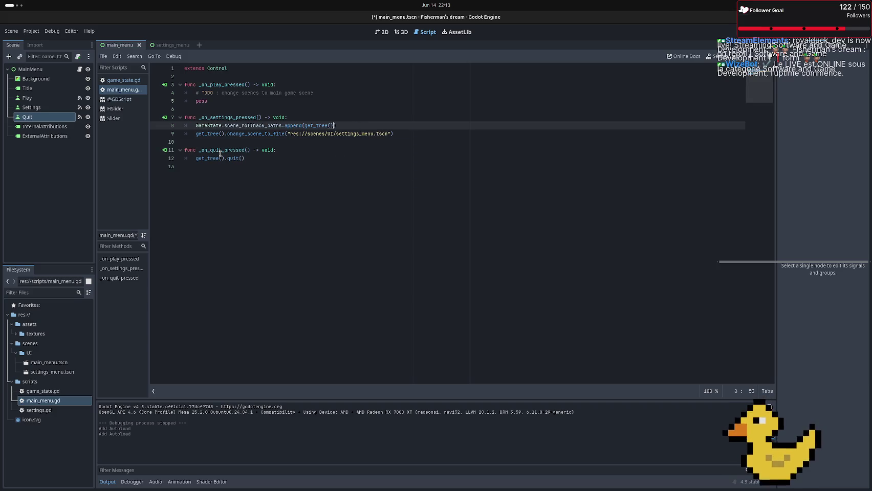
pyautogui.write(')cu')
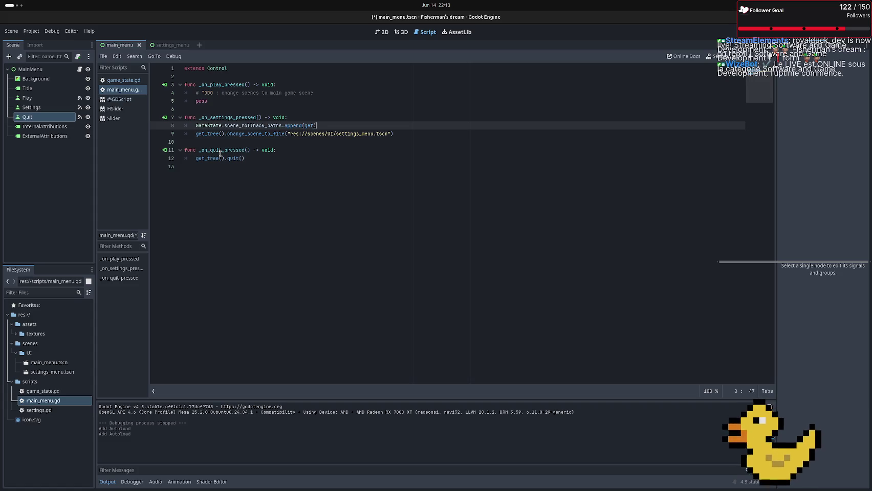
pyautogui.press('BackSpace')
pyautogui.press('BackSpace')
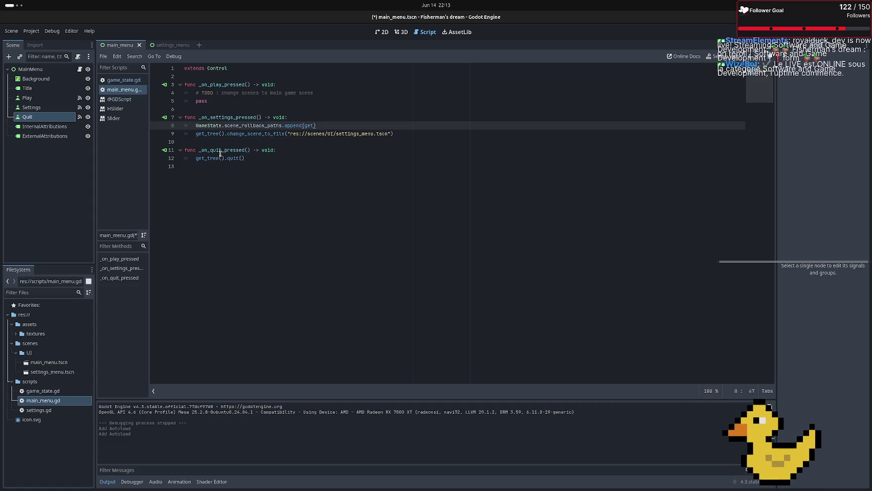
pyautogui.write('_curre')
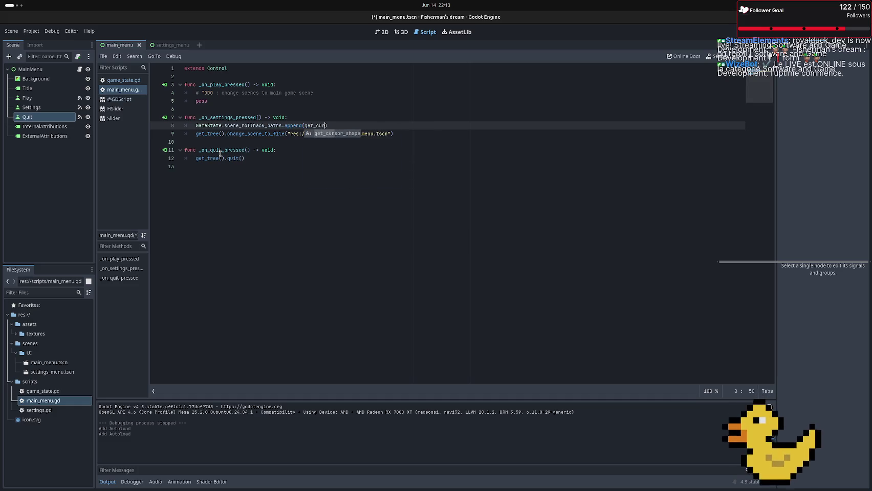
pyautogui.press('BackSpace')
pyautogui.press('BackSpace')
pyautogui.press('BackSpace')
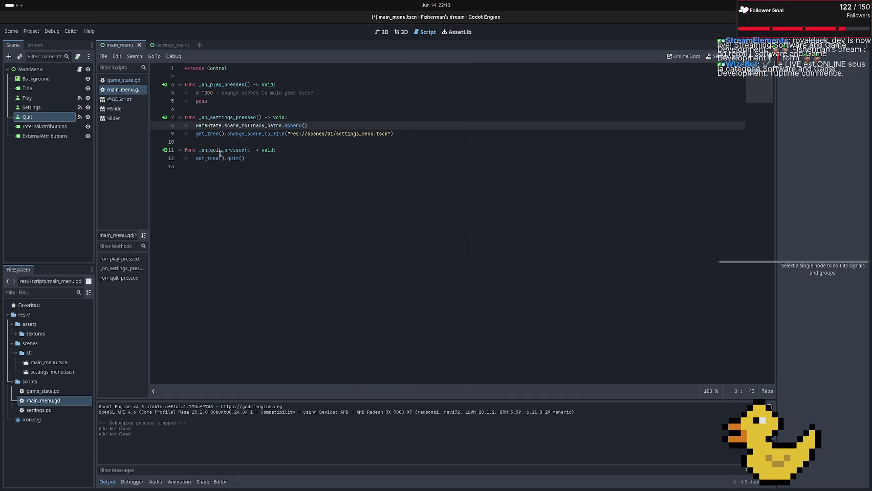
pyautogui.write('"')
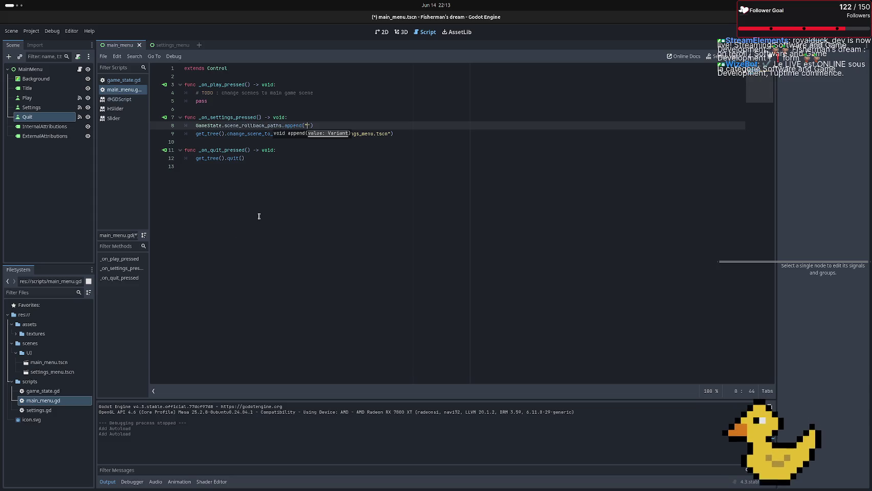
pyautogui.write('res')
pyautogui.write('://')
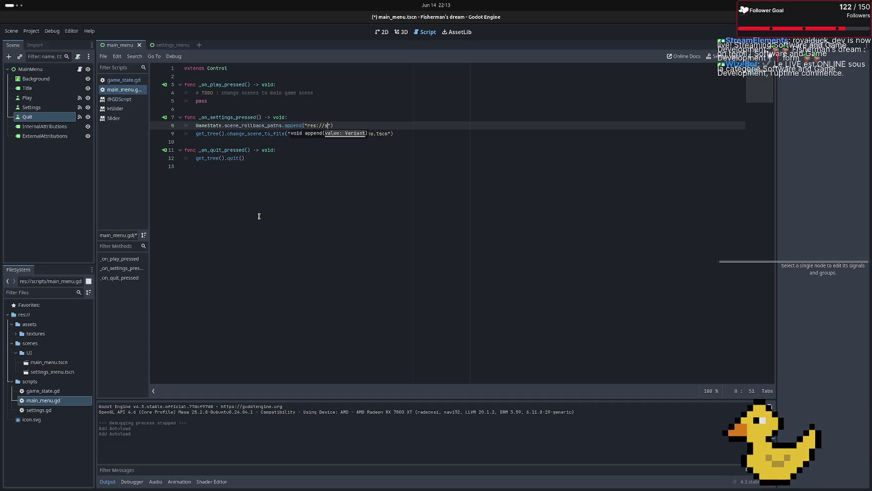
pyautogui.write('sce')
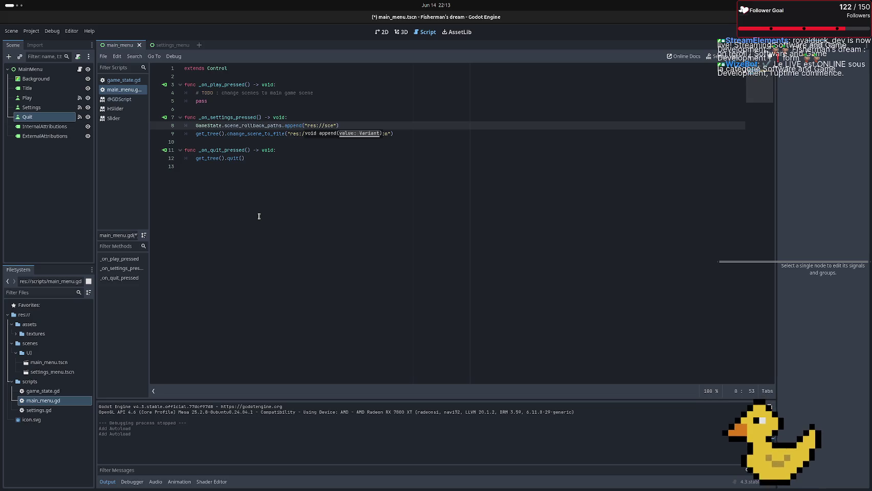
pyautogui.write('nes/')
pyautogui.write('UI')
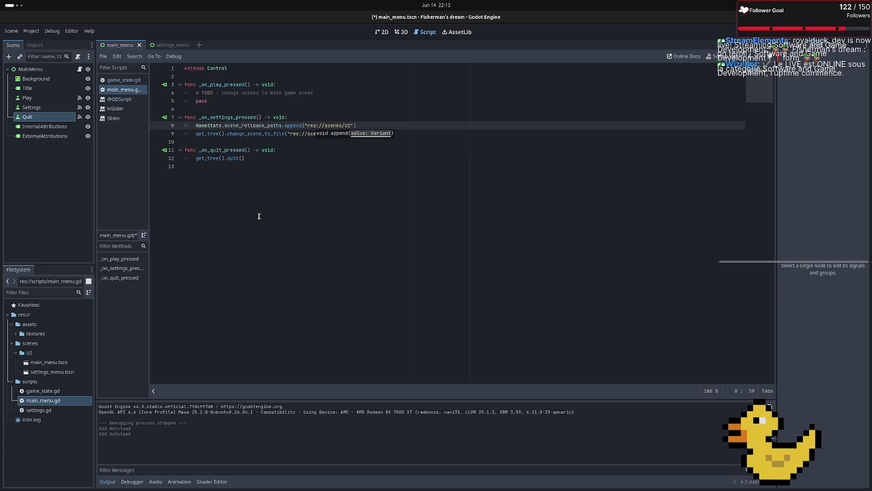
pyautogui.write('/')
pyautogui.write('mai')
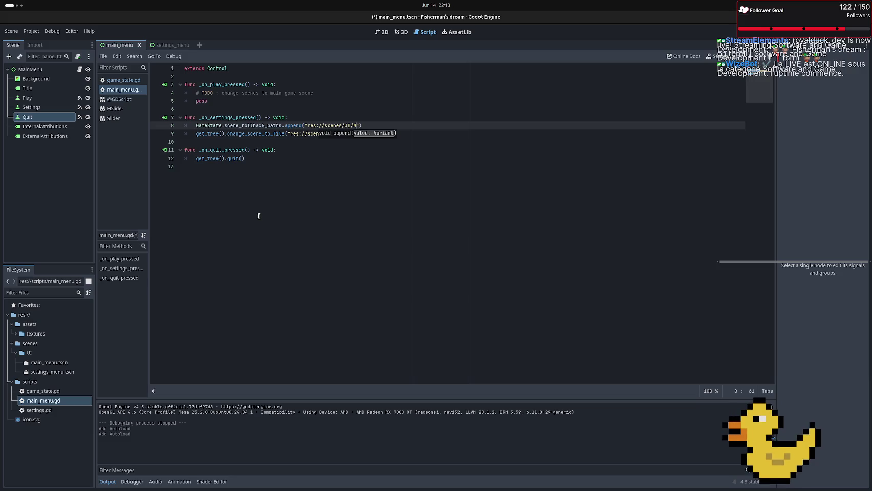
pyautogui.write('n_me')
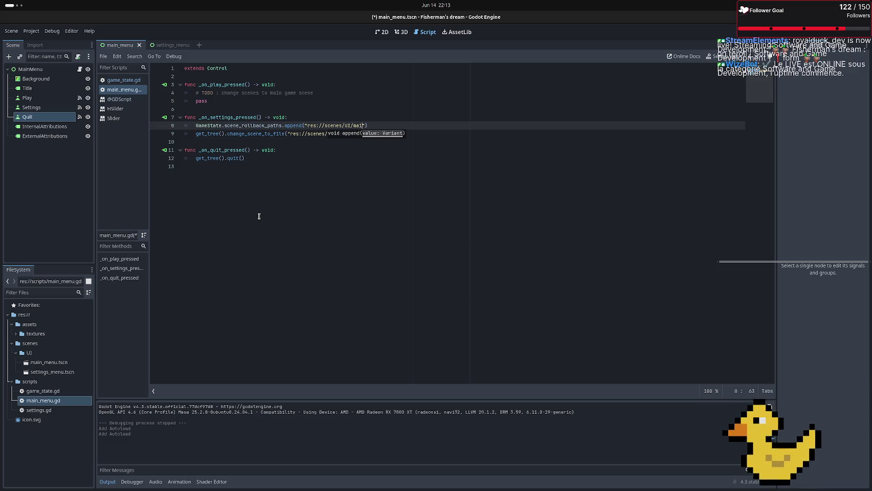
pyautogui.write('nu.')
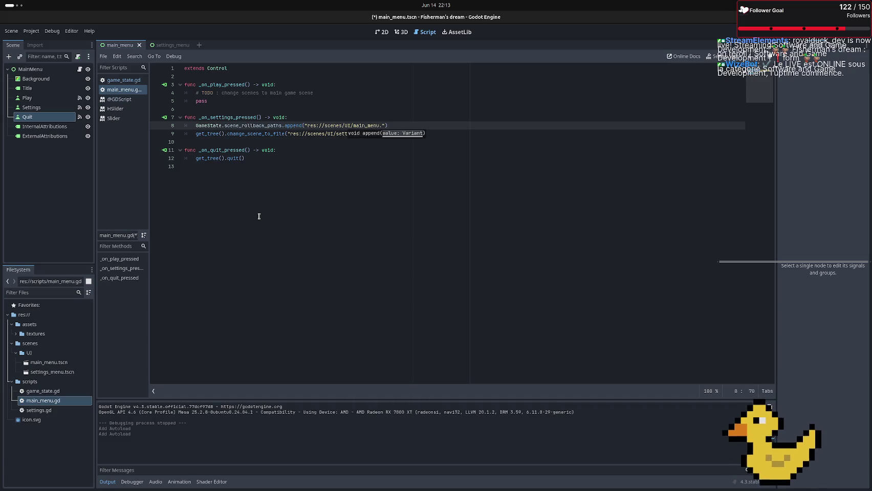
pyautogui.write('tsc')
pyautogui.write('n')
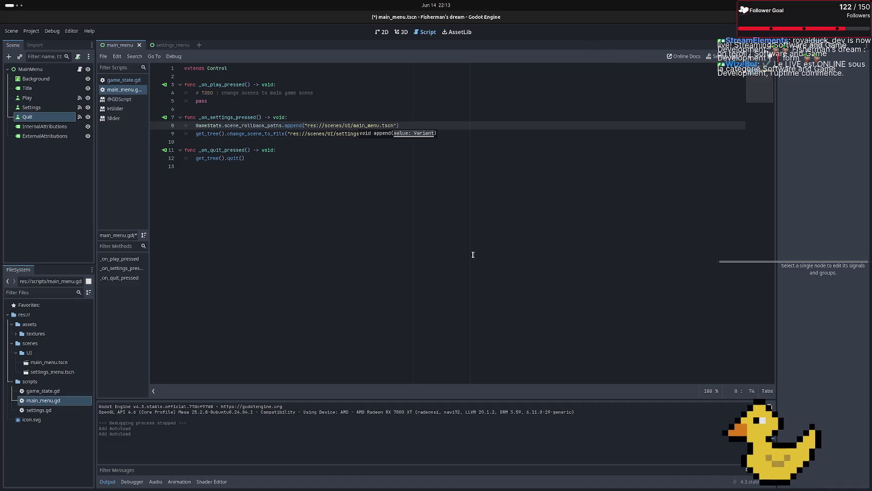
# Finish the "res://scenes/UI/main_menu.tscn" path edit and switch to the settings_menu scene
pyautogui.click(358, 198)
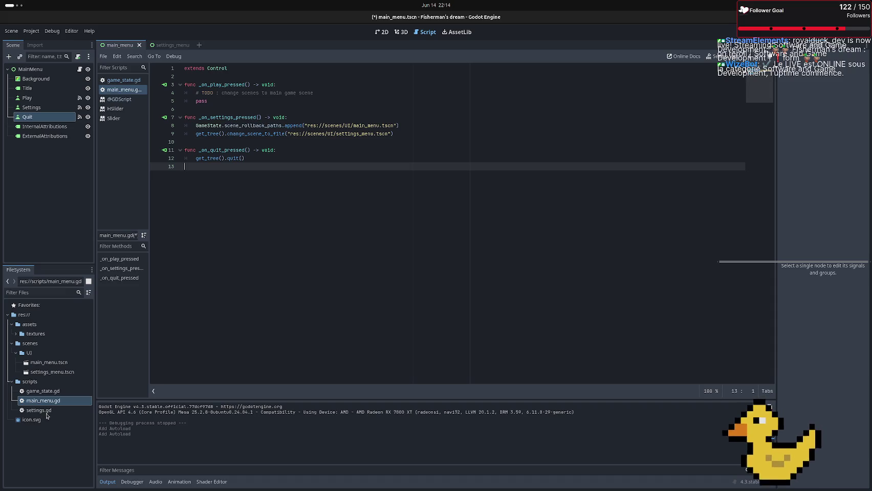
pyautogui.click(164, 45)
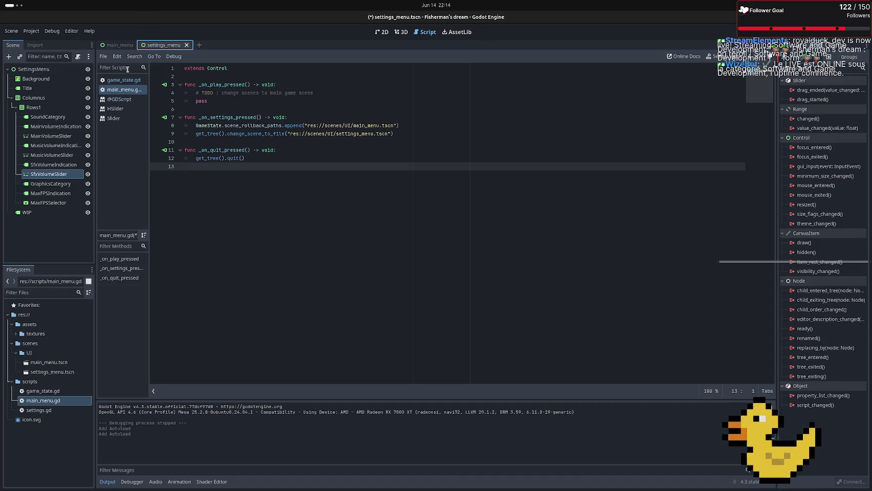
# Add a Button node under SettingsMenu and move it just below Background
pyautogui.click(381, 31)
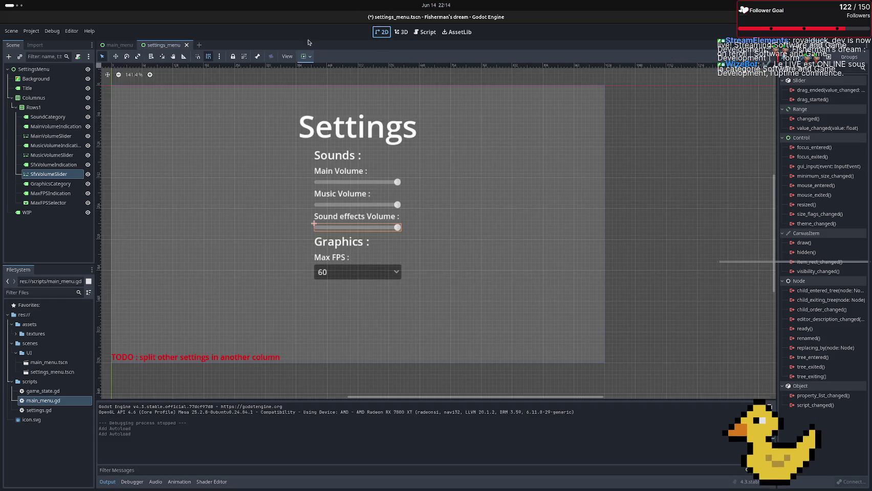
pyautogui.click(31, 70)
pyautogui.click(8, 56)
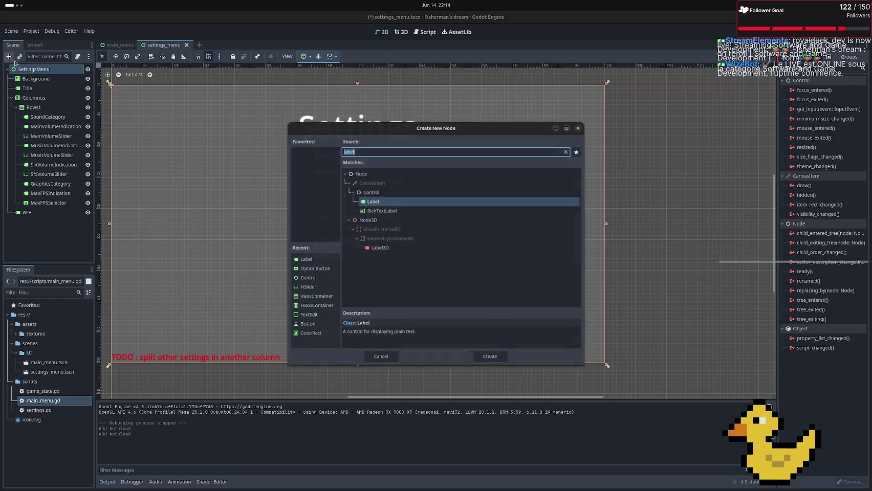
pyautogui.write('button')
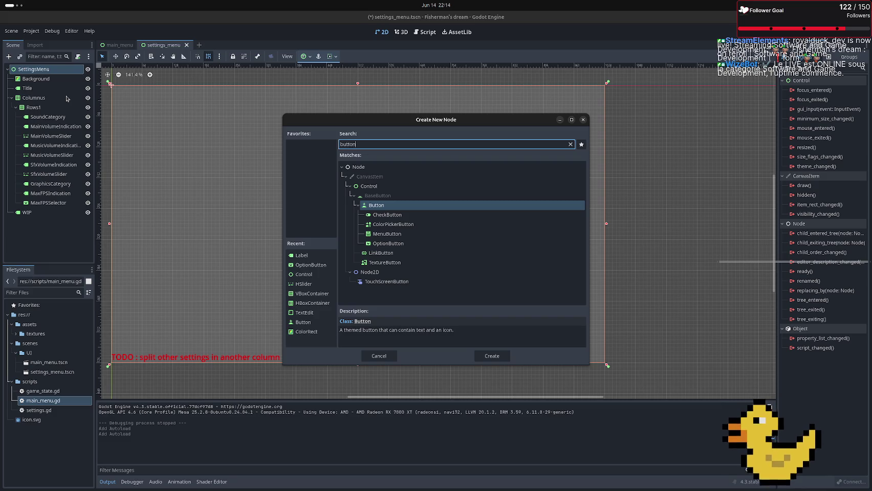
pyautogui.press('Return')
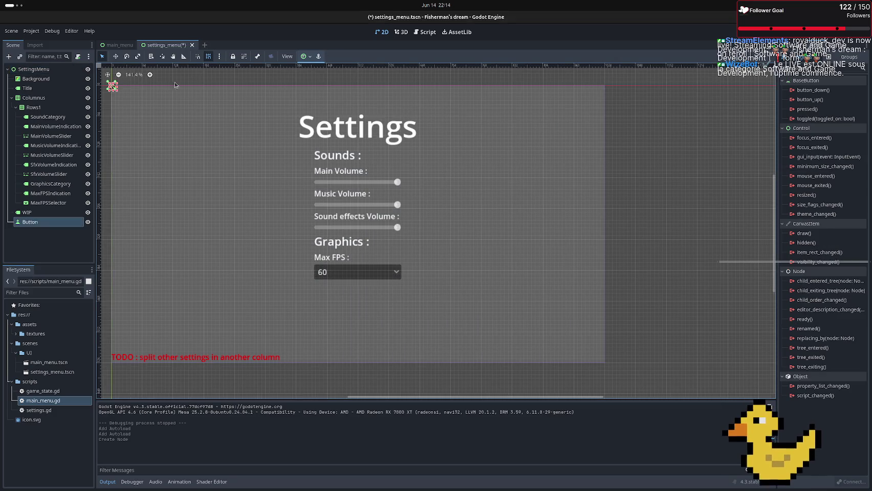
pyautogui.moveTo(34, 225); pyautogui.dragTo(35, 87)
# Rename the new Button node to Back
pyautogui.doubleClick(34, 88)
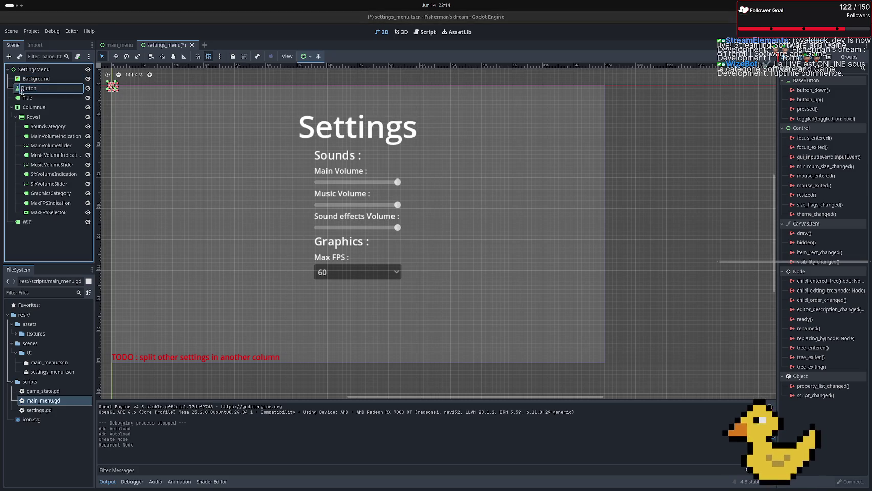
pyautogui.press('BackSpace')
pyautogui.write('Back')
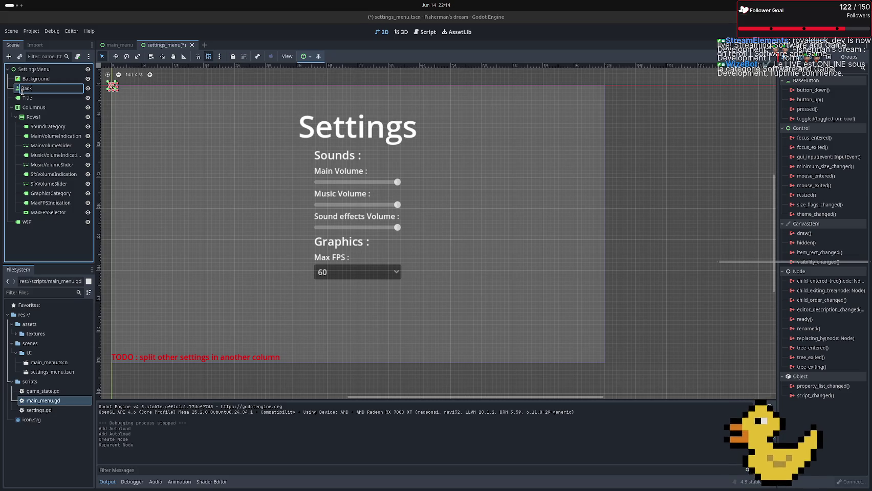
pyautogui.press('Return')
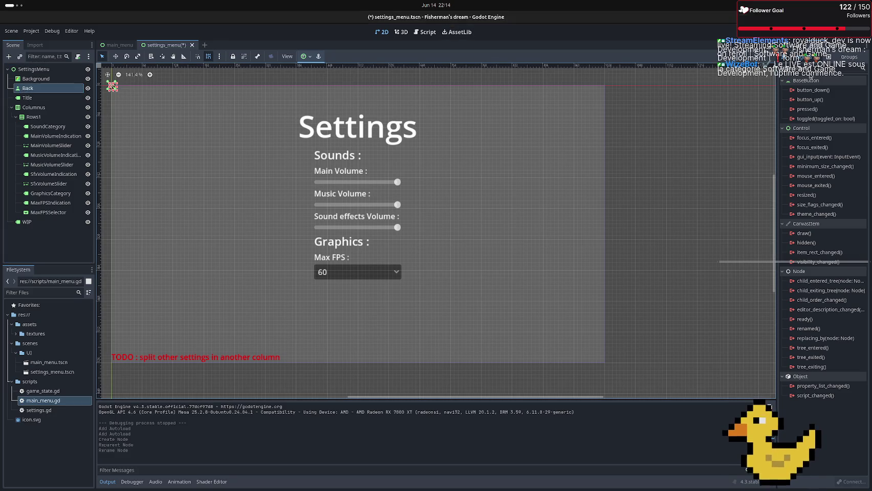
# Set the Back button's Text property to 'Back' in the Inspector
pyautogui.click(789, 44)
pyautogui.click(818, 123)
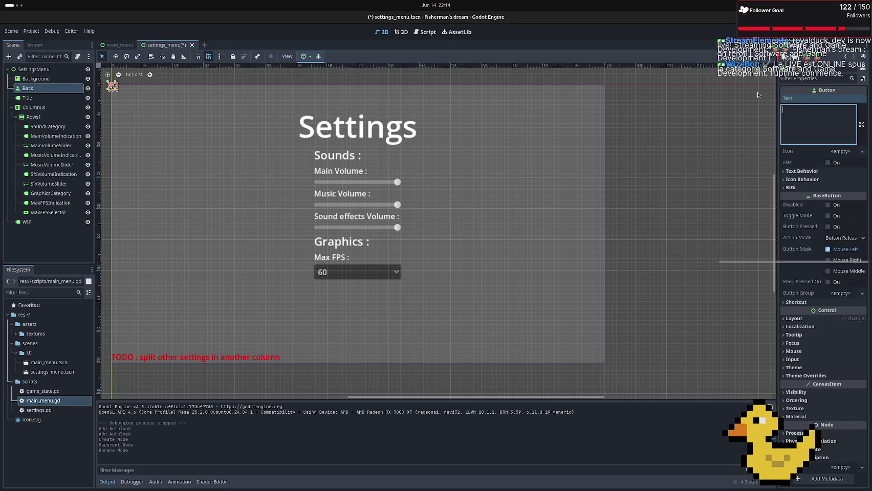
pyautogui.write('Bacj')
pyautogui.press('BackSpace')
pyautogui.press('Return')
pyautogui.write('k')
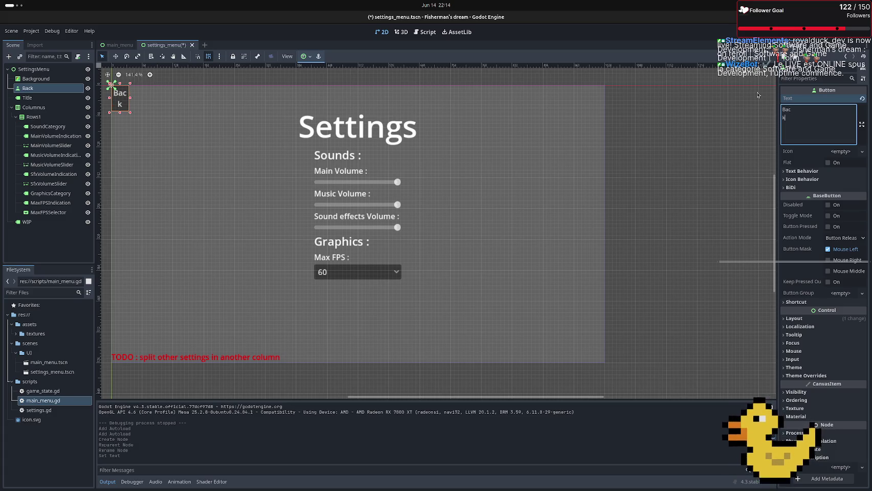
pyautogui.press('BackSpace')
pyautogui.press('BackSpace')
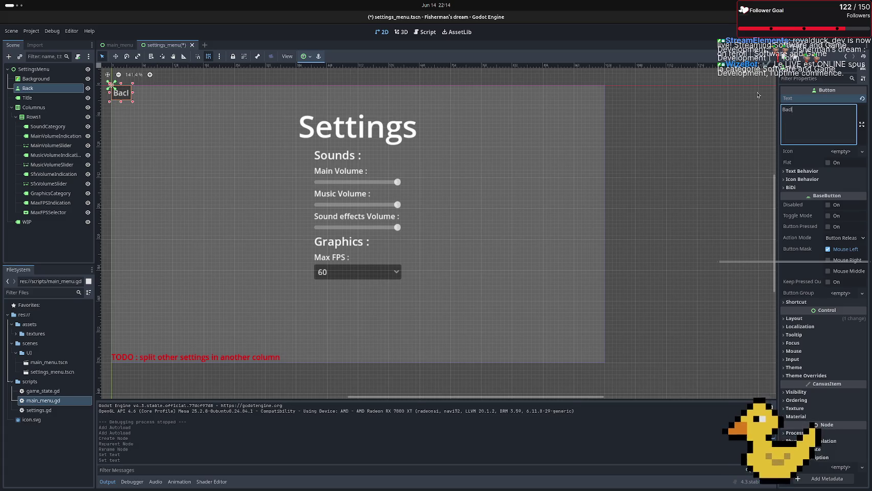
pyautogui.write('k')
pyautogui.click(694, 111)
# Anchor the Back button to the settings menu's top-left corner
pyautogui.scroll(-3, 153, 87)
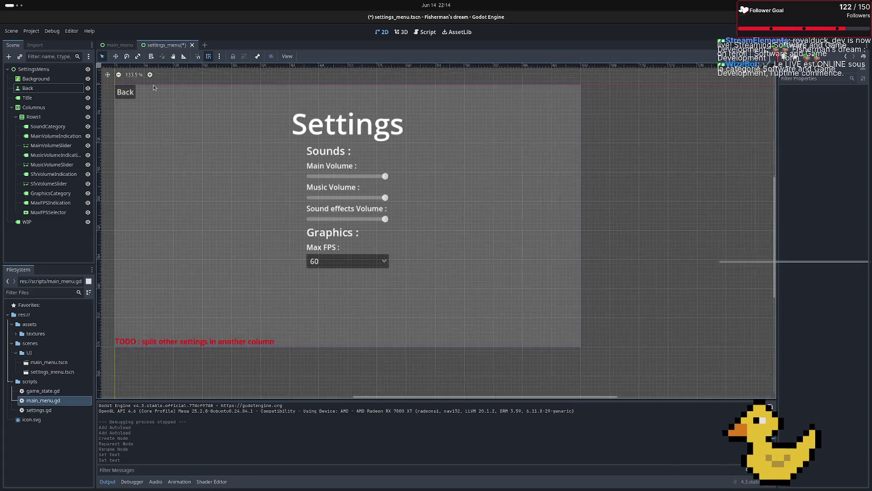
pyautogui.click(128, 90)
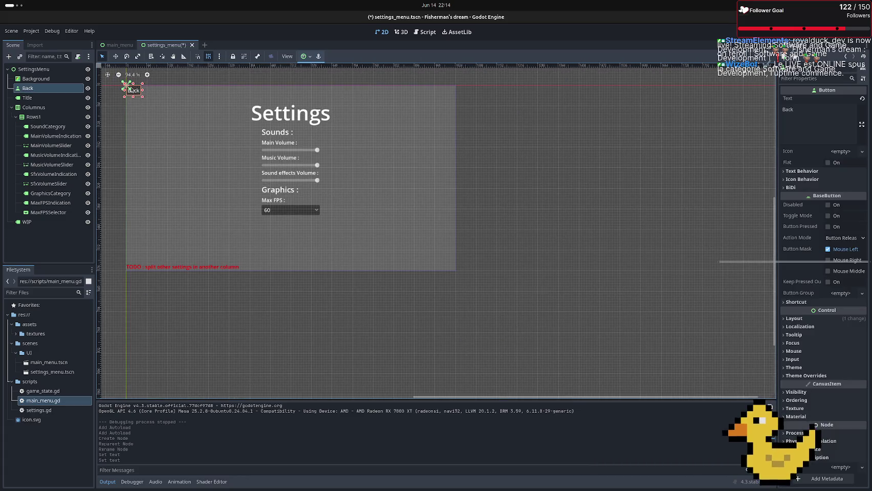
pyautogui.moveTo(130, 90); pyautogui.dragTo(141, 93)
pyautogui.scroll(2, 143, 98)
pyautogui.scroll(4, 143, 99)
pyautogui.scroll(-9, 162, 137)
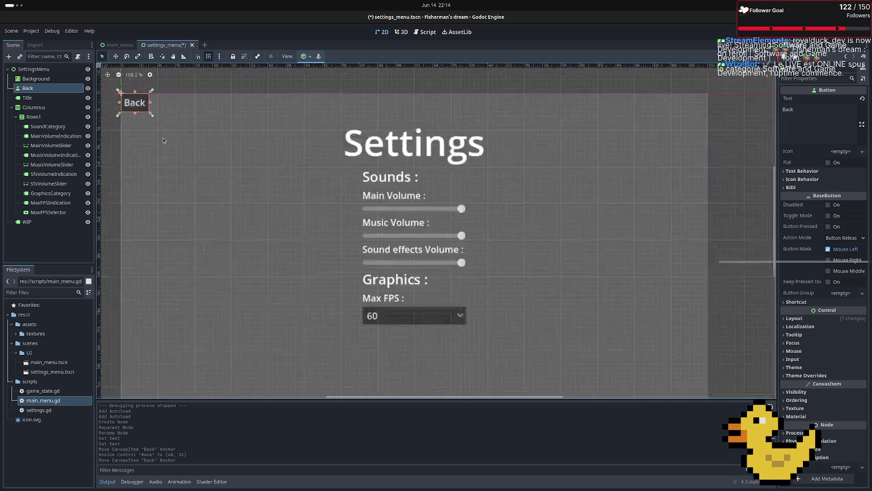
pyautogui.click(184, 107)
pyautogui.scroll(4, 137, 125)
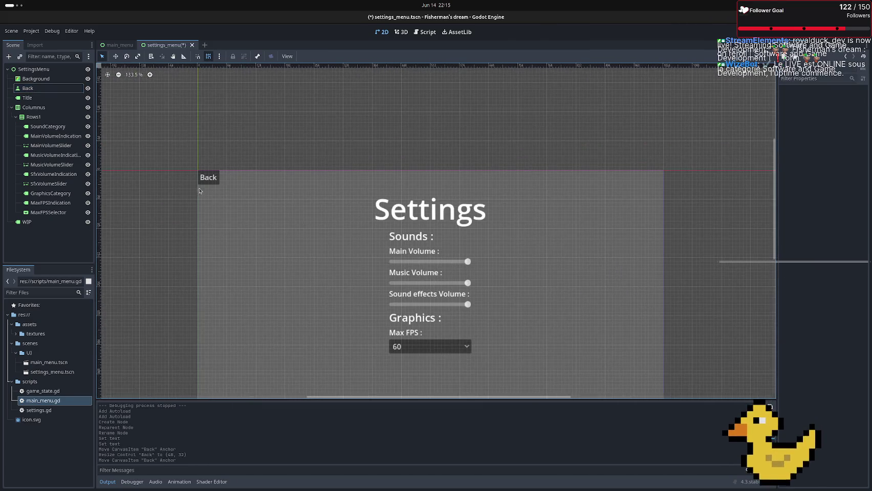
# Offset the 48×32 Back button to position (8, 8) and check its properties
pyautogui.click(206, 184)
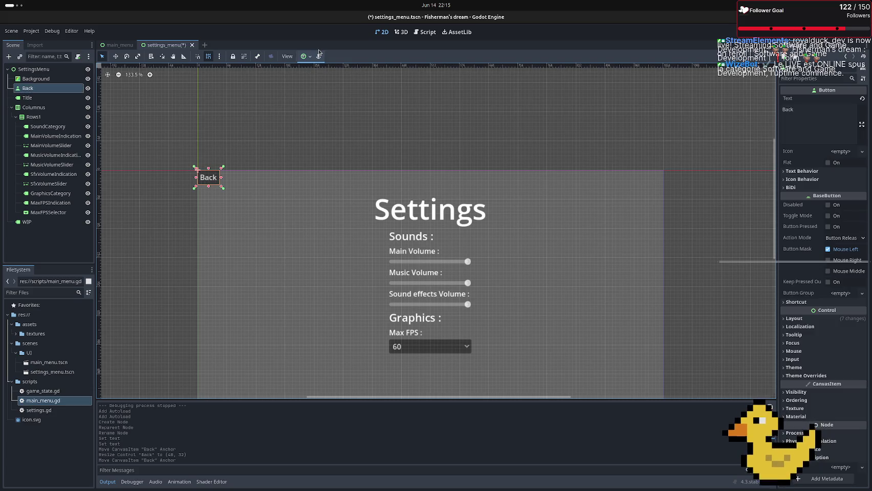
pyautogui.moveTo(210, 180); pyautogui.dragTo(214, 184)
pyautogui.click(230, 136)
pyautogui.scroll(-4, 229, 136)
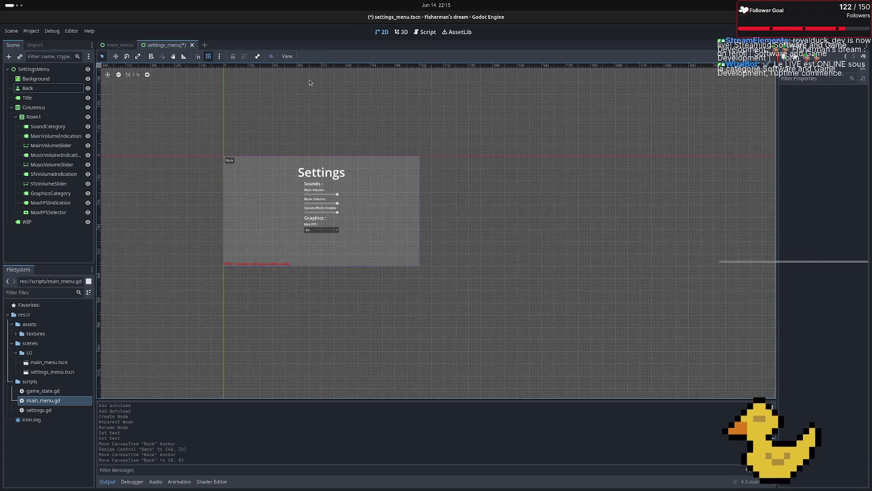
pyautogui.scroll(3, 309, 80)
pyautogui.scroll(1, 140, 178)
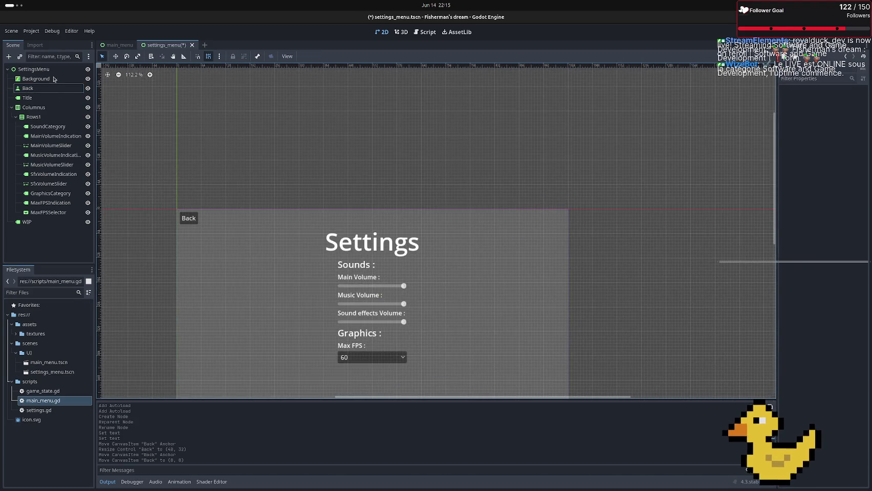
pyautogui.click(64, 91)
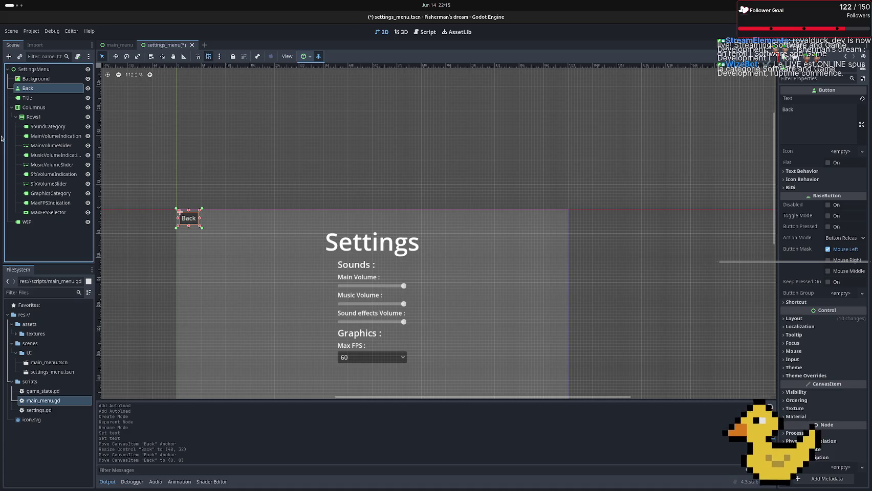
# Switch to Firefox and run a web search for 'godot change scene'
pyautogui.hotkey('alt', 'Tab')
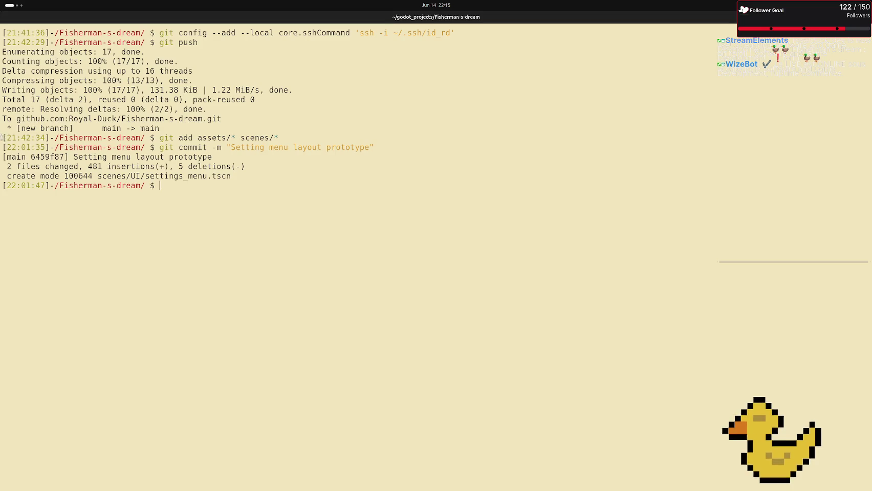
pyautogui.hotkey('alt', 'Tab')
pyautogui.hotkey('alt', 'Tab')
pyautogui.hotkey('alt', 'Tab')
pyautogui.hotkey('alt', 'Tab')
pyautogui.hotkey('alt', 'shift', 'Tab')
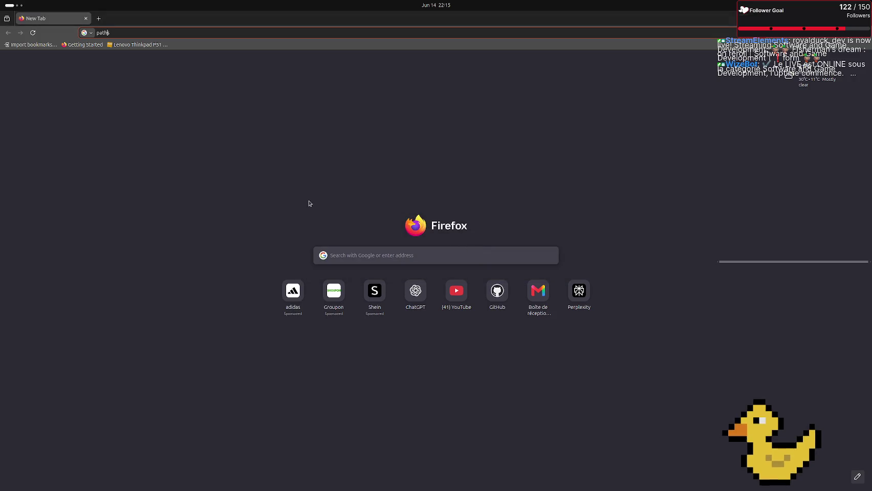
pyautogui.write('godo')
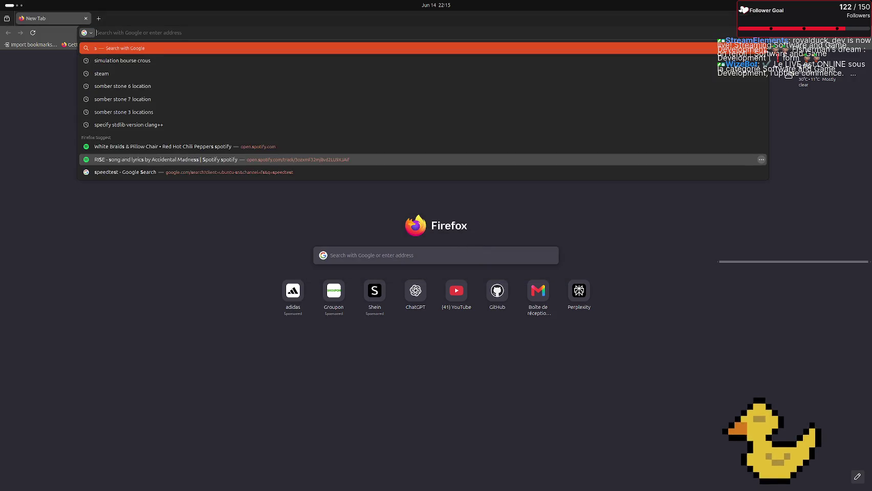
pyautogui.write('t cha')
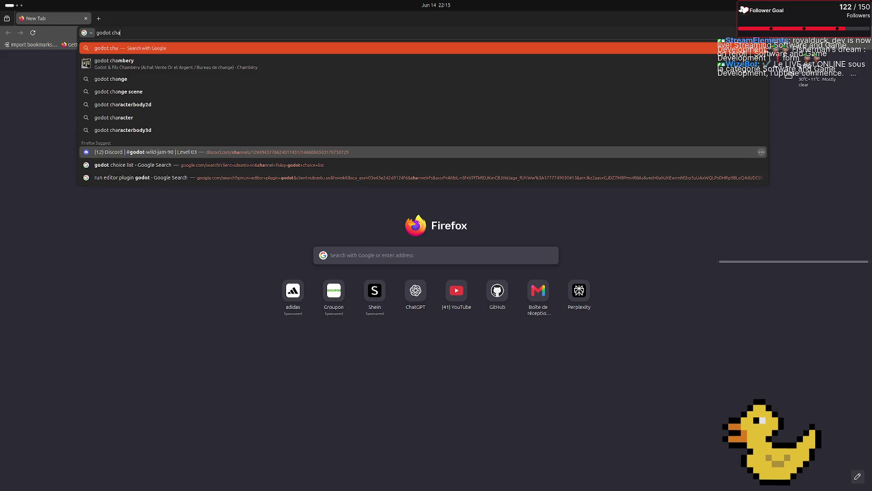
pyautogui.write('nge scene')
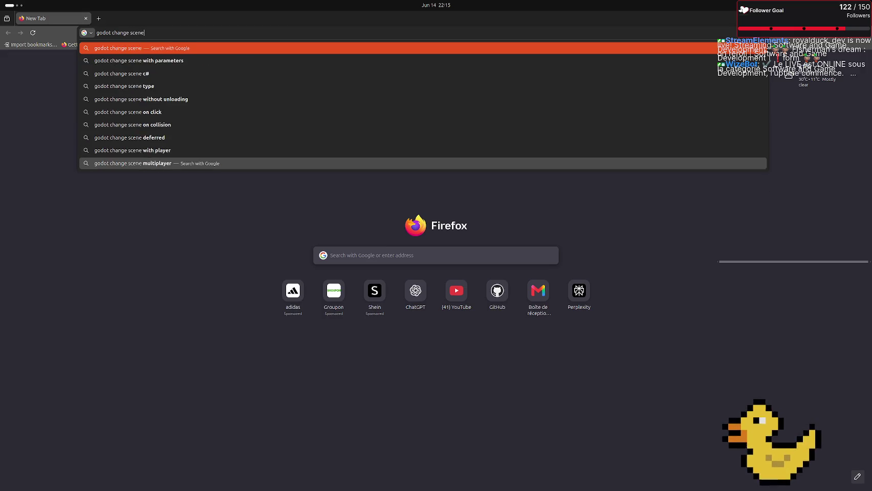
pyautogui.press('Return')
pyautogui.click(121, 133)
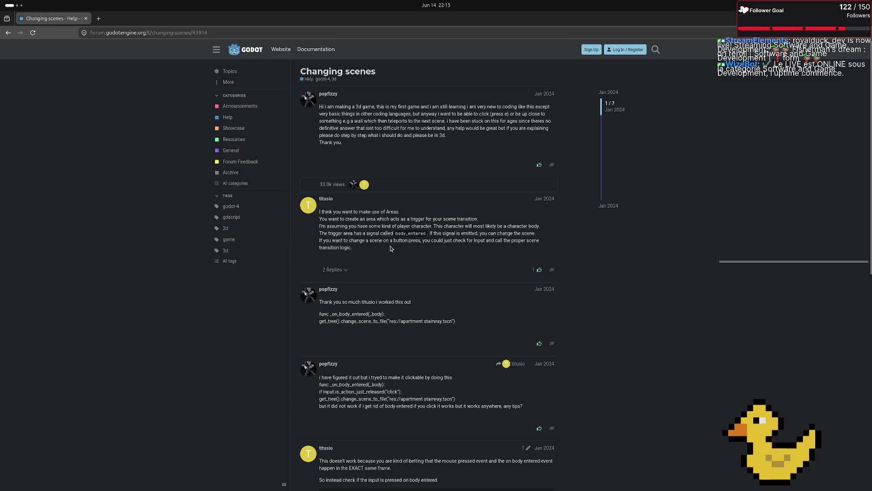
pyautogui.moveTo(462, 225); pyautogui.dragTo(501, 265)
pyautogui.rightClick(501, 265)
pyautogui.click(516, 269)
pyautogui.click(429, 310)
pyautogui.scroll(-4, 420, 319)
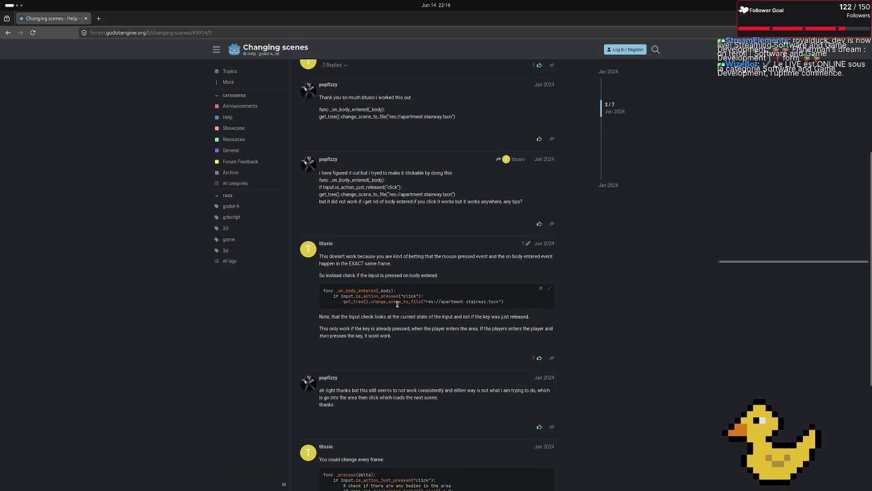
pyautogui.scroll(-3, 398, 305)
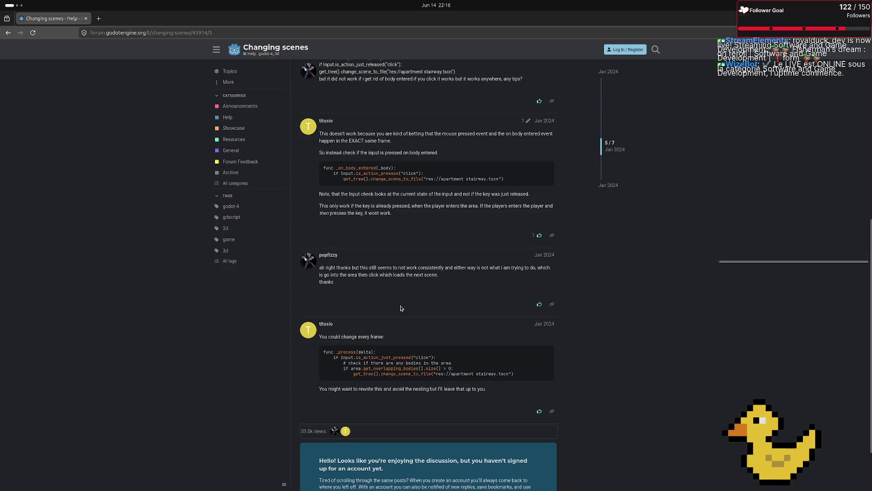
pyautogui.scroll(-2, 401, 309)
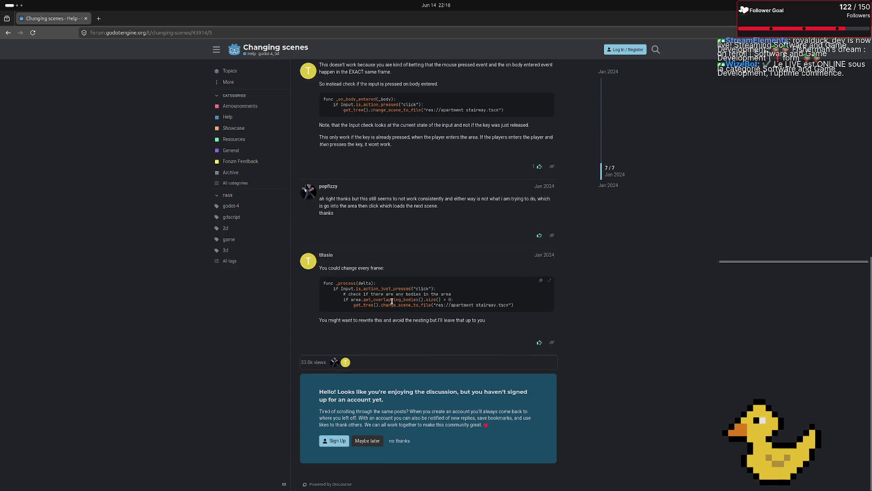
pyautogui.moveTo(12, 60)
pyautogui.click(8, 32)
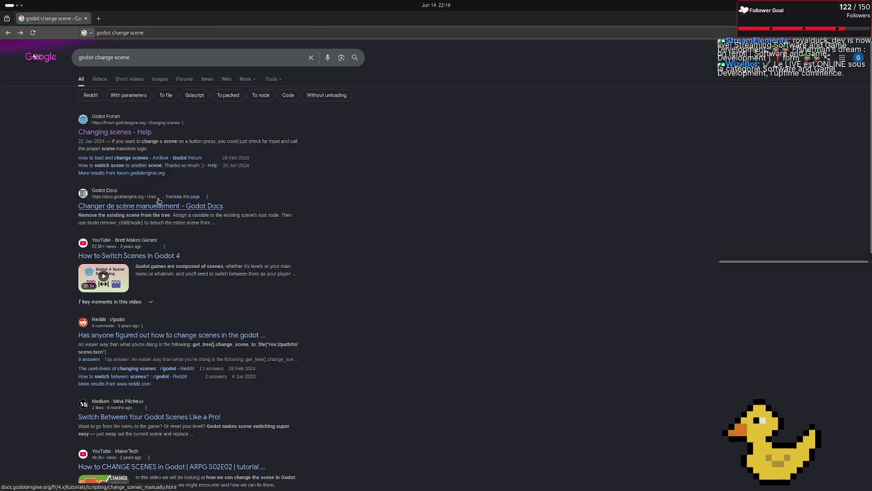
pyautogui.click(160, 206)
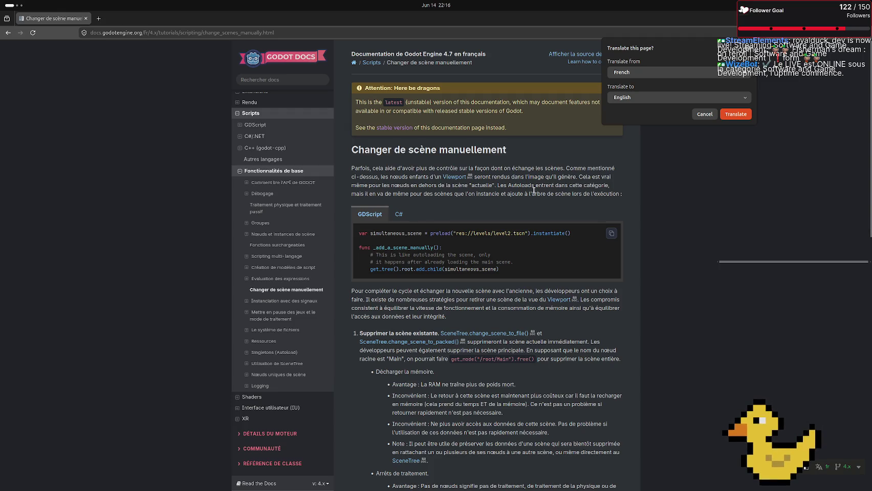
pyautogui.click(735, 114)
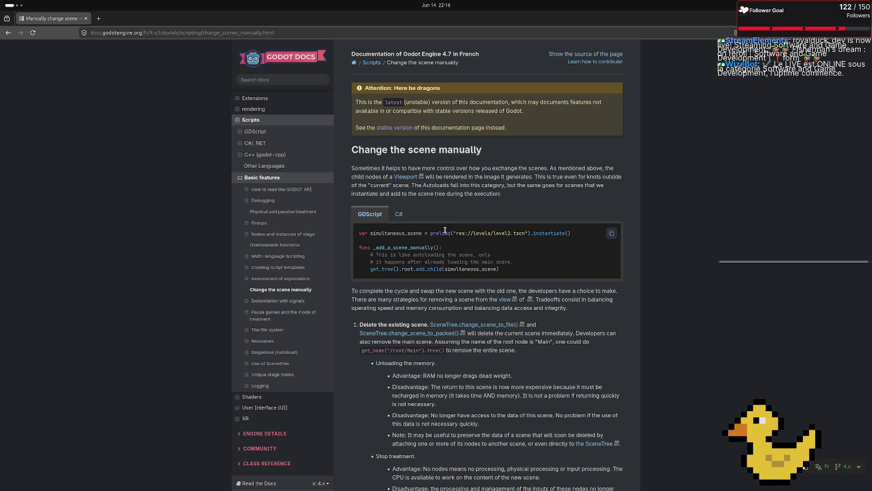
pyautogui.click(735, 32)
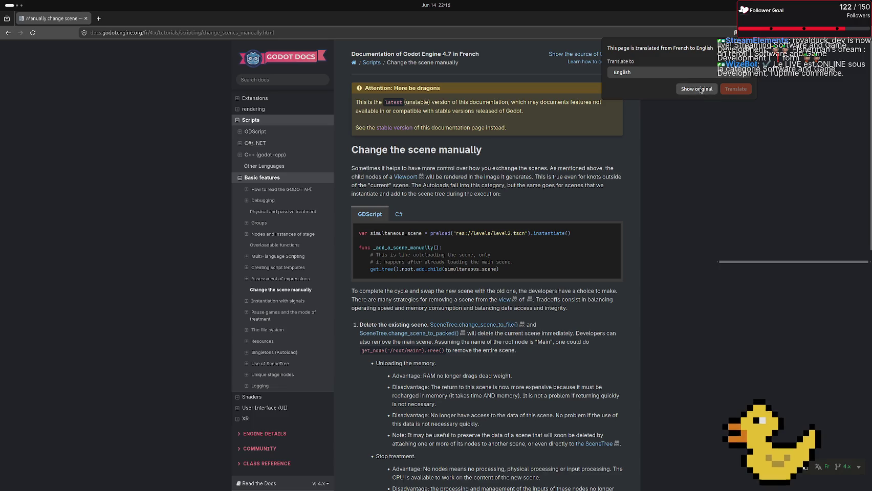
pyautogui.click(665, 72)
pyautogui.click(651, 75)
pyautogui.click(693, 88)
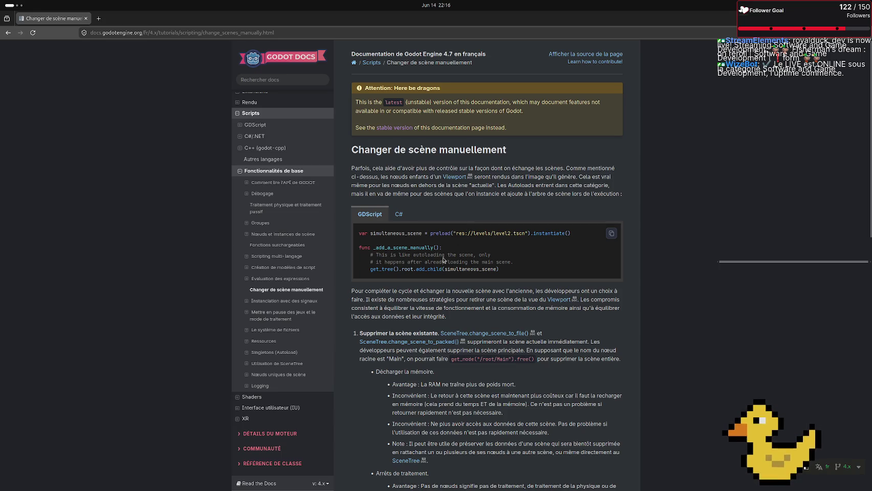
pyautogui.scroll(-3, 438, 266)
pyautogui.scroll(-5, 436, 265)
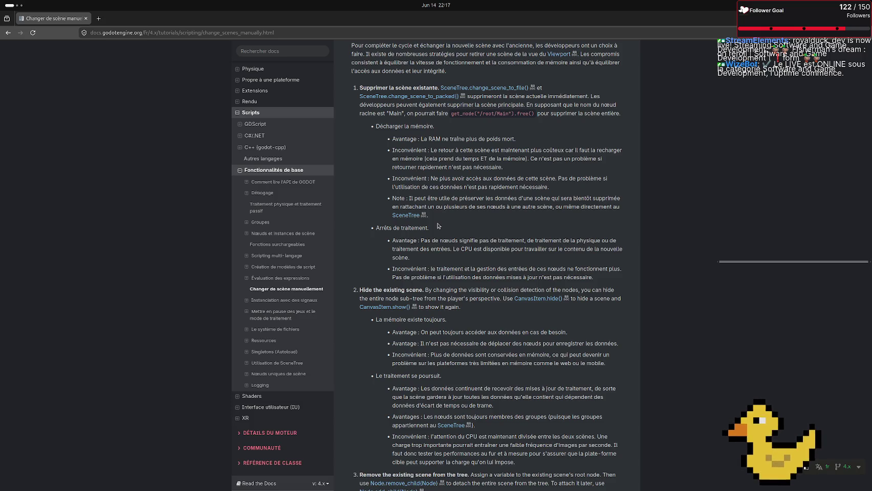
pyautogui.scroll(-6, 438, 226)
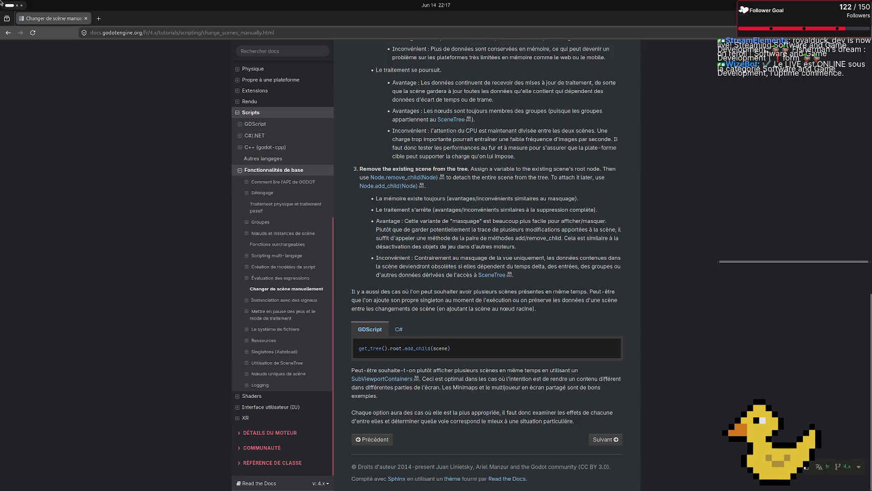
pyautogui.click(2, 32)
# Open and start playing the 'How to Switch Scenes in Godot 4' video
pyautogui.scroll(-1, 79, 240)
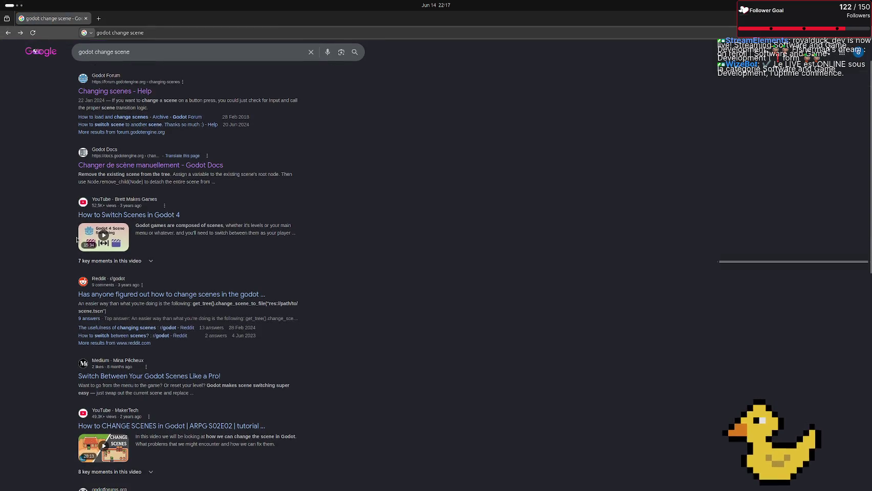
pyautogui.click(81, 214)
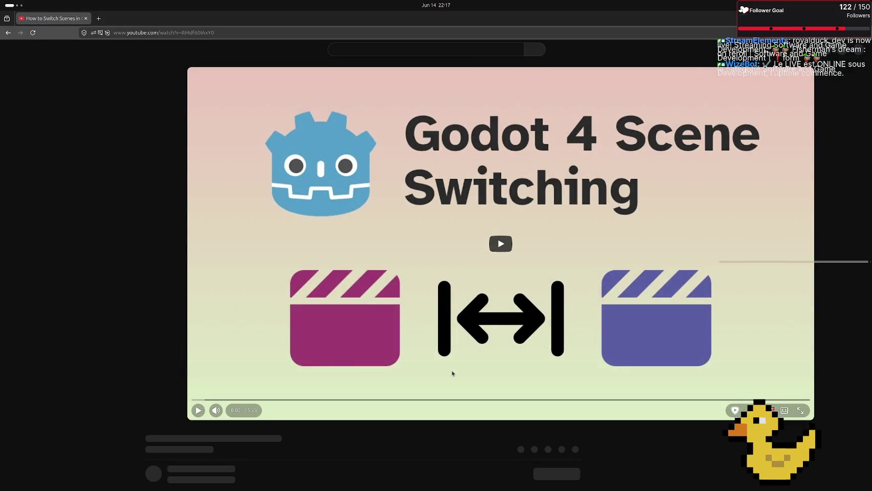
pyautogui.click(451, 369)
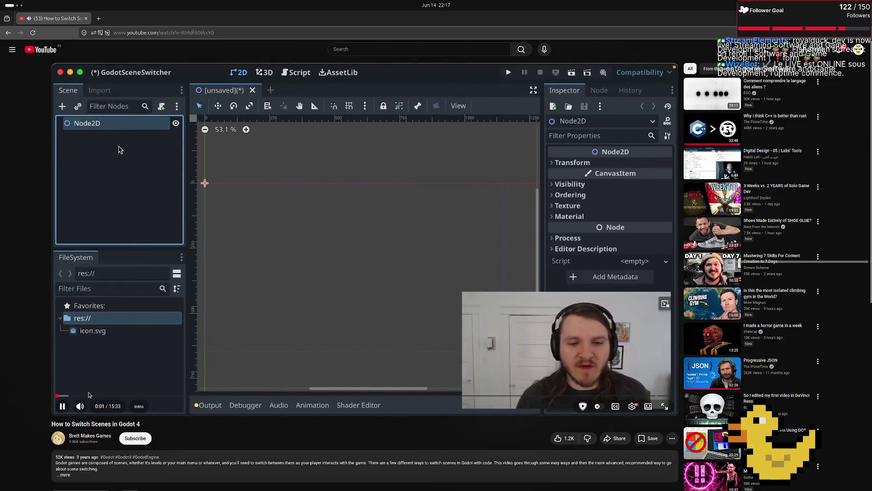
# Mute the video and seek to its change_scene_to_packed example, pausing at 6:35
pyautogui.moveTo(92, 397)
pyautogui.mouseDown()
pyautogui.moveTo(118, 381)
pyautogui.moveTo(150, 379)
pyautogui.mouseUp()
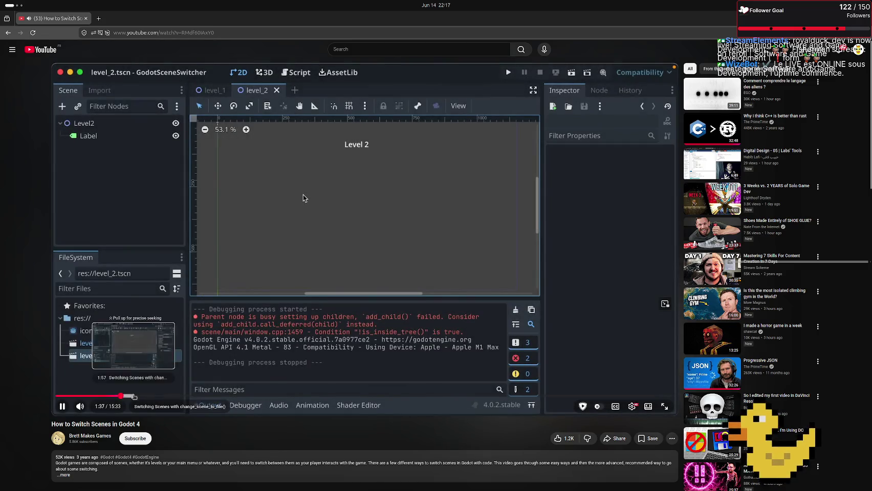
pyautogui.click(166, 396)
pyautogui.click(80, 406)
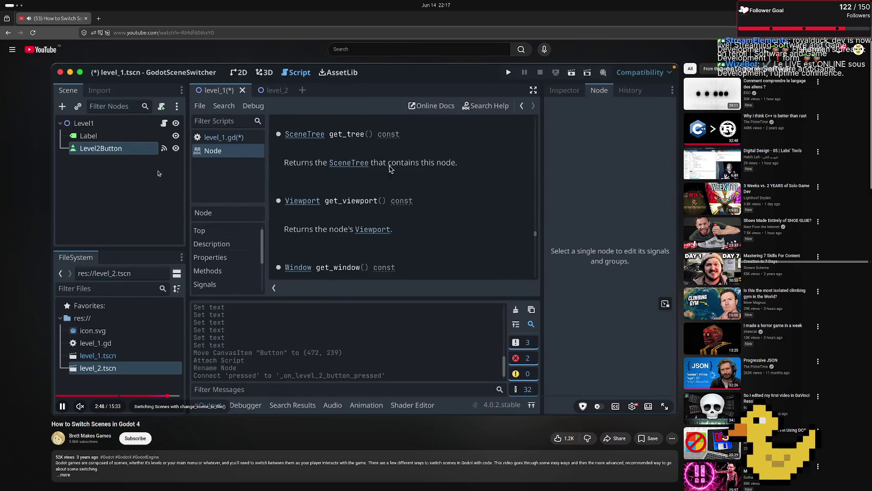
pyautogui.click(184, 395)
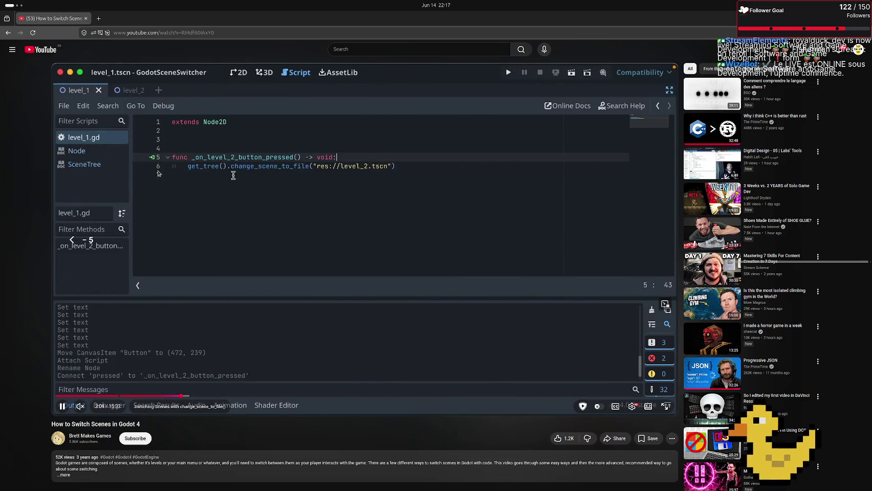
pyautogui.press('Right')
pyautogui.press('Right')
pyautogui.press('Right')
pyautogui.press('Right')
pyautogui.press('Right')
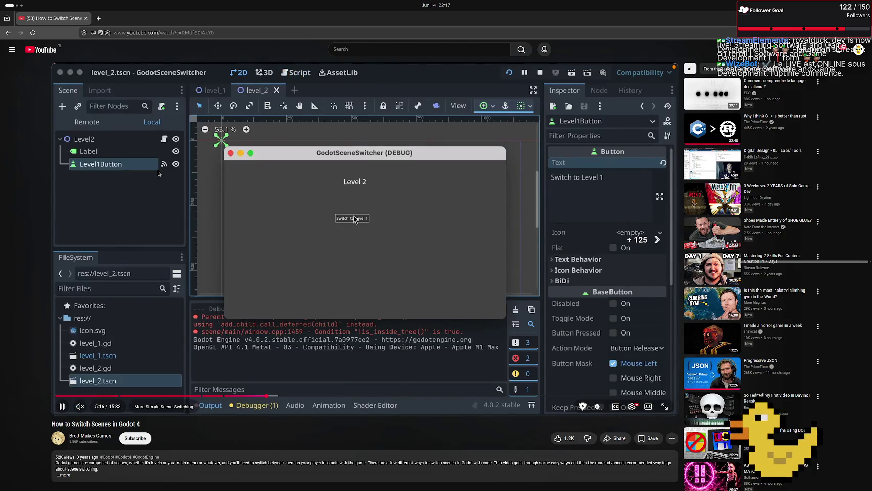
pyautogui.press('Right')
pyautogui.press('Right')
pyautogui.press('Right')
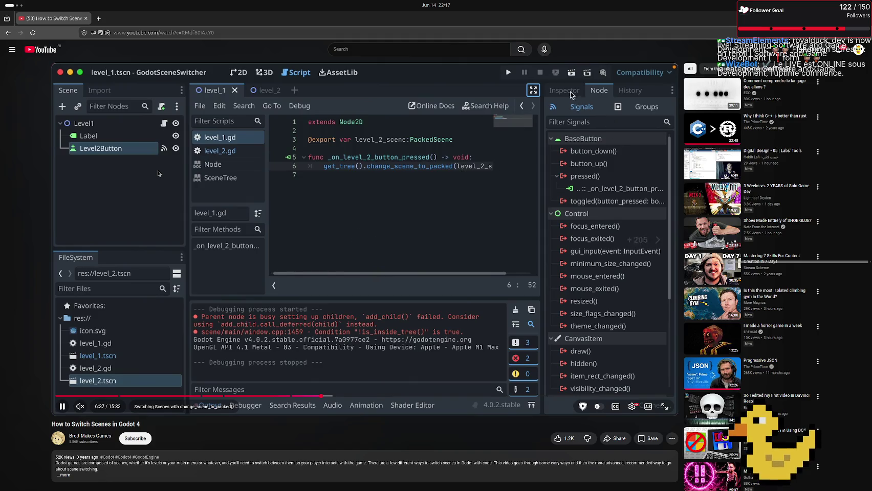
pyautogui.press('Left')
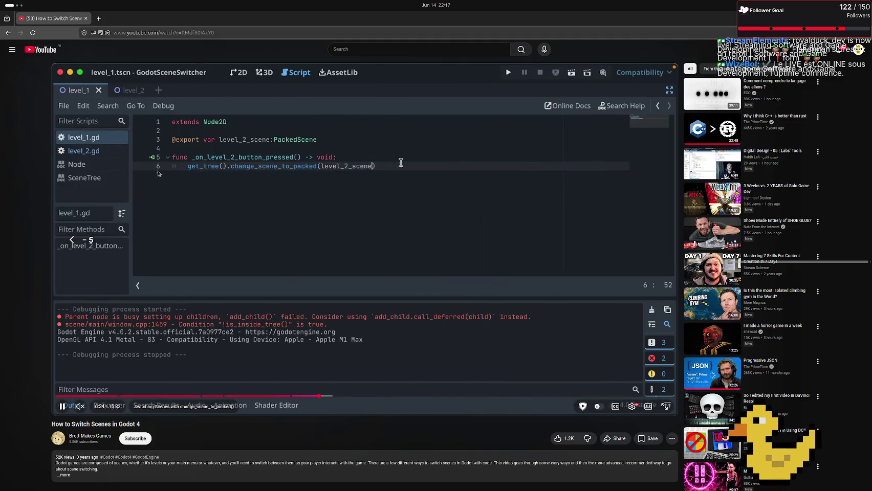
pyautogui.press('space')
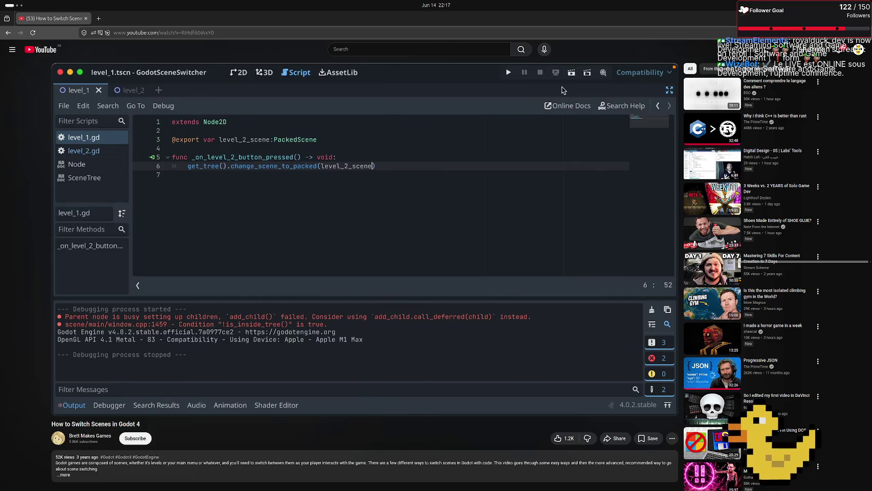
# Return to Godot, open main_menu.tscn and select the MainMenu root node
pyautogui.hotkey('alt', 'Tab')
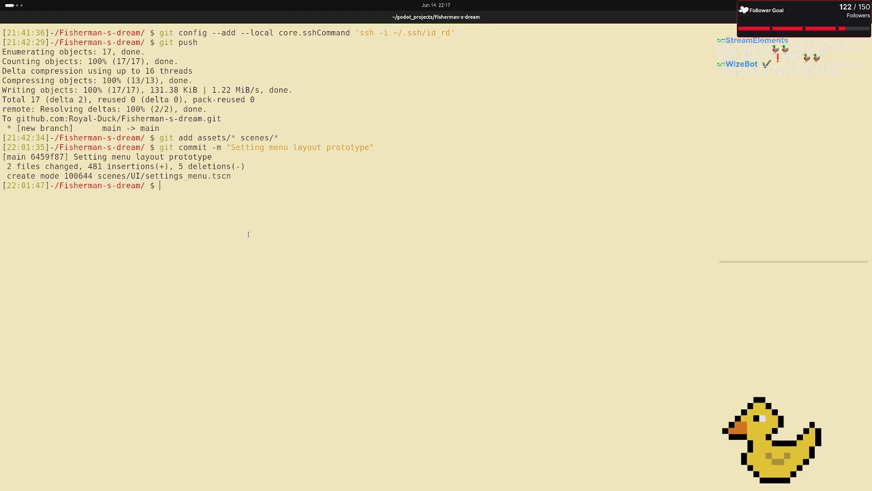
pyautogui.hotkey('alt', 'Tab')
pyautogui.hotkey('alt', 'Tab')
pyautogui.click(439, 259)
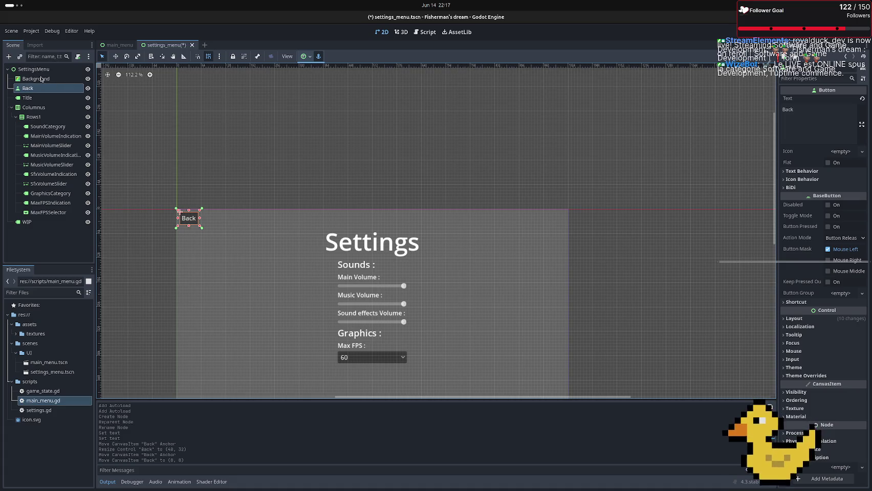
pyautogui.click(118, 45)
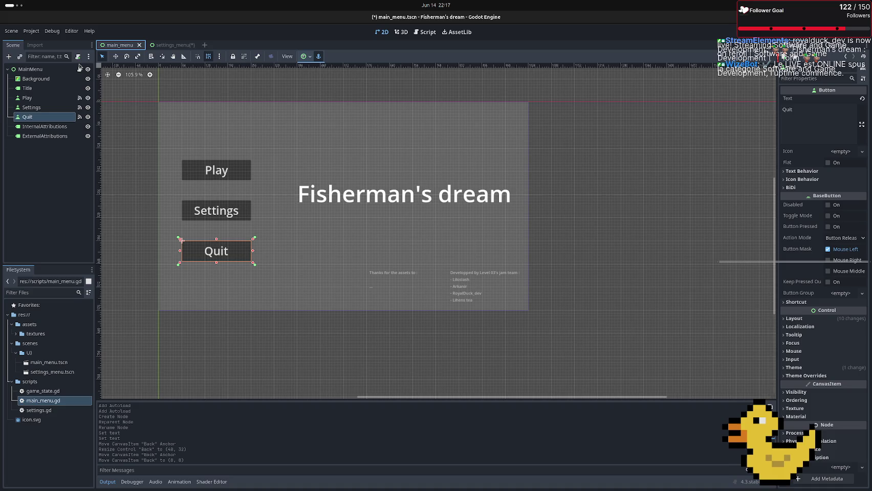
pyautogui.click(53, 72)
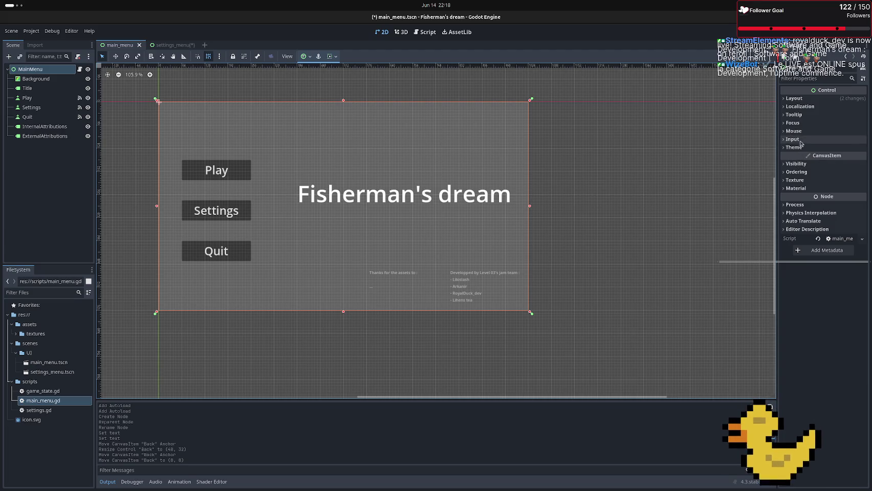
# In main_menu.gd, declare exported PackedScene variables settings_scene and game_scene
pyautogui.click(80, 70)
pyautogui.click(250, 68)
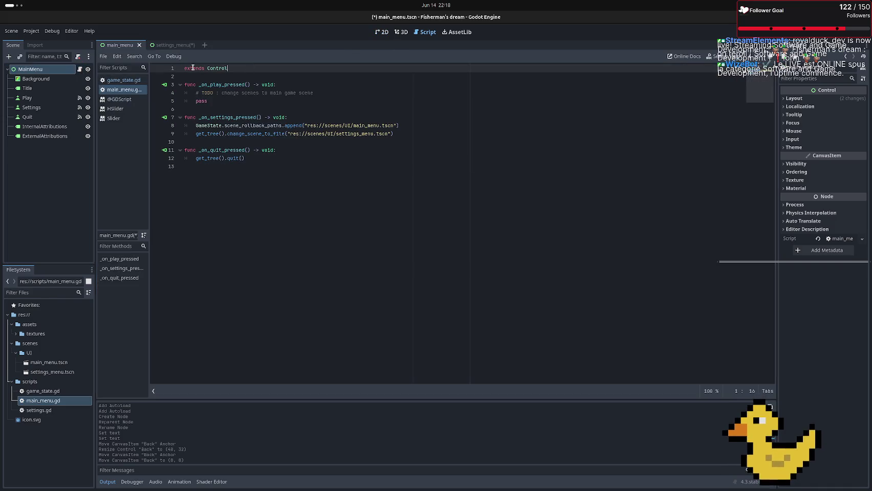
pyautogui.press('Return')
pyautogui.press('Return')
pyautogui.write('@ex')
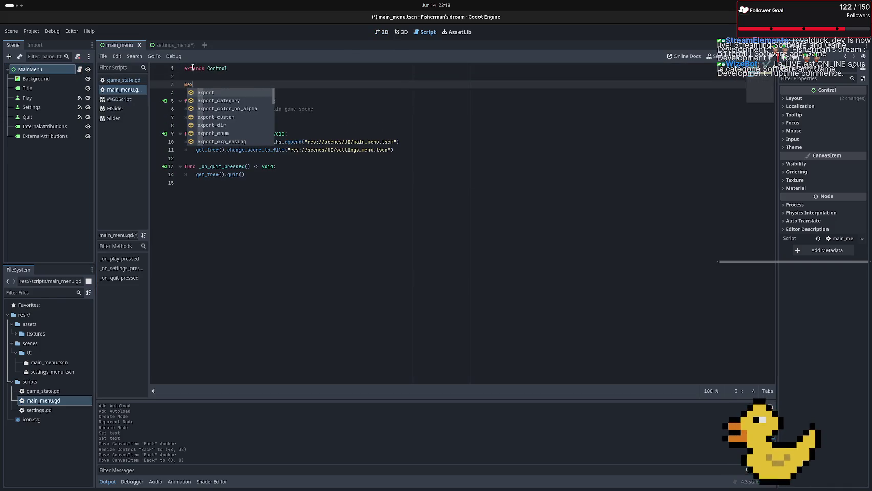
pyautogui.write('port var')
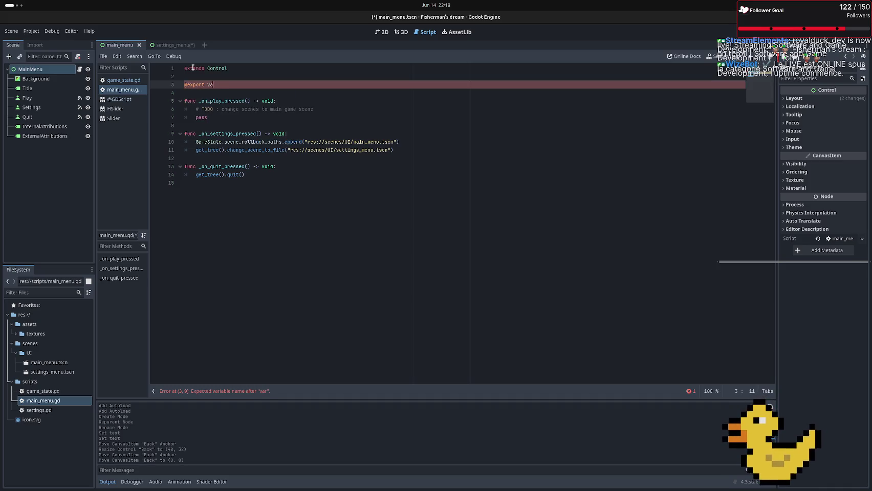
pyautogui.press('BackSpace')
pyautogui.press('BackSpace')
pyautogui.write('ont')
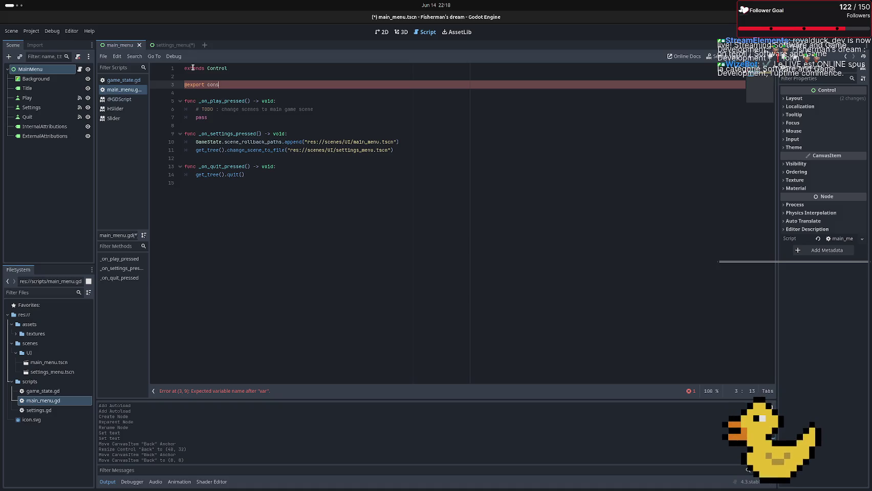
pyautogui.press('BackSpace')
pyautogui.press('BackSpace')
pyautogui.press('BackSpace')
pyautogui.write('var')
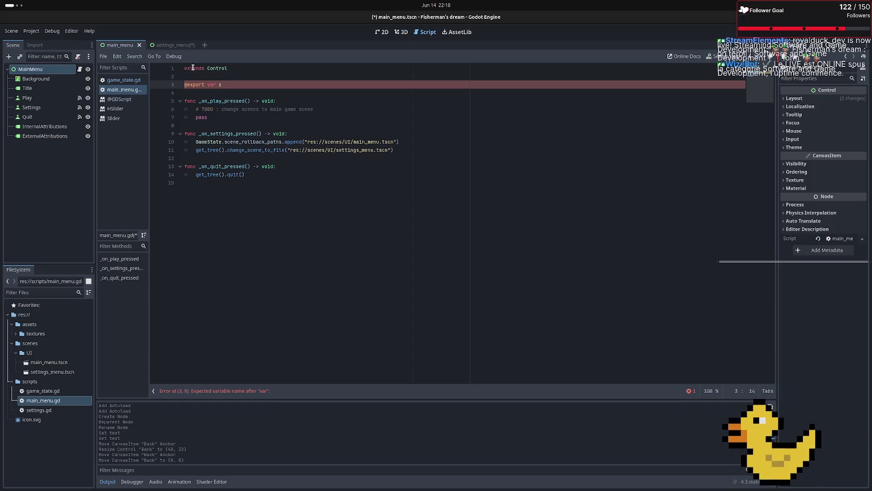
pyautogui.write('ttings')
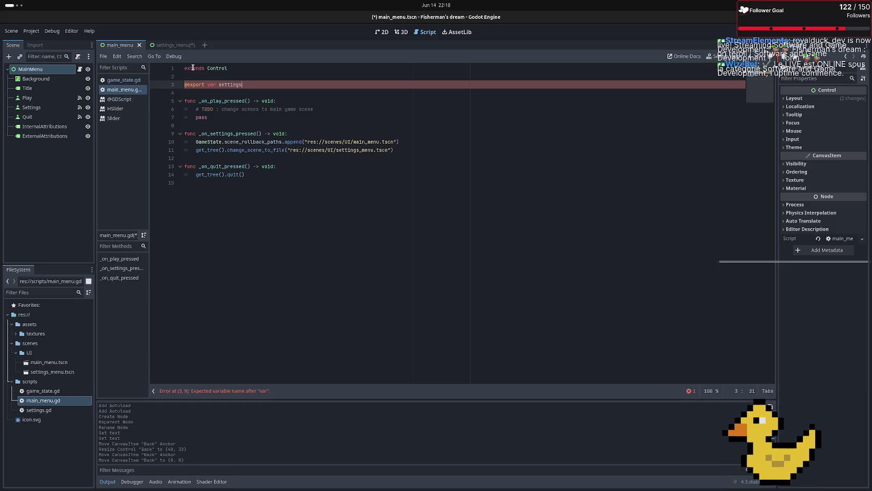
pyautogui.write('_sce')
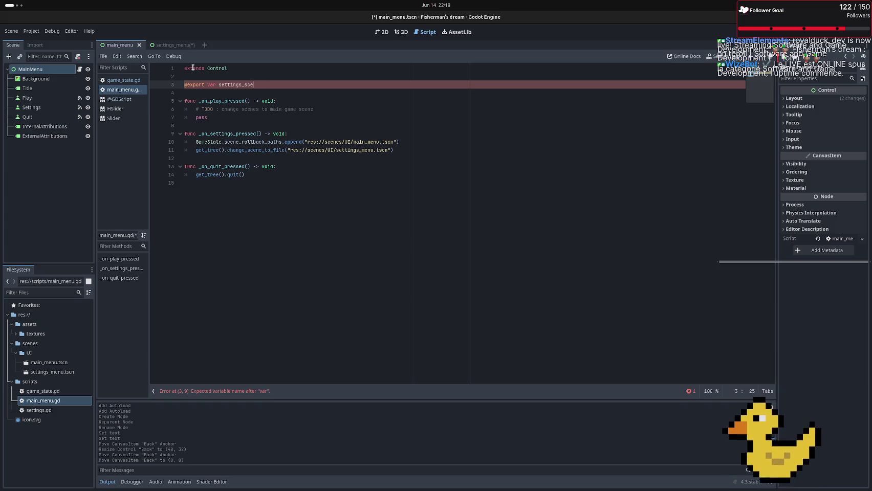
pyautogui.write('ne : Pa')
pyautogui.write('c')
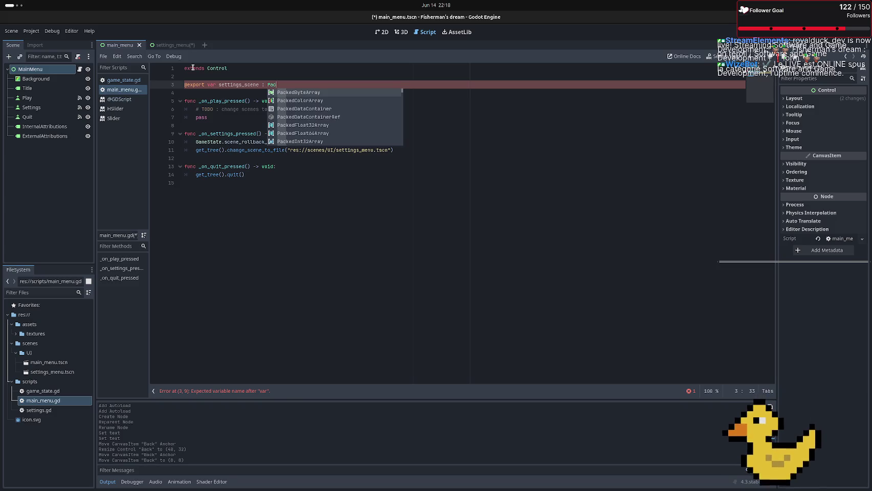
pyautogui.write('kedSc')
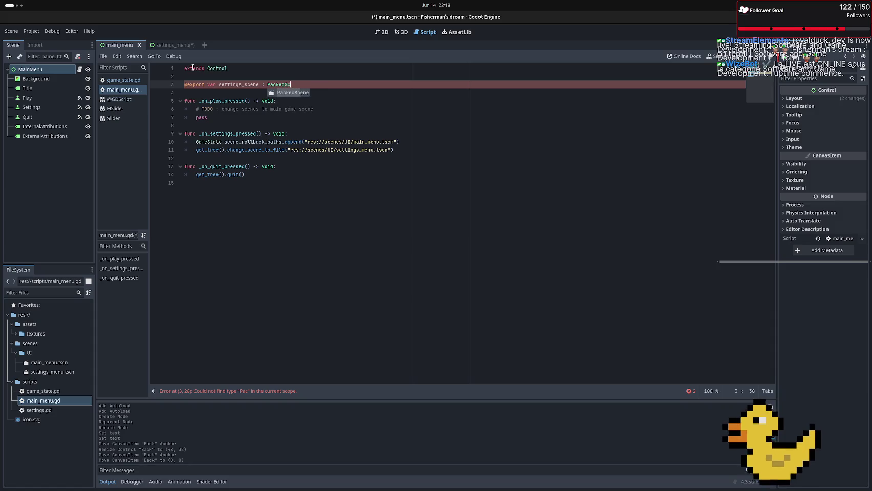
pyautogui.press('Return')
pyautogui.press('Return')
pyautogui.write('@ex')
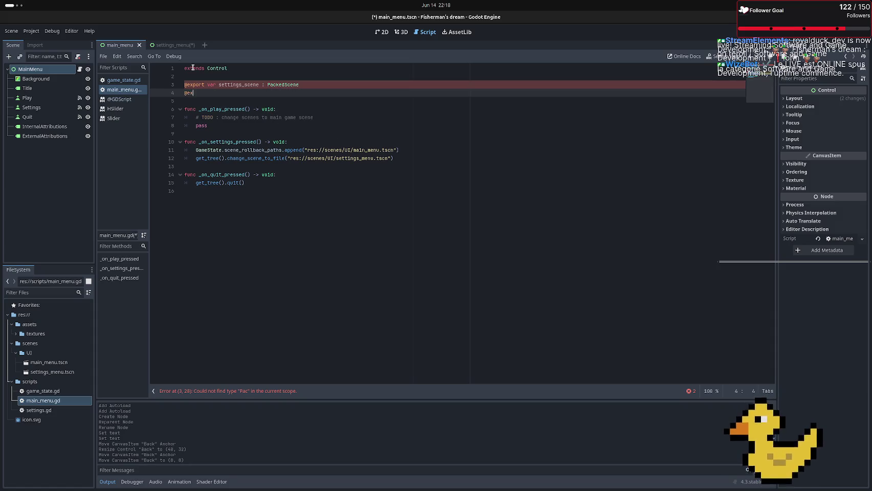
pyautogui.press('BackSpace')
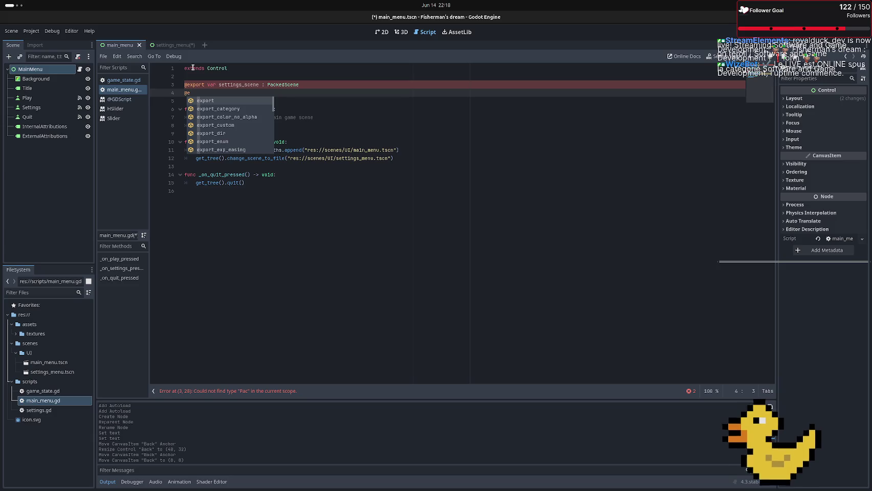
pyautogui.press('Return')
pyautogui.write('var game_scene : Pa')
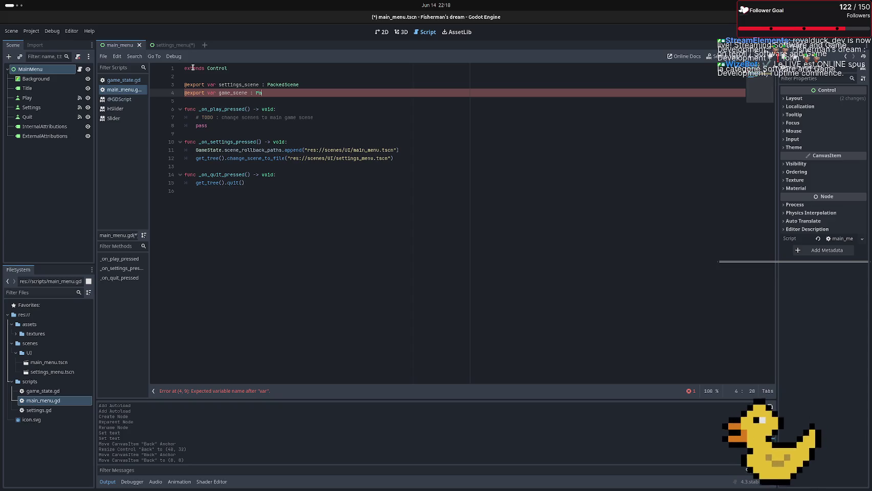
pyautogui.write('cked')
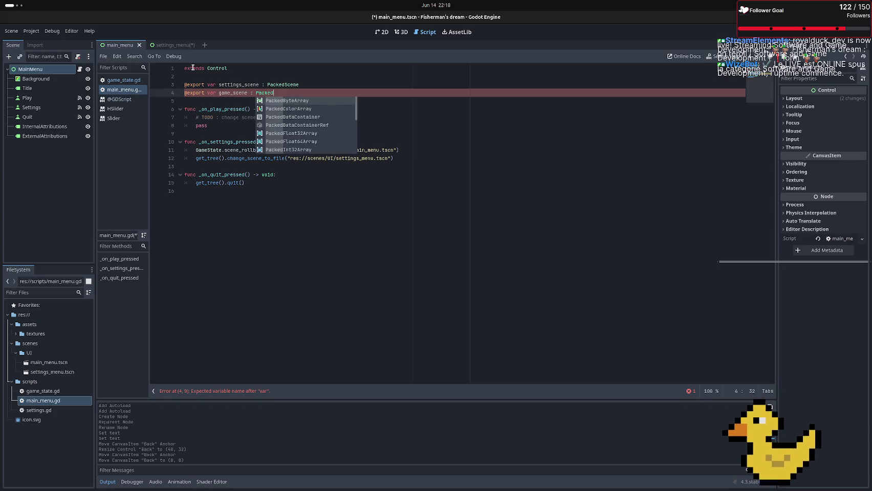
pyautogui.write('Scene')
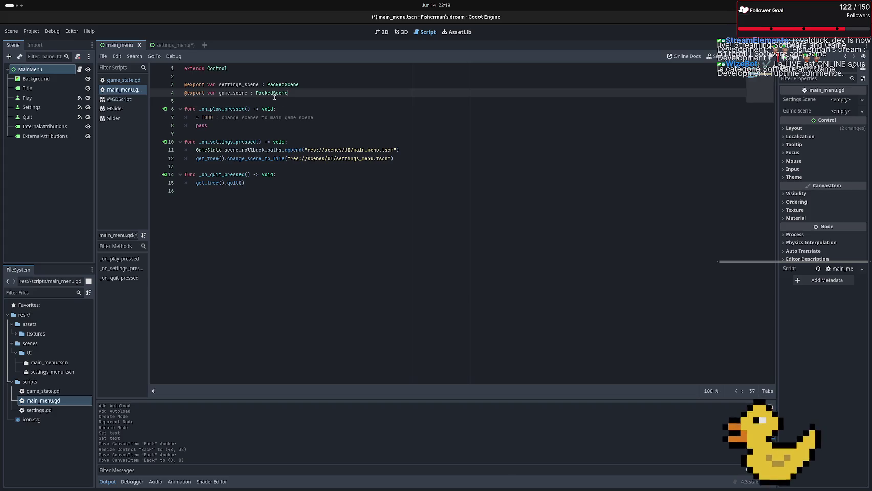
# Move the game_scene declaration above settings_scene, just below extends Control
pyautogui.moveTo(289, 96)
pyautogui.mouseDown()
pyautogui.moveTo(140, 105)
pyautogui.moveTo(137, 93)
pyautogui.mouseUp()
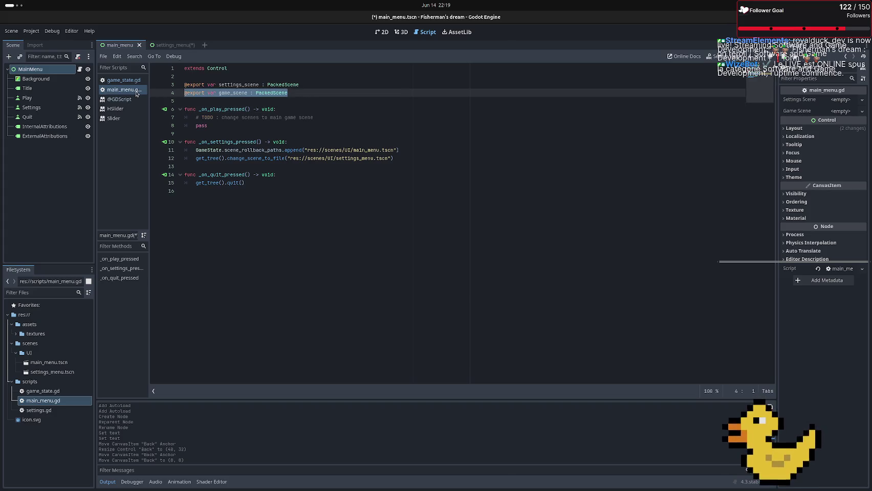
pyautogui.press('BackSpace')
pyautogui.press('BackSpace')
pyautogui.click(189, 77)
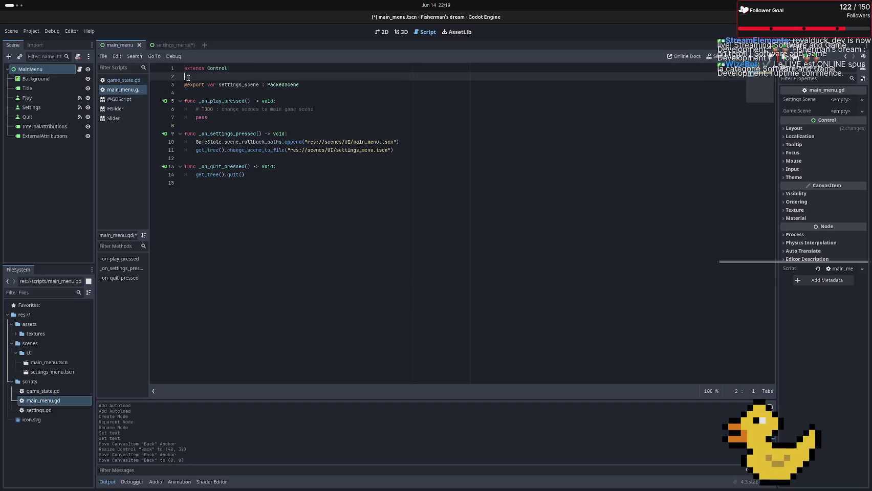
pyautogui.press('Return')
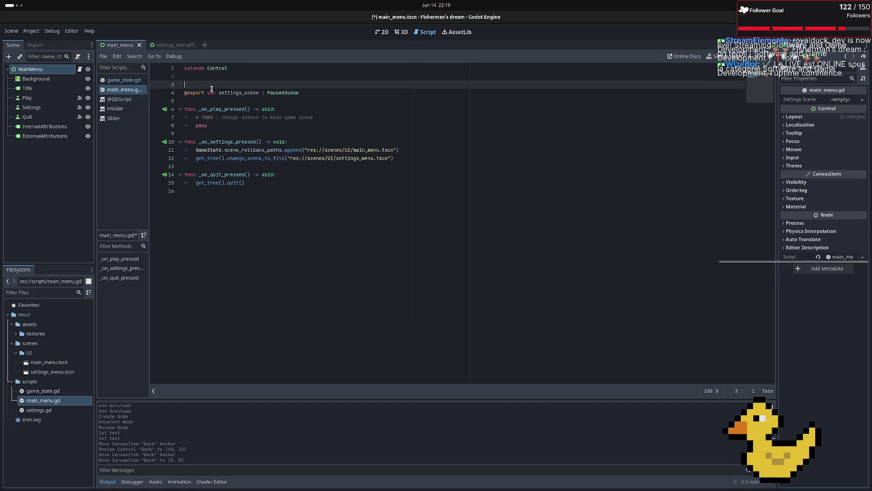
pyautogui.hotkey('ctrl', 'z')
pyautogui.hotkey('ctrl', 'z')
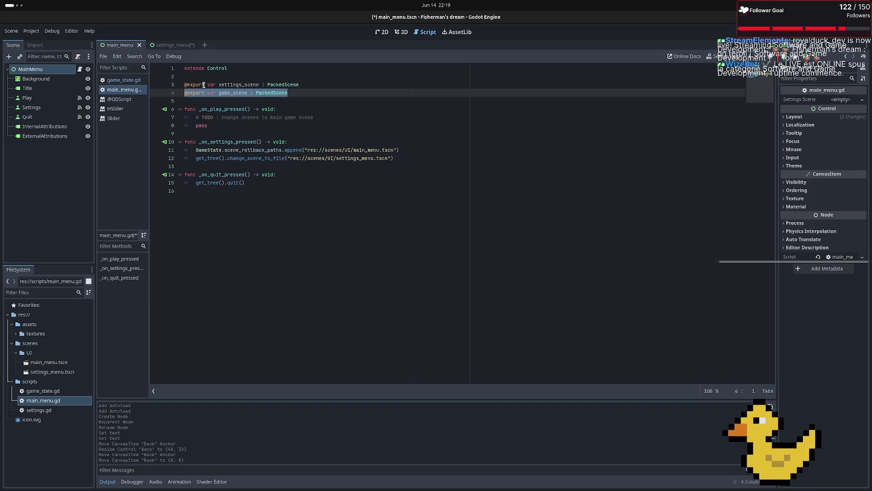
pyautogui.moveTo(197, 93); pyautogui.dragTo(194, 78)
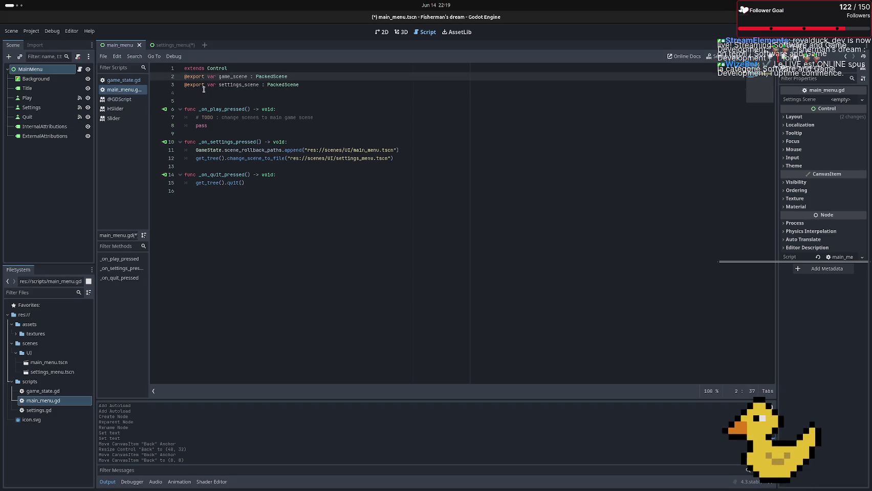
pyautogui.click(203, 90)
pyautogui.press('BackSpace')
pyautogui.click(258, 69)
pyautogui.press('Return')
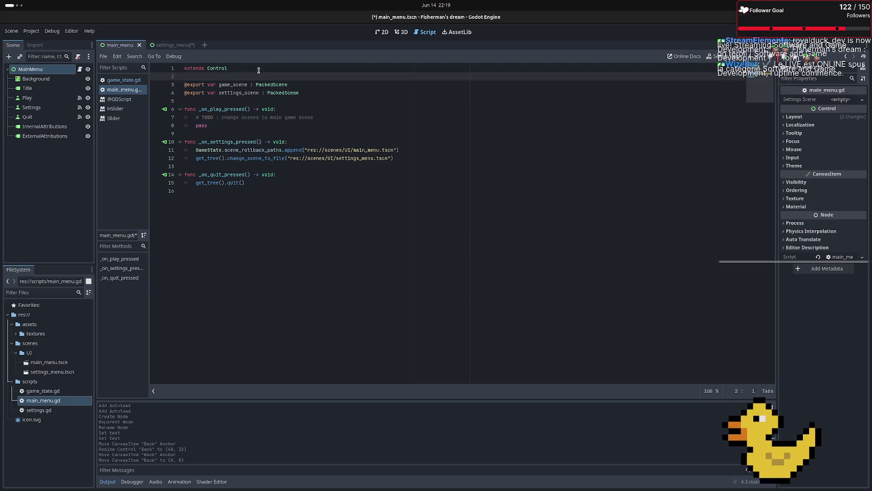
pyautogui.click(322, 95)
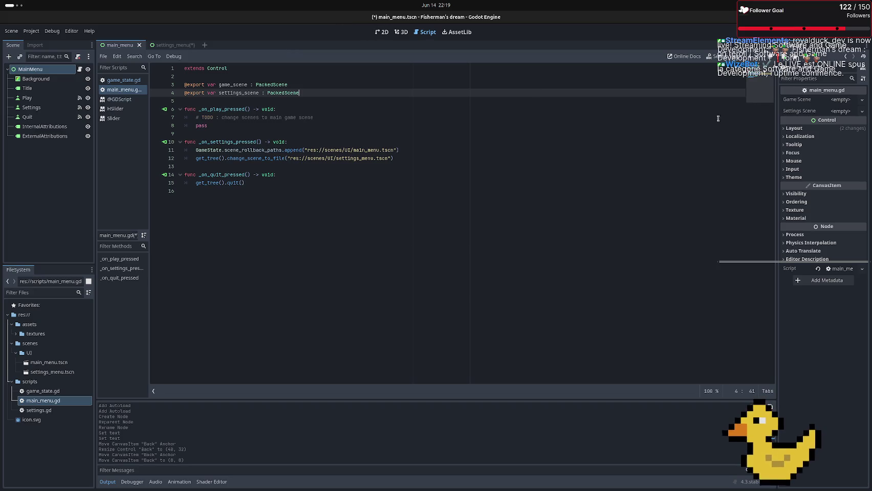
# Quick Load settings_menu.tscn into the Settings Scene slot, then switch to the terminal
pyautogui.click(835, 111)
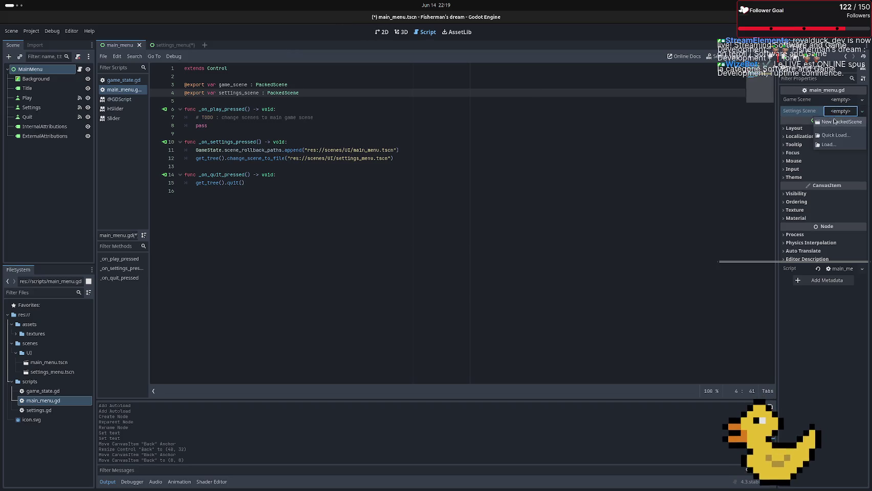
pyautogui.click(831, 135)
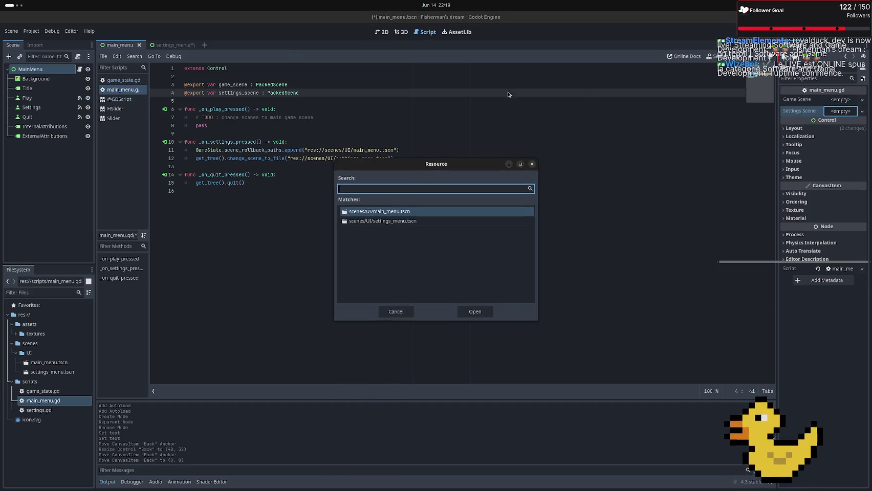
pyautogui.click(398, 224)
pyautogui.click(482, 314)
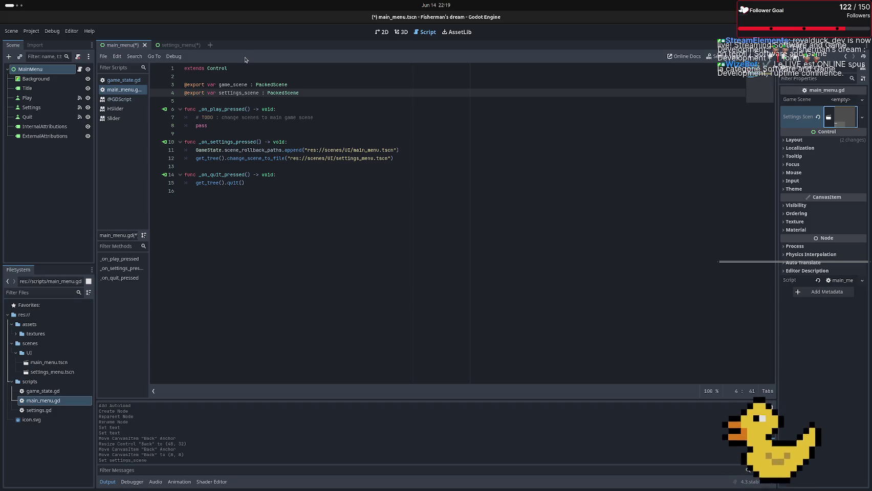
pyautogui.hotkey('alt', 'Tab')
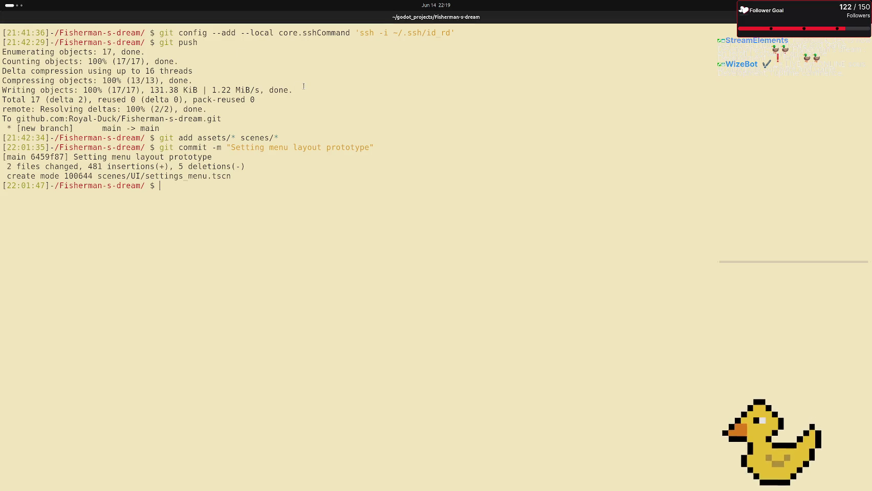
# Search Google from Firefox for 'godot get current scene as packed'
pyautogui.hotkey('alt', 'Tab')
pyautogui.press('Tab')
pyautogui.click(227, 34)
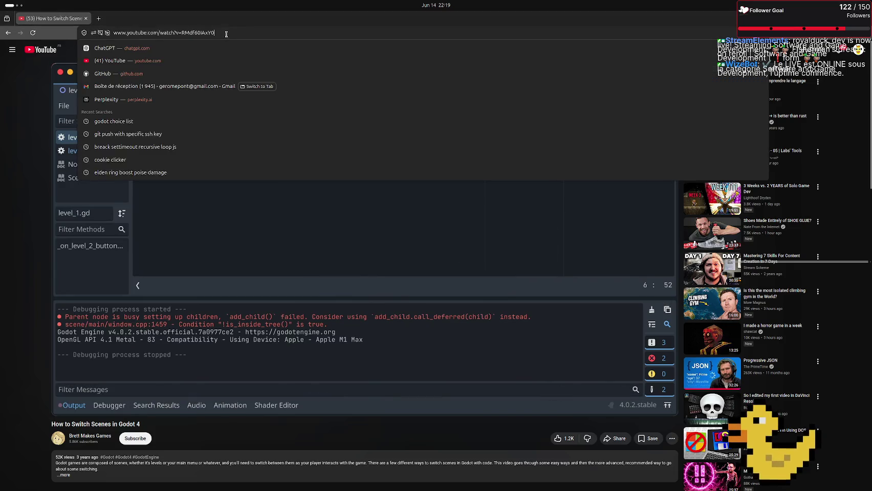
pyautogui.write('godot ')
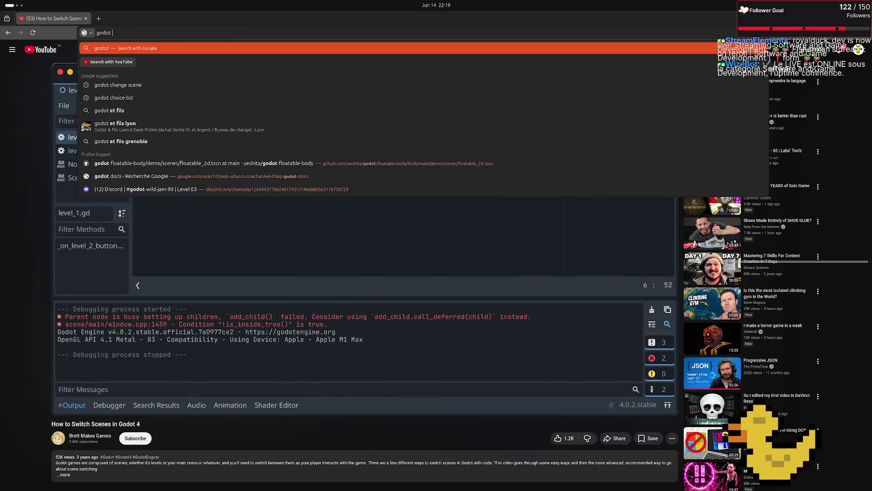
pyautogui.write('get')
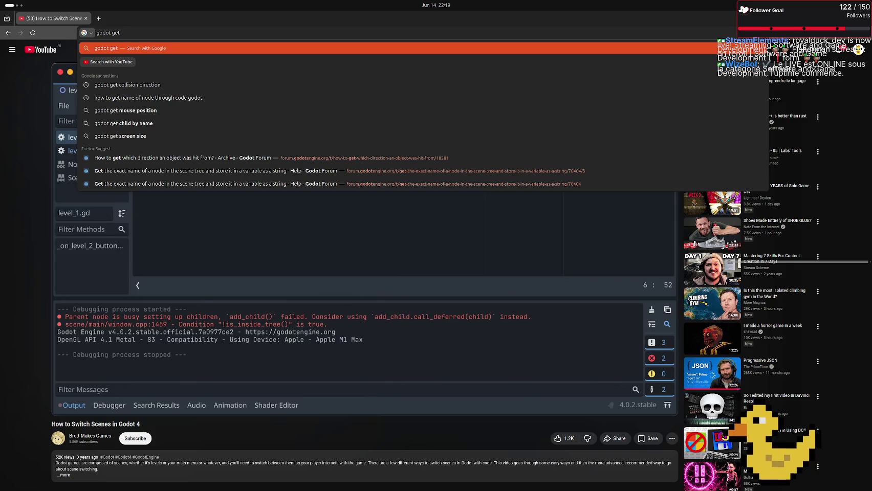
pyautogui.write(' curren')
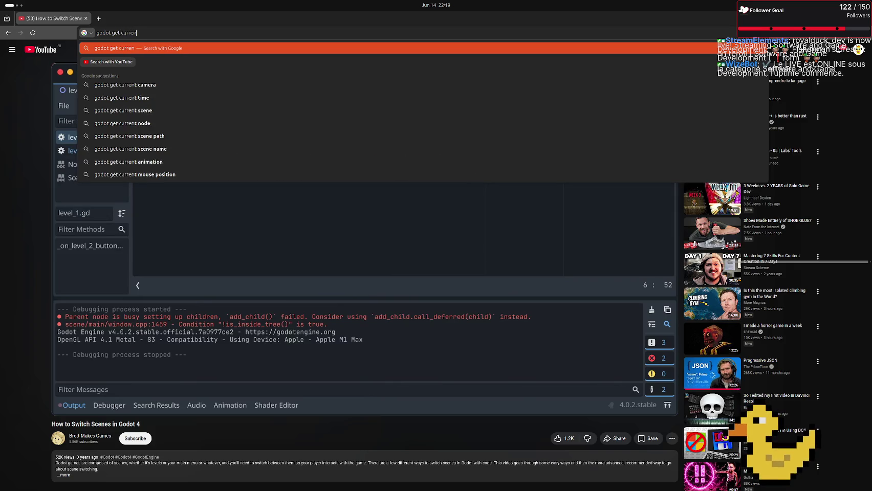
pyautogui.write('t d')
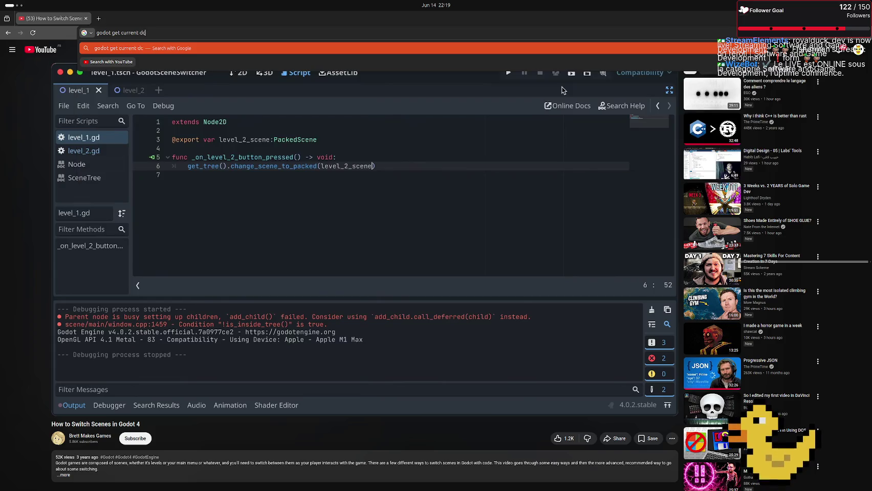
pyautogui.press('BackSpace')
pyautogui.write('sce')
pyautogui.write('ne ')
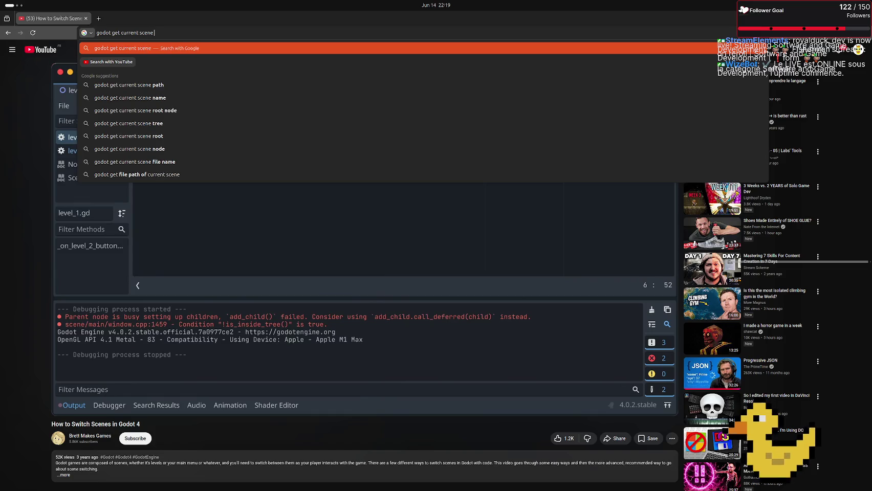
pyautogui.write('as')
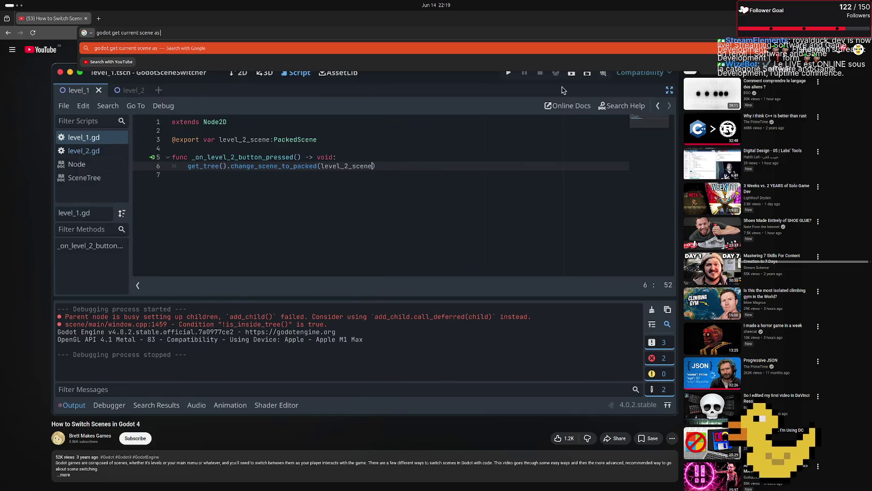
pyautogui.write(' packed')
pyautogui.press('Return')
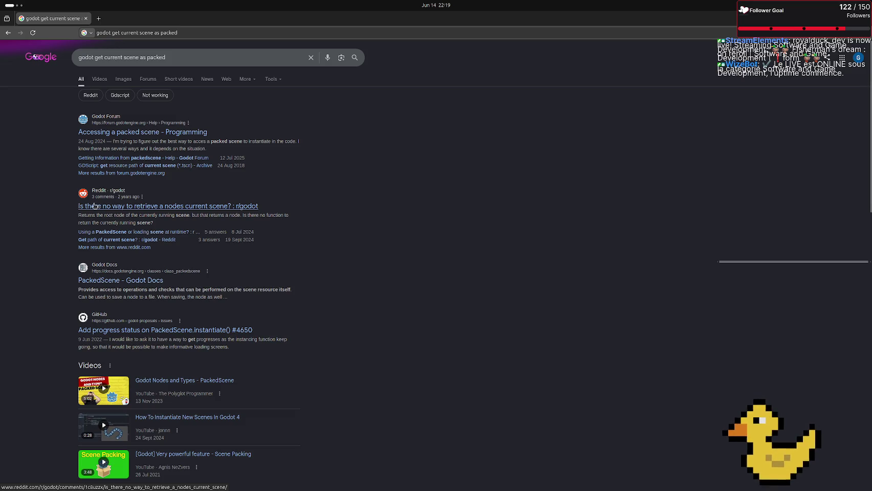
pyautogui.click(106, 269)
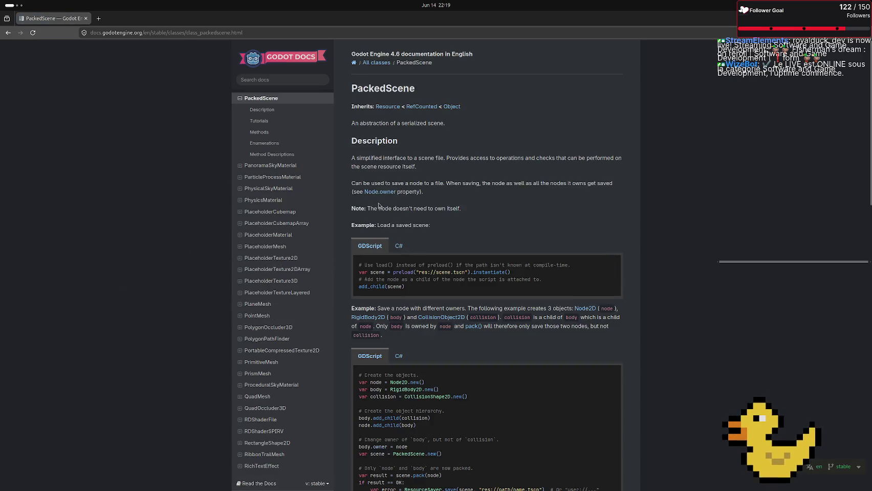
pyautogui.scroll(-3, 381, 207)
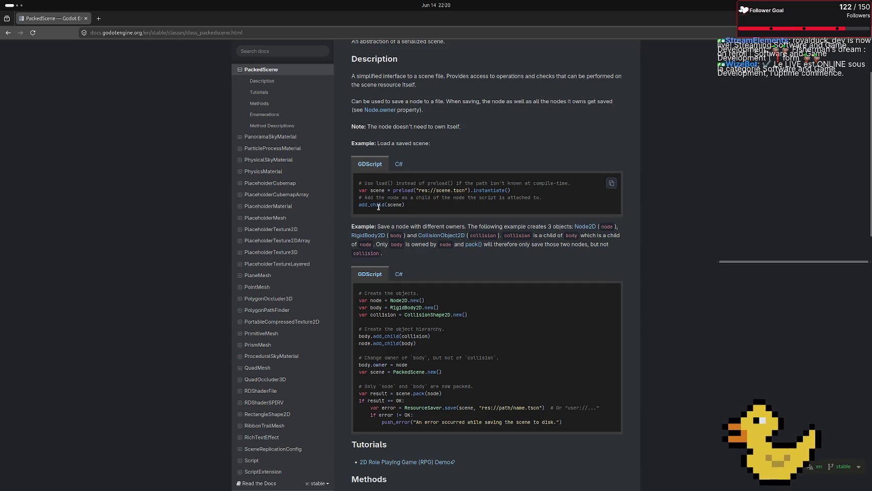
pyautogui.scroll(-10, 378, 206)
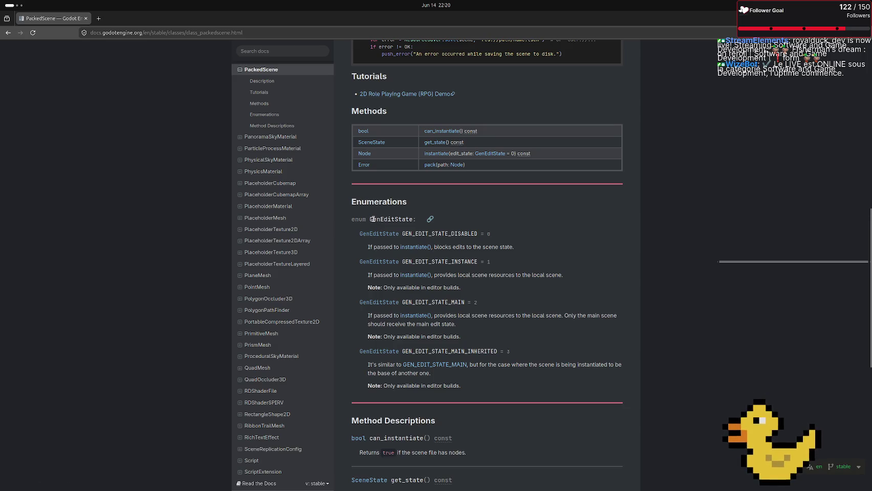
pyautogui.scroll(-1, 386, 229)
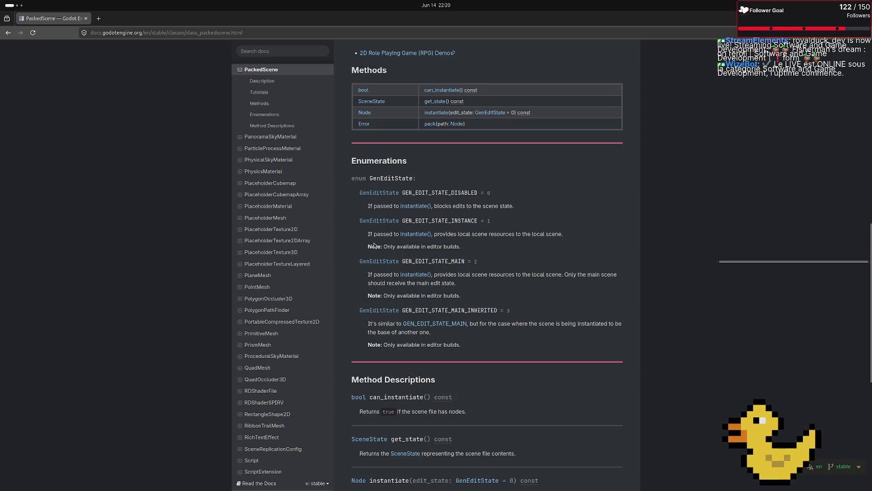
pyautogui.scroll(-7, 374, 245)
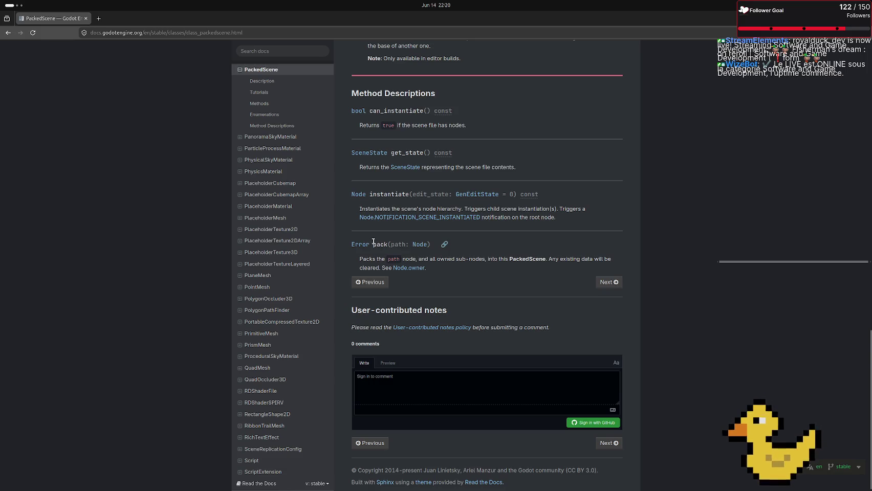
pyautogui.scroll(-1, 374, 240)
pyautogui.scroll(3, 394, 148)
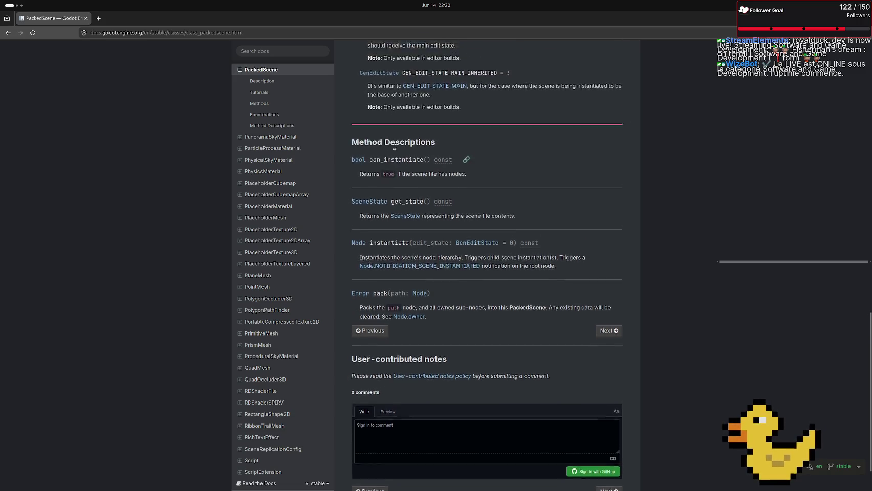
pyautogui.press('Home')
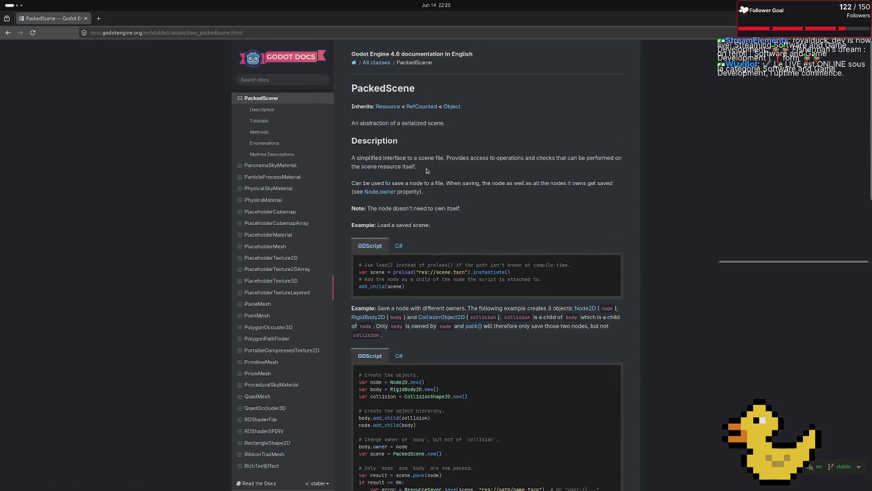
pyautogui.click(9, 34)
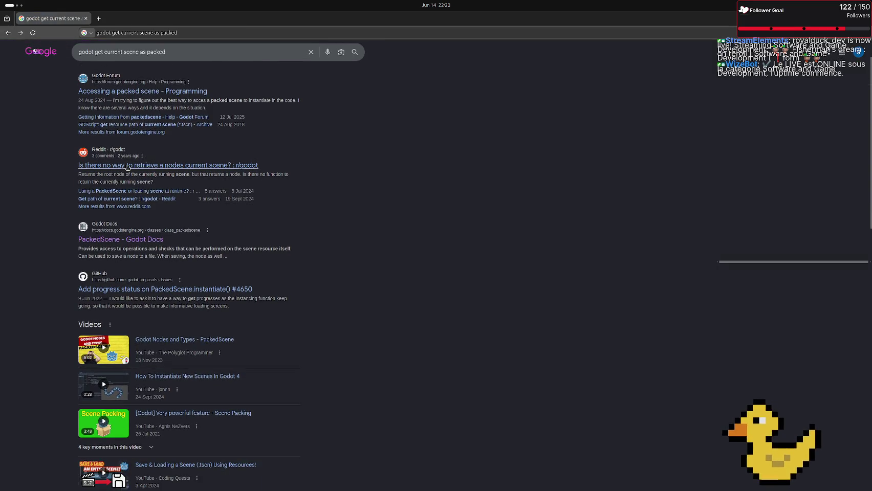
pyautogui.scroll(-5, 111, 291)
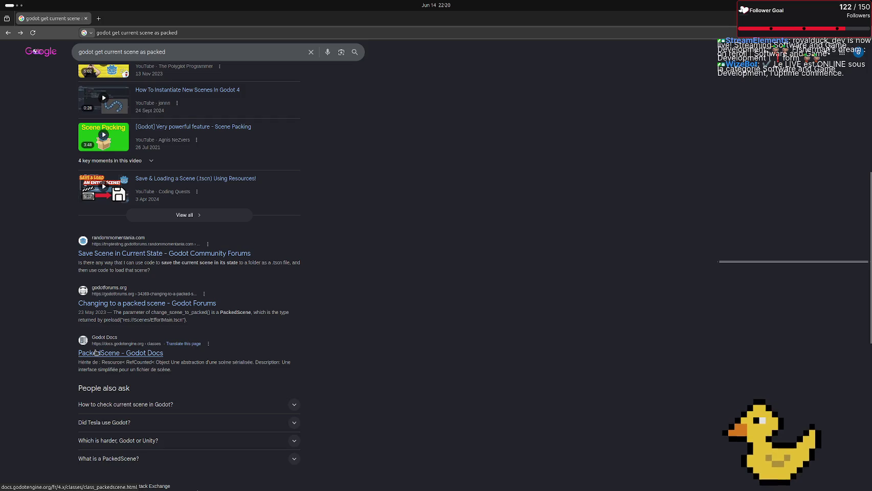
pyautogui.scroll(-4, 96, 352)
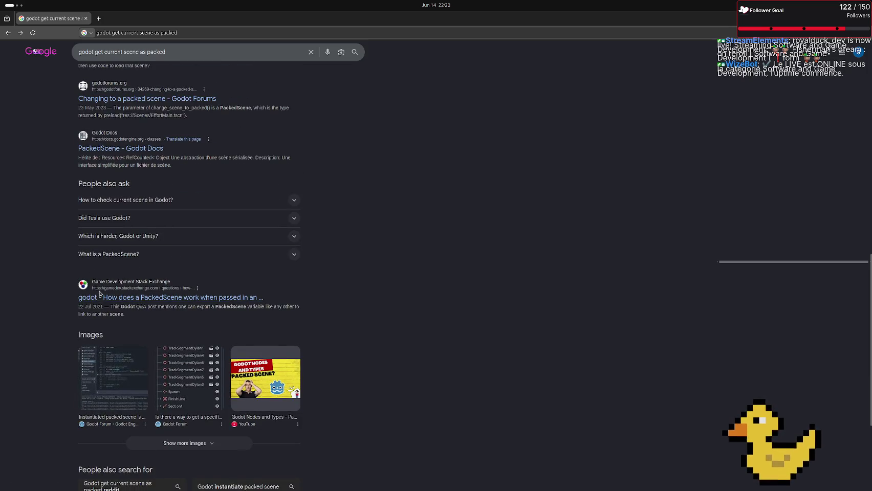
pyautogui.hotkey('alt', 'Left')
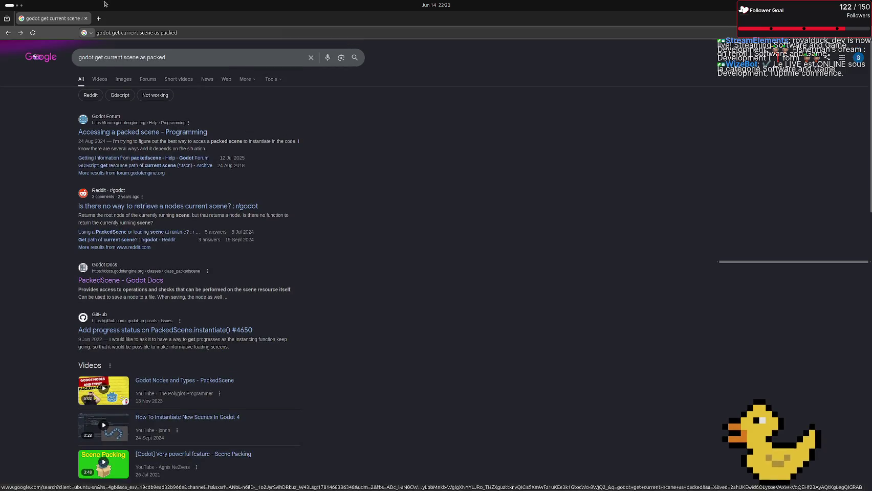
# In a new tab, ask Perplexity 'how to get the current scene as a packed scene in godot'
pyautogui.click(98, 19)
pyautogui.write('perplexity.ai/')
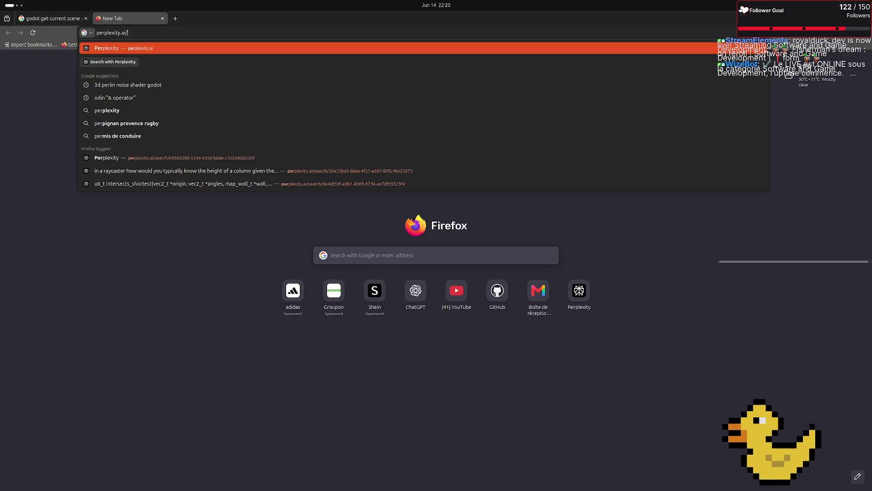
pyautogui.press('Return')
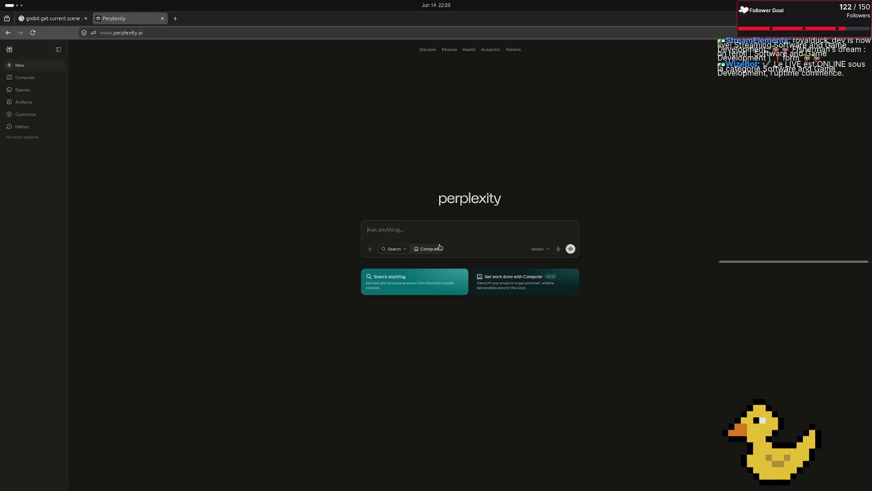
pyautogui.write('how ')
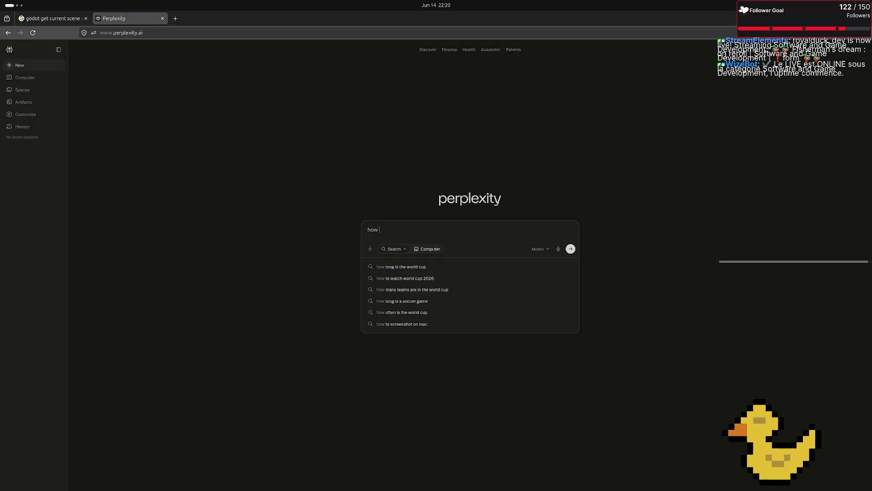
pyautogui.write('to get the')
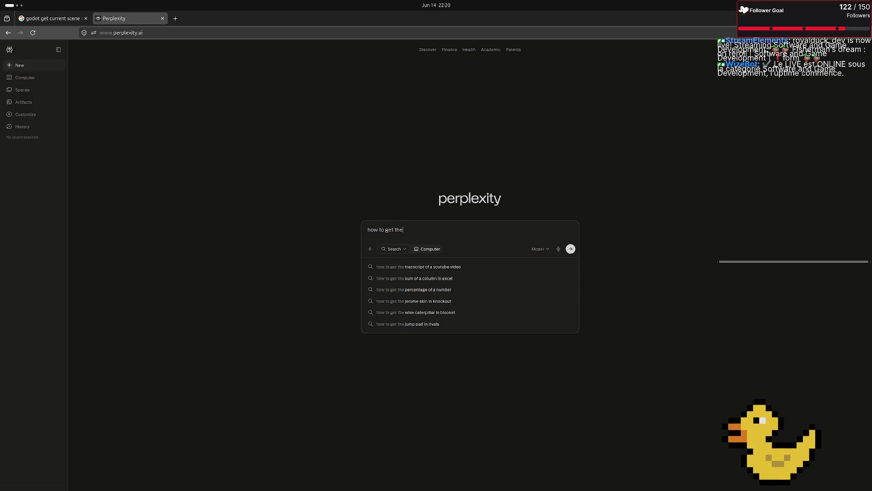
pyautogui.write(' currenr')
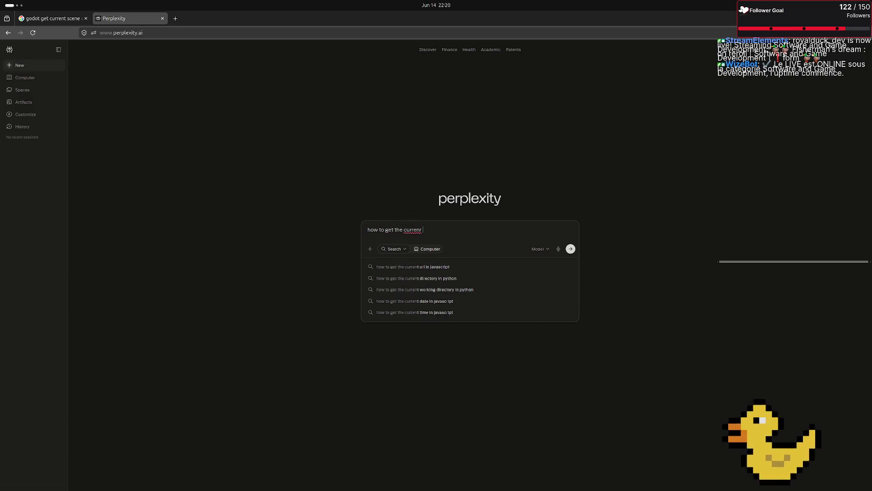
pyautogui.press('BackSpace')
pyautogui.write('t scene ')
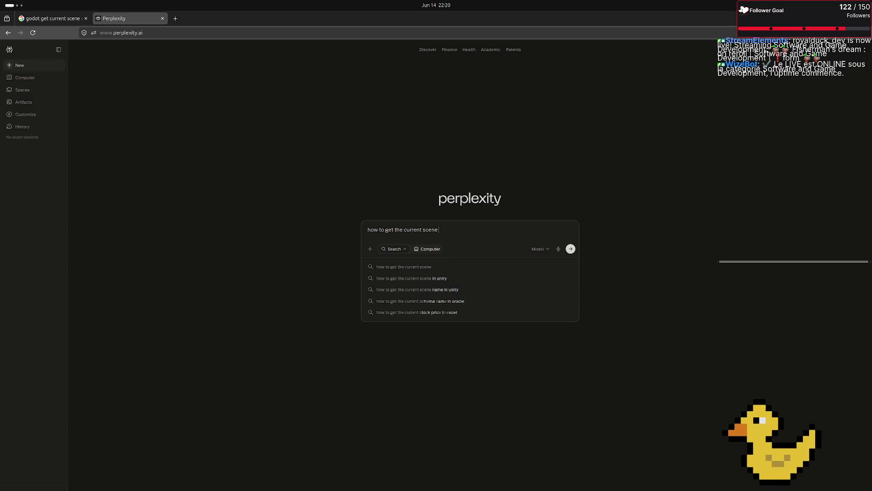
pyautogui.write('as a pac')
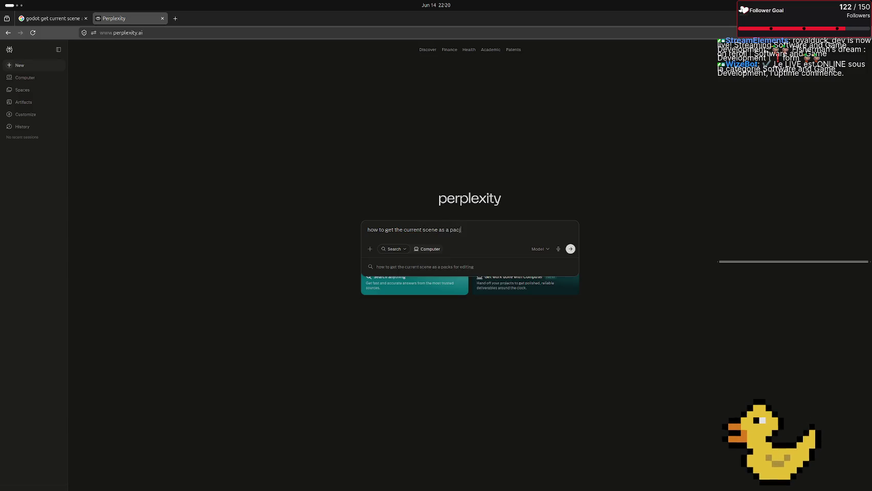
pyautogui.write('ked s')
pyautogui.write('cene in godot')
pyautogui.press('Return')
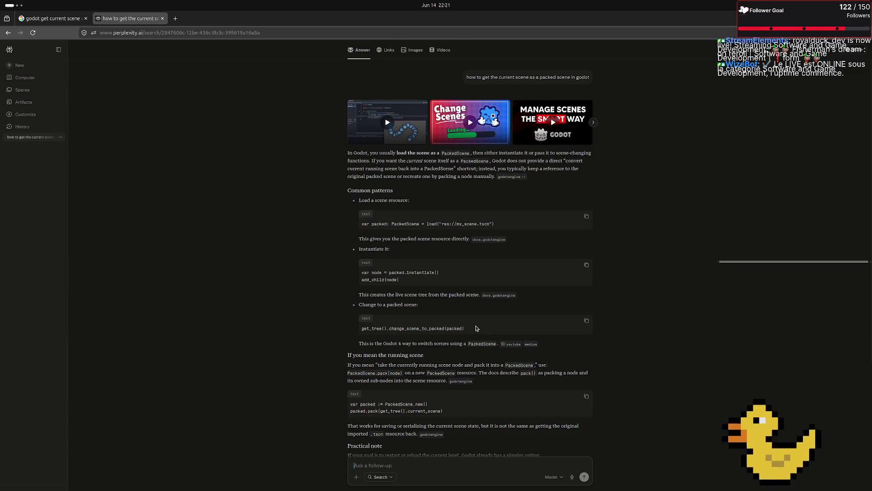
# Read Perplexity's answer, then switch back to the Godot editor
pyautogui.scroll(-2, 475, 328)
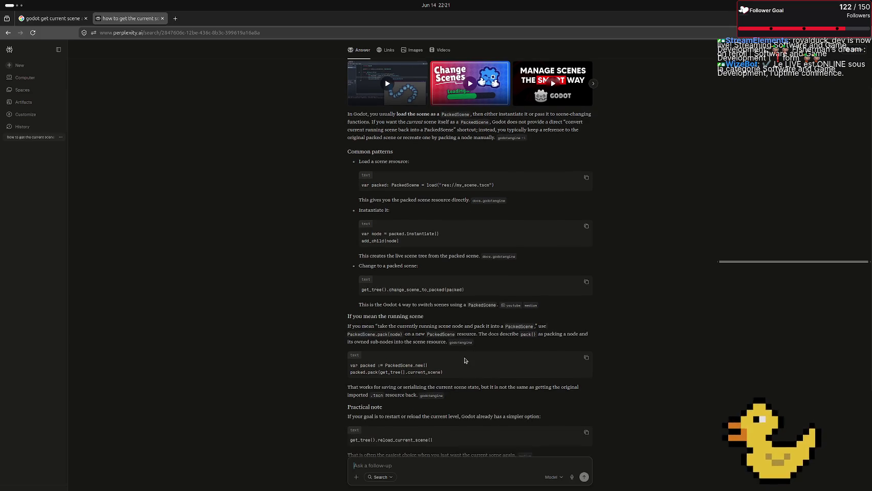
pyautogui.hotkey('alt', 'Tab')
pyautogui.hotkey('alt', 'Tab')
pyautogui.press('Tab')
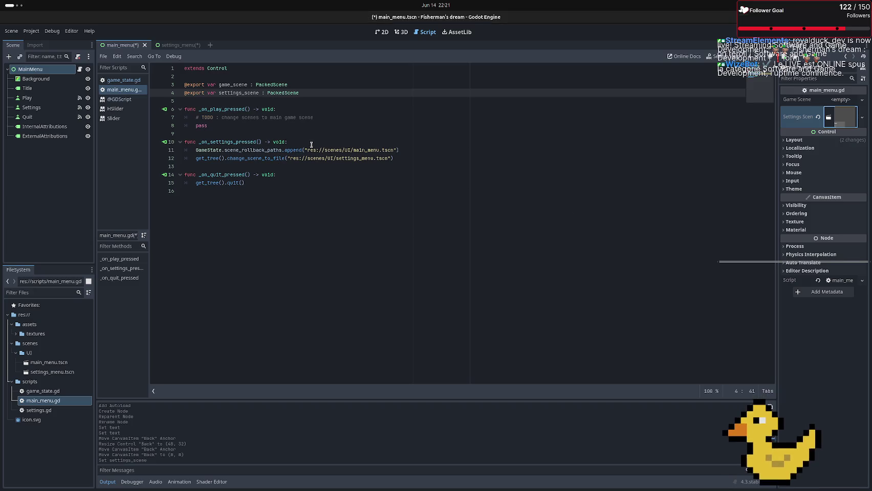
# Add a get_tree().current_scene line inside _on_settings_pressed in main_menu.gd
pyautogui.click(310, 144)
pyautogui.press('Return')
pyautogui.write('get')
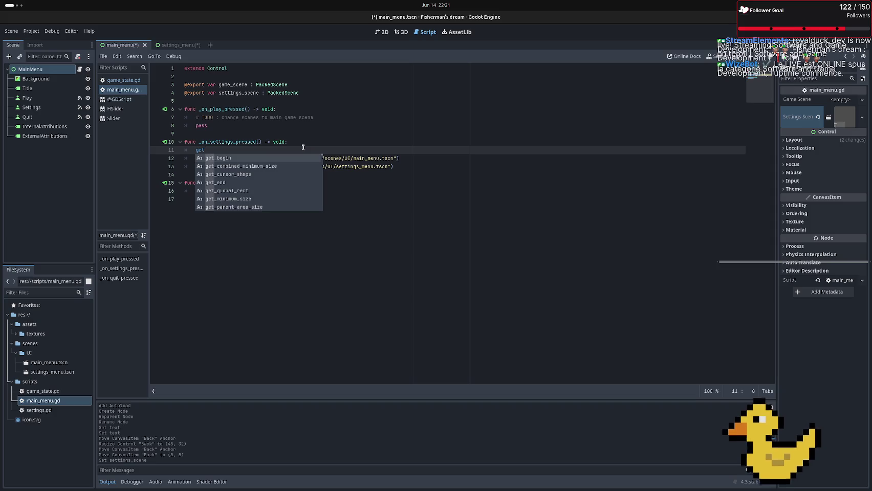
pyautogui.write('_tree')
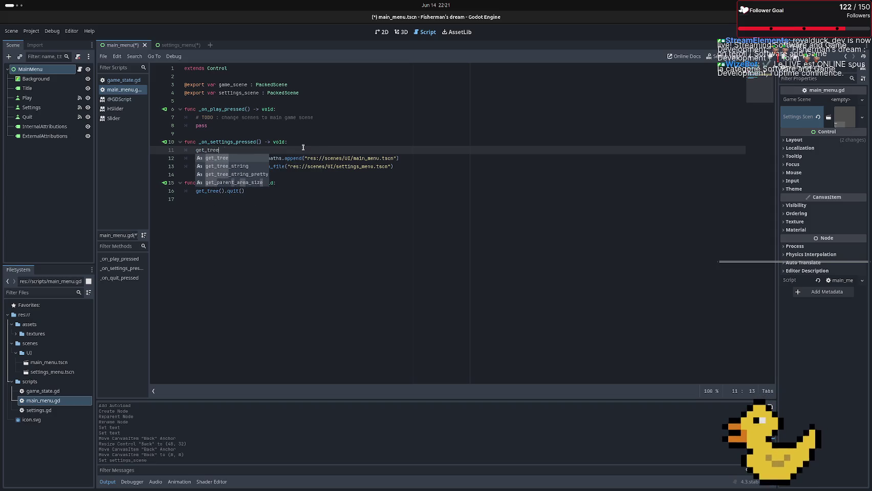
pyautogui.press('Return')
pyautogui.write('.cur')
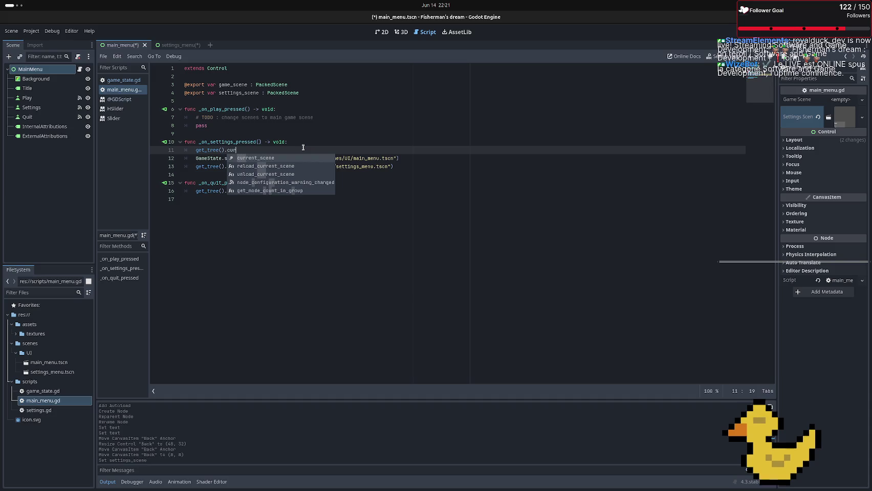
pyautogui.press('Return')
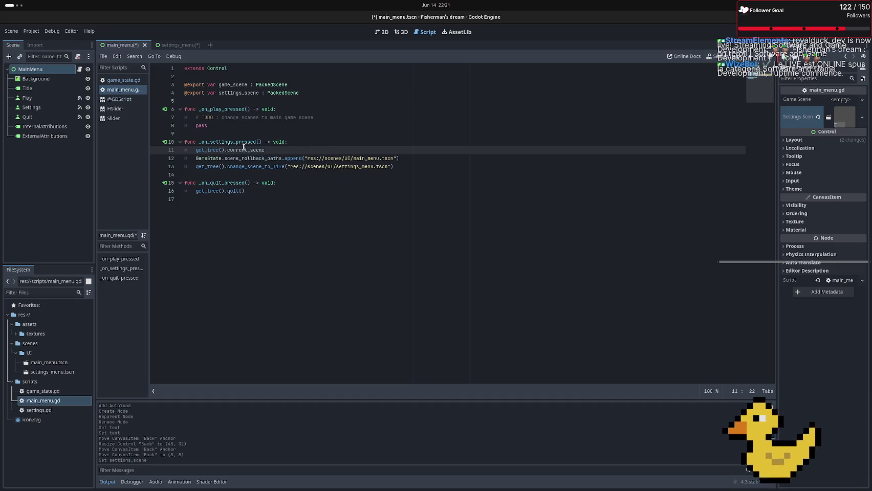
# Read the SceneTree reference entry for current_scene, then switch to the terminal
pyautogui.keyDown('ctrl'); pyautogui.click(239, 150); pyautogui.keyUp('ctrl')
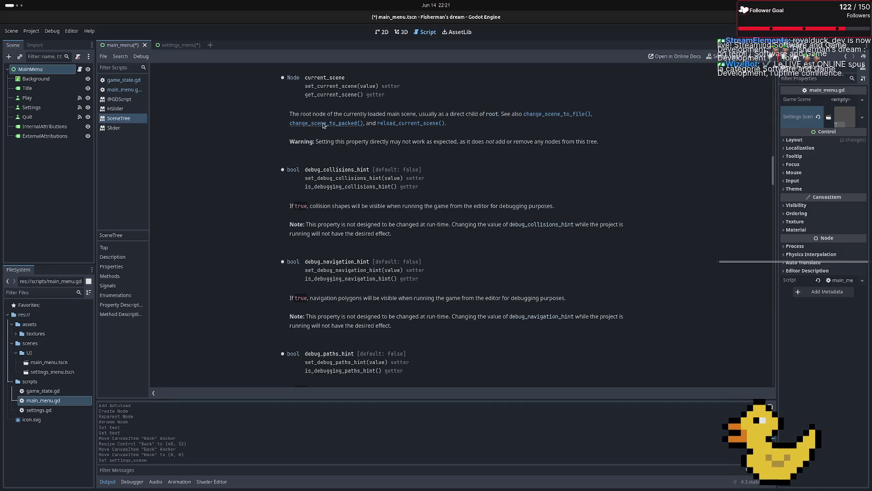
pyautogui.moveTo(311, 116)
pyautogui.mouseDown()
pyautogui.moveTo(358, 113)
pyautogui.moveTo(289, 115)
pyautogui.mouseUp()
pyautogui.click(393, 110)
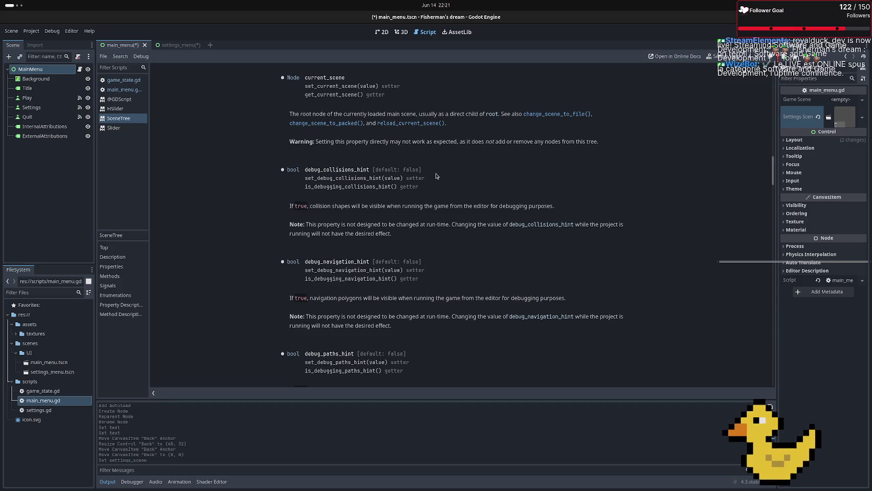
pyautogui.hotkey('alt', 'Tab')
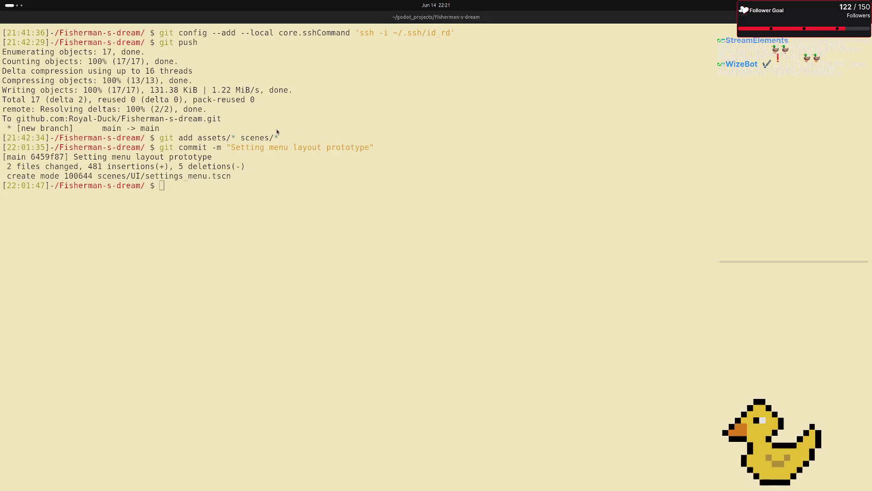
# Switch from the terminal back to the Godot editor's SceneTree reference
pyautogui.hotkey('alt', 'Tab')
pyautogui.hotkey('alt', 'Tab')
pyautogui.click(384, 241)
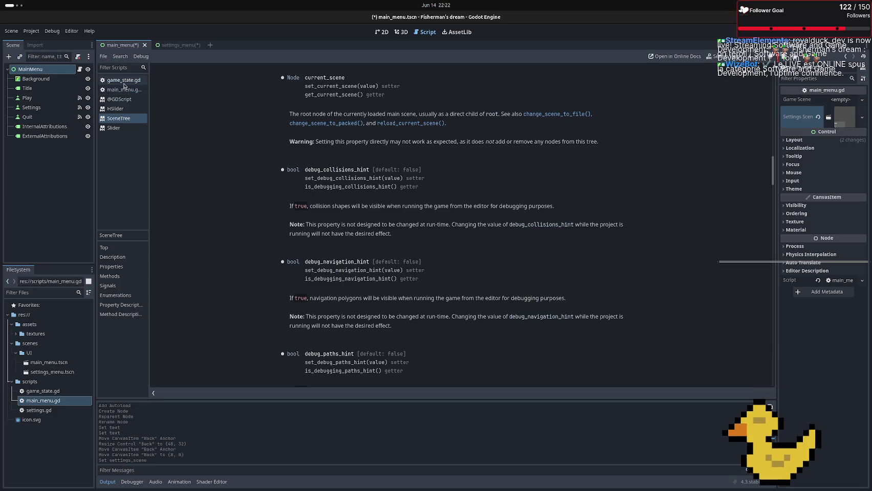
# In game_state.gd, add blank lines and retype scene_rollback_paths as Array[PackedScene]
pyautogui.click(124, 85)
pyautogui.click(191, 109)
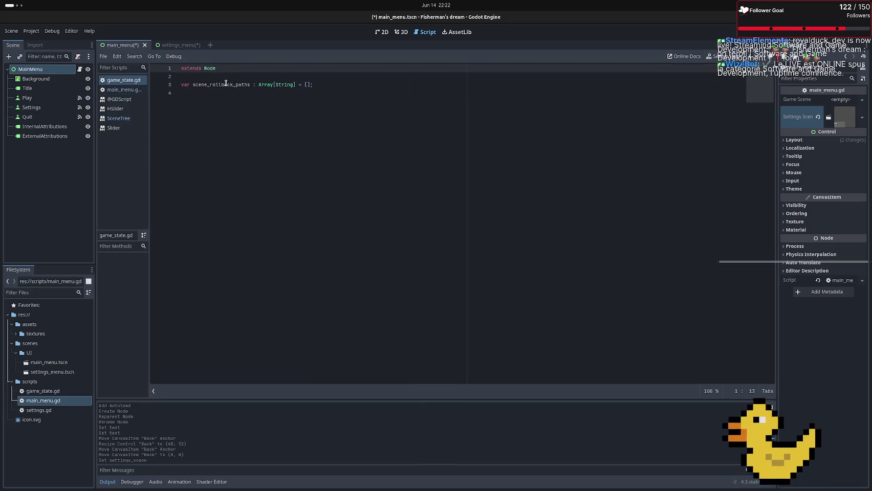
pyautogui.press('Return')
pyautogui.press('Return')
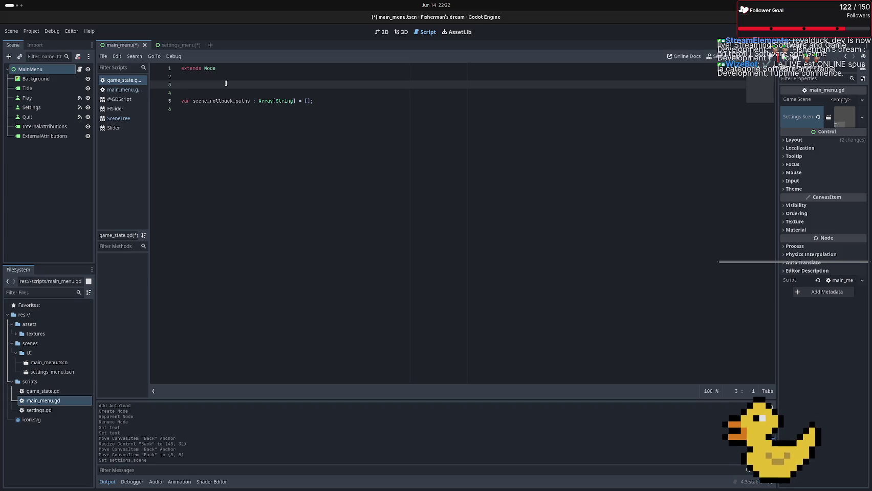
pyautogui.doubleClick(286, 101)
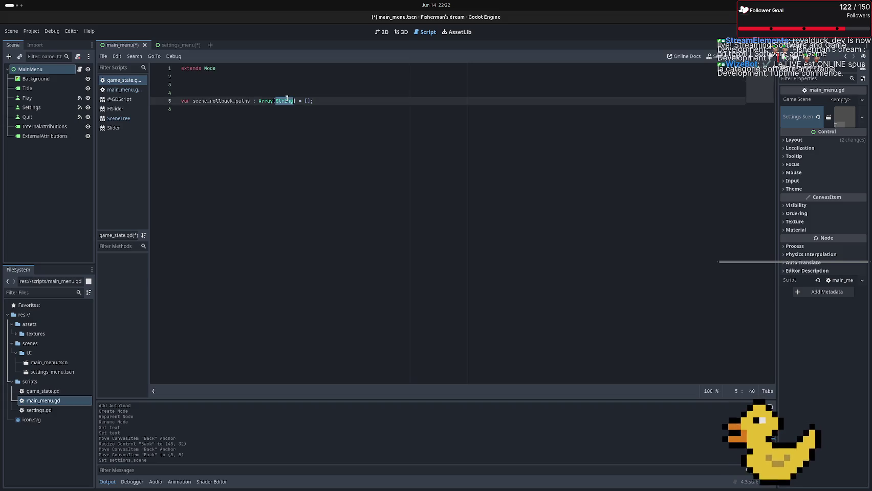
pyautogui.write('Packe')
pyautogui.write('d')
pyautogui.write('Scene')
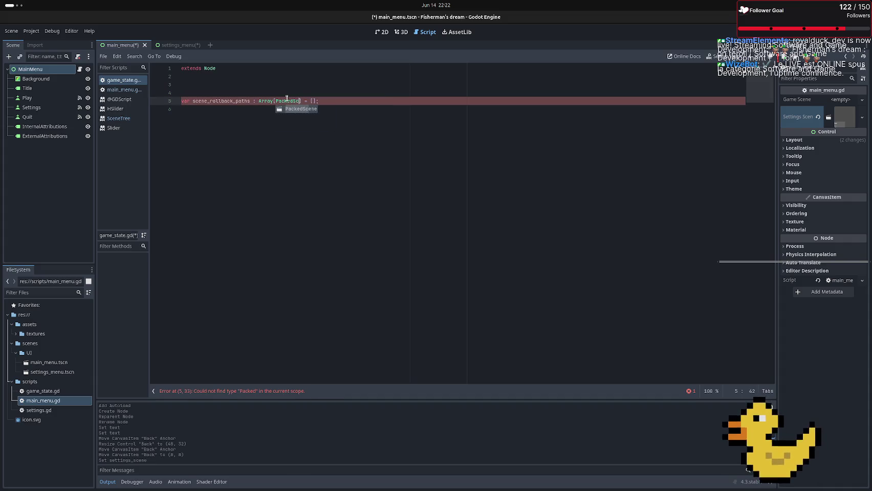
pyautogui.click(204, 84)
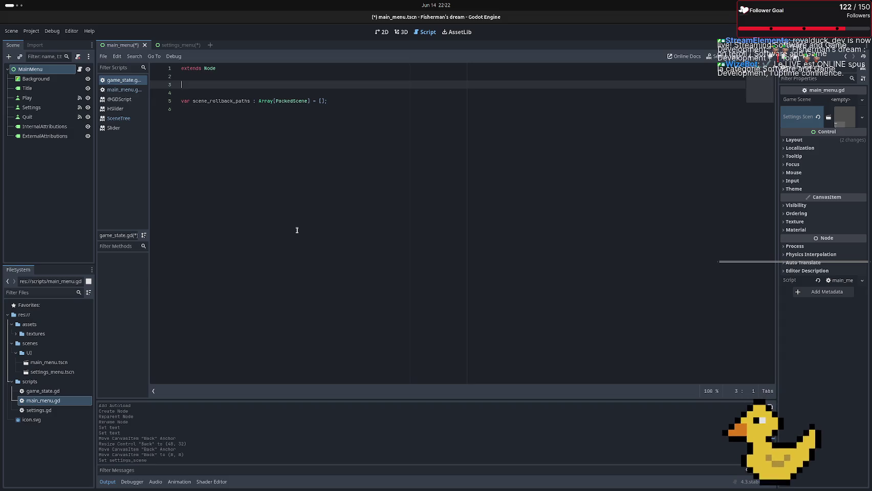
# Start a switch_to_menu() function definition in game_state.gd
pyautogui.write('func')
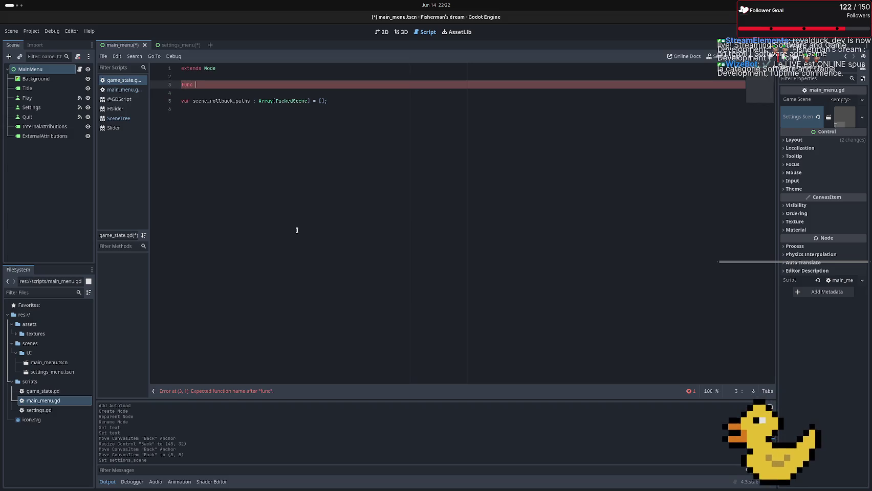
pyautogui.write('swi')
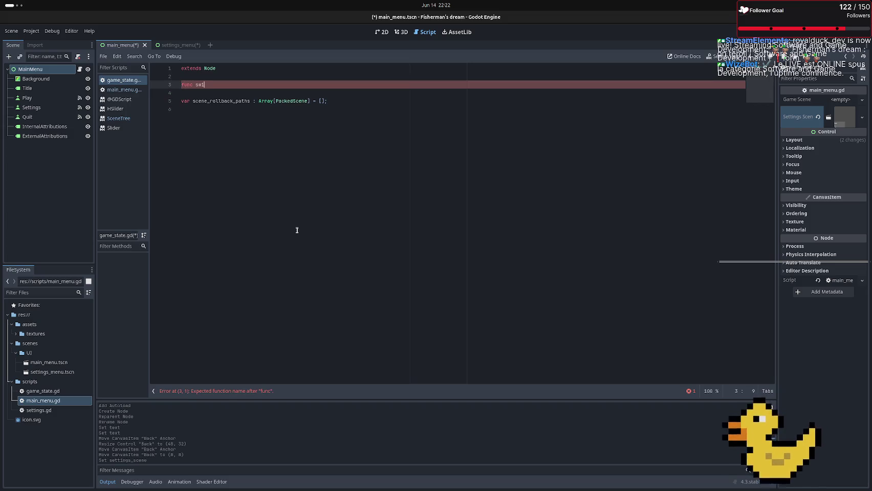
pyautogui.write('tc_to ')
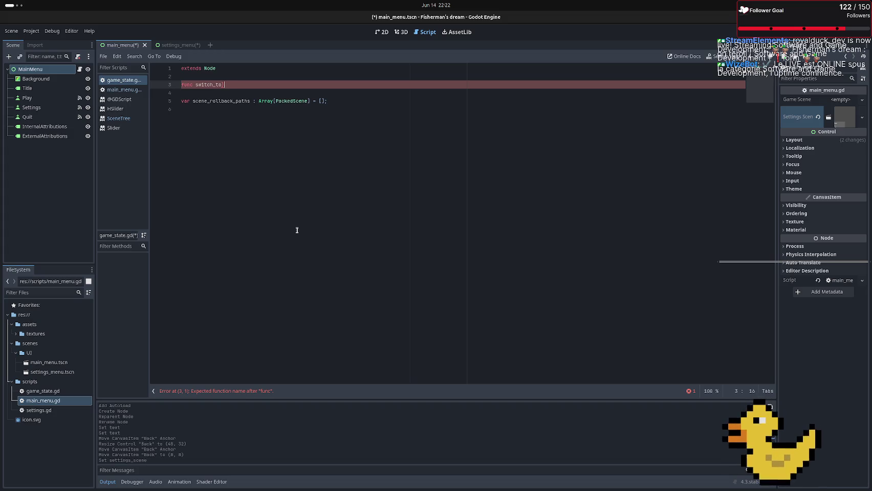
pyautogui.write('scene_')
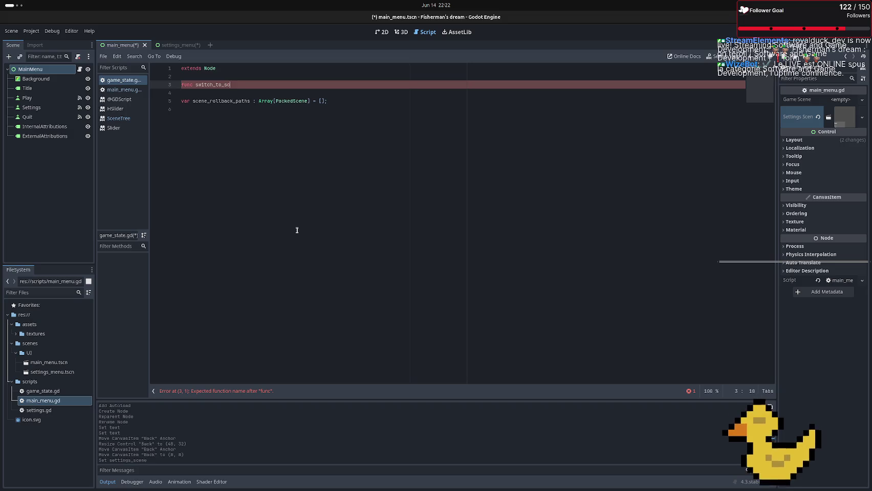
pyautogui.press('BackSpace')
pyautogui.press('BackSpace')
pyautogui.press('BackSpace')
pyautogui.write('_to_men')
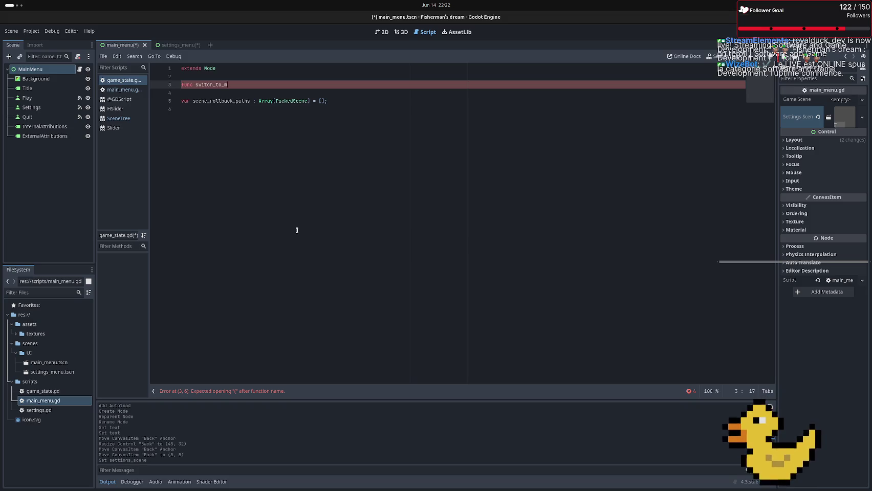
pyautogui.write('u')
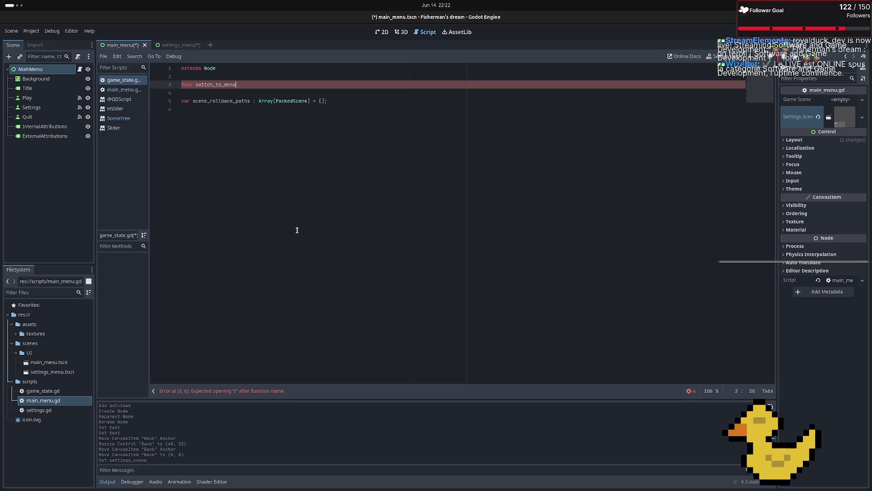
pyautogui.write('()')
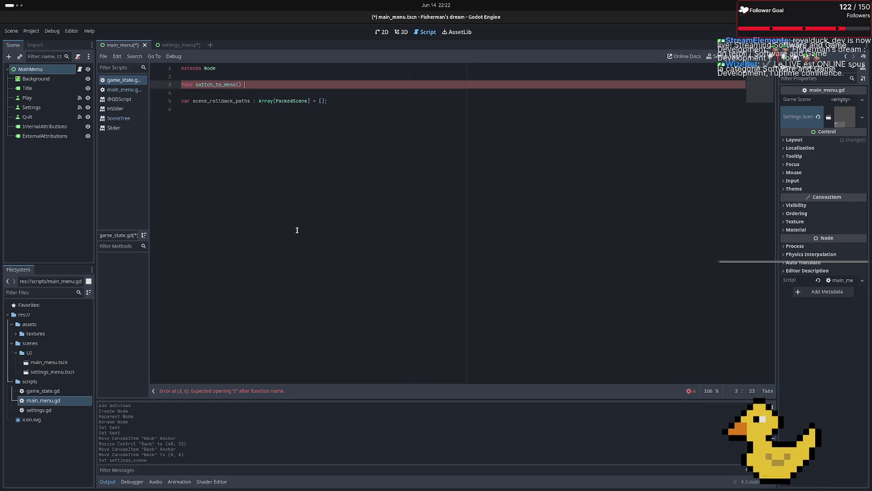
pyautogui.write(' :')
pyautogui.press('Return')
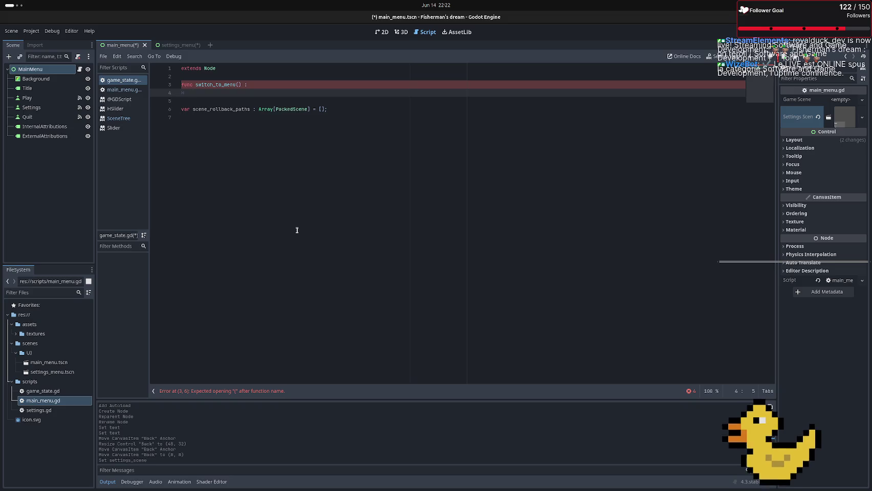
pyautogui.press('Up')
pyautogui.press('Right')
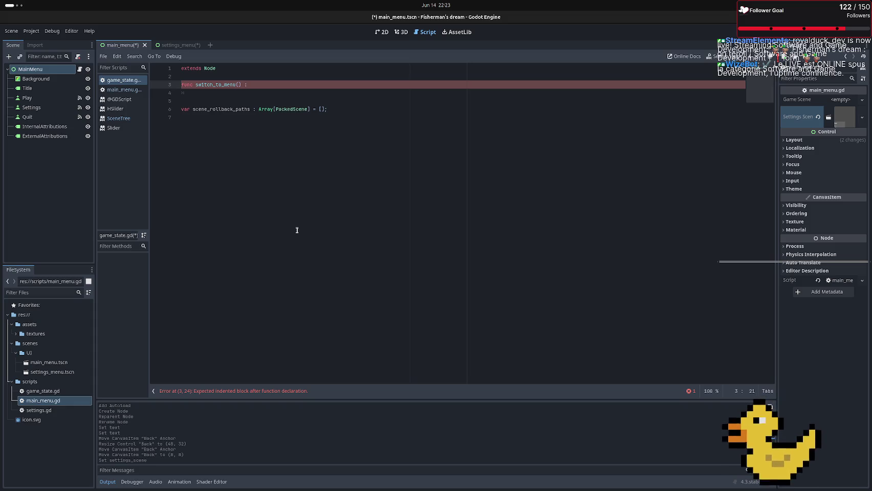
# Give switch_to_menu the parameters from and to: PackedScene with a void return type
pyautogui.write('Pac')
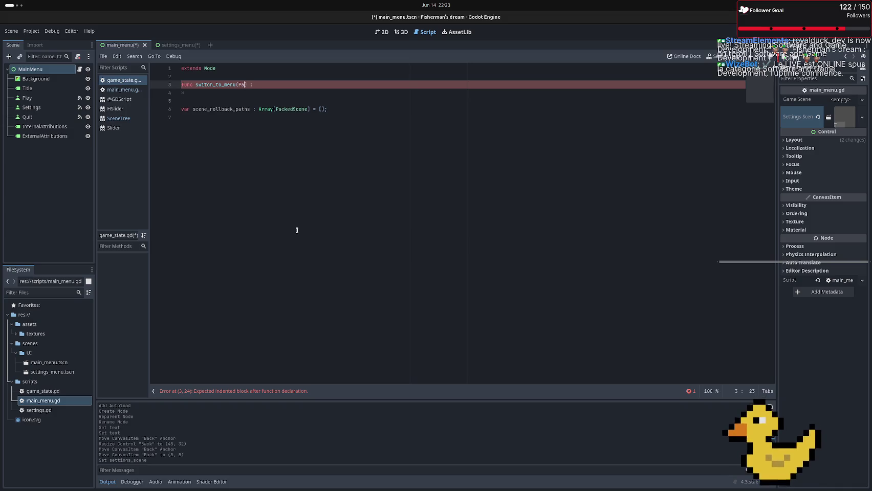
pyautogui.press('BackSpace')
pyautogui.press('BackSpace')
pyautogui.press('BackSpace')
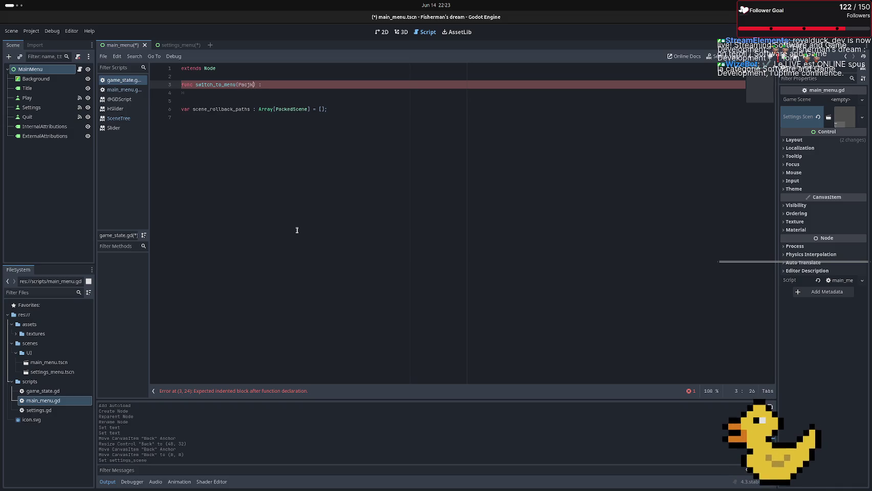
pyautogui.write('current : ')
pyautogui.write('Packed')
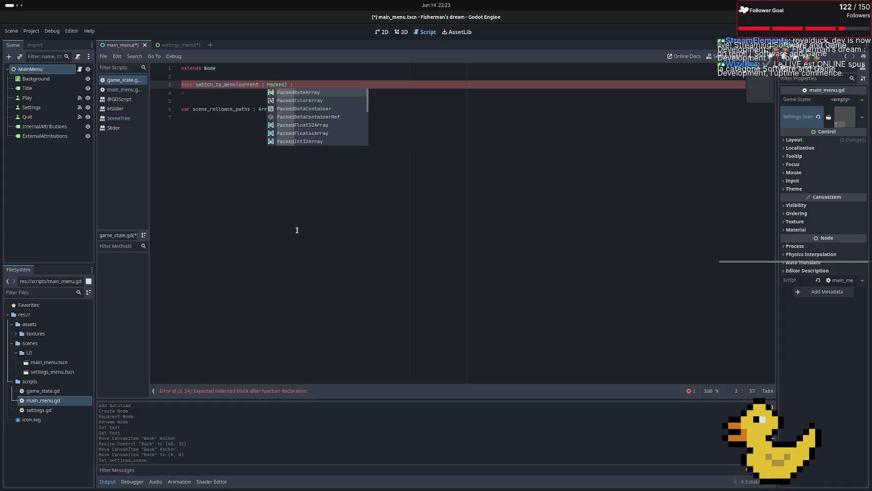
pyautogui.write('Scene')
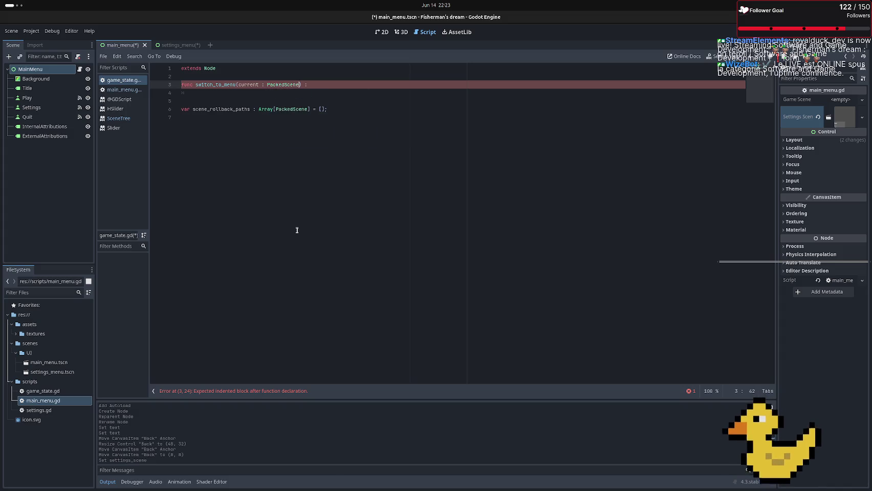
pyautogui.write(',')
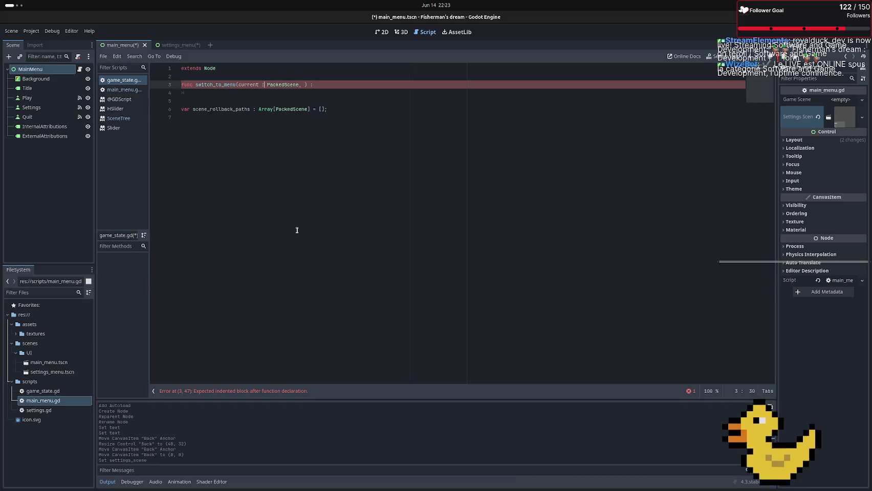
pyautogui.press('Left')
pyautogui.press('Left')
pyautogui.press('BackSpace')
pyautogui.press('BackSpace')
pyautogui.press('BackSpace')
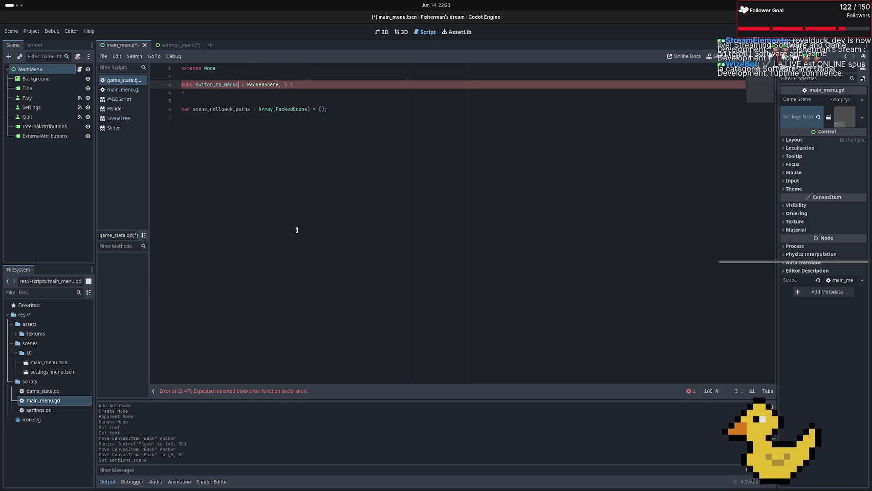
pyautogui.write('fromn')
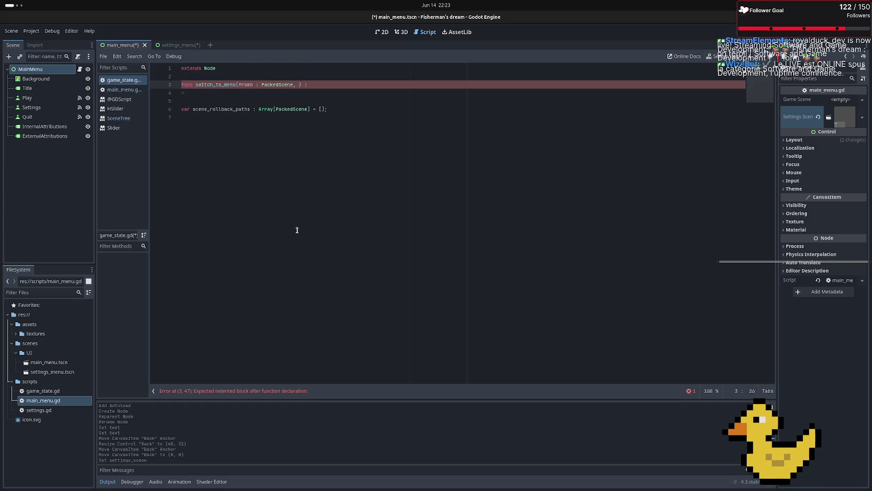
pyautogui.press('BackSpace')
pyautogui.press('BackSpace')
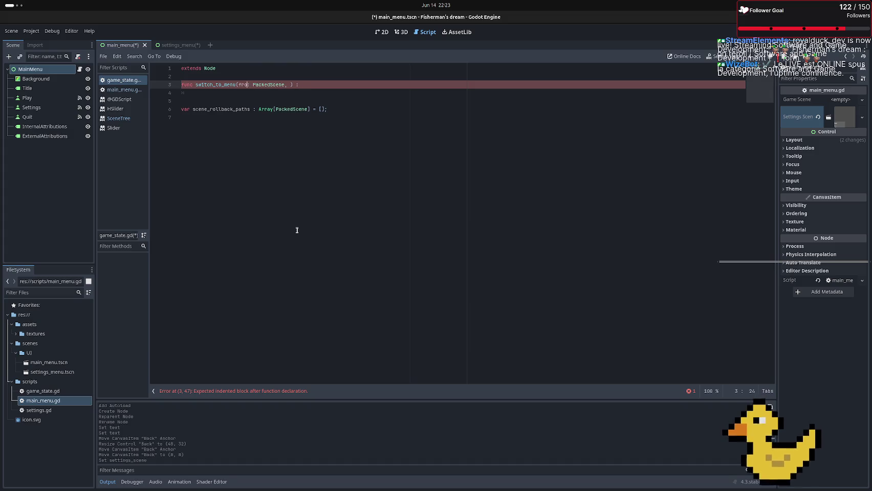
pyautogui.write('m')
pyautogui.press('BackSpace')
pyautogui.press('Right')
pyautogui.write('to: ')
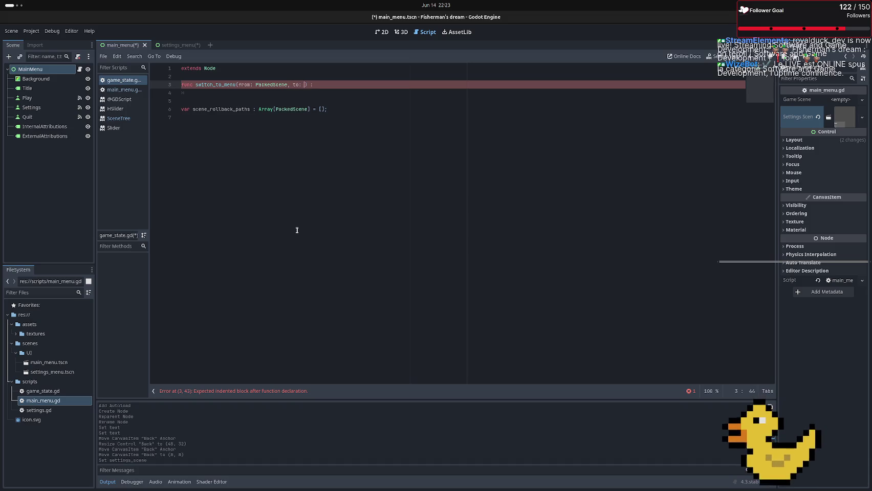
pyautogui.write('Packed')
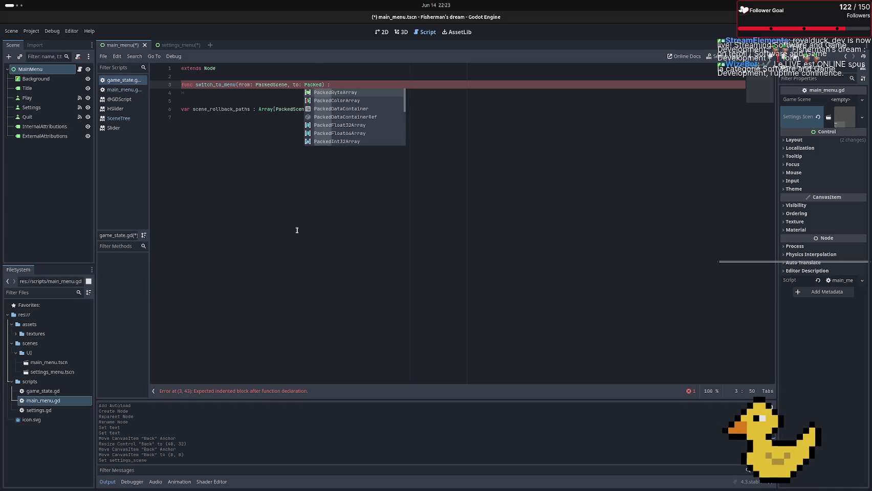
pyautogui.write('Sce')
pyautogui.press('Return')
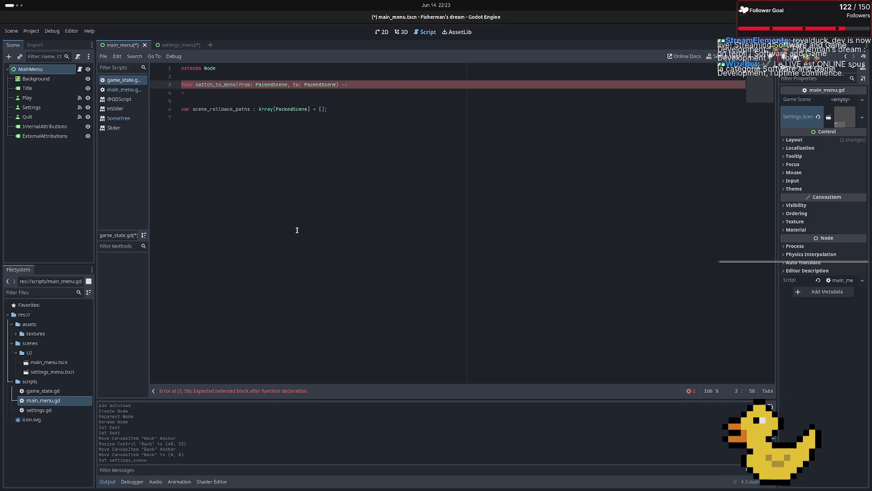
pyautogui.write('> void')
pyautogui.press('Down')
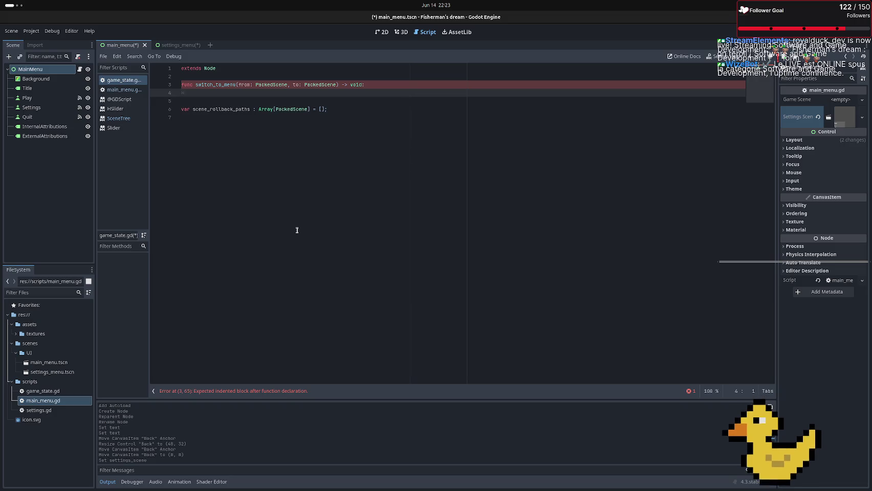
# Add scene_rollback_paths.append(from) as the first line of the function body
pyautogui.press('Up')
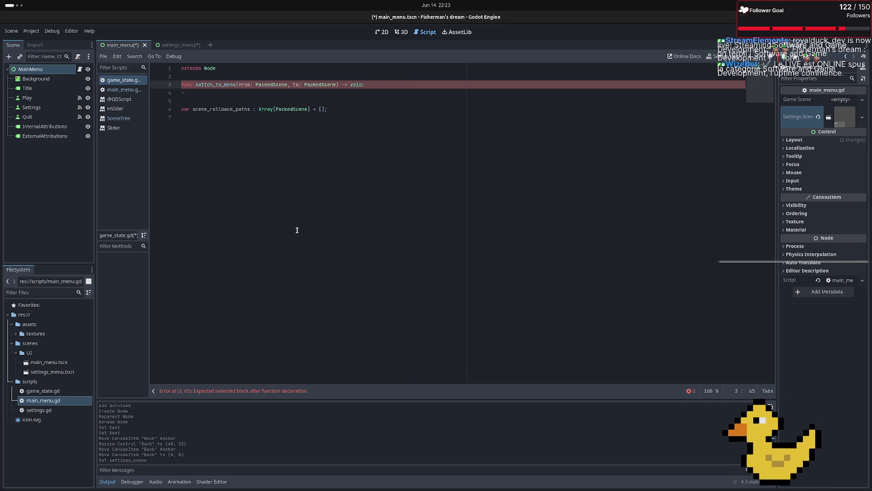
pyautogui.press('Down')
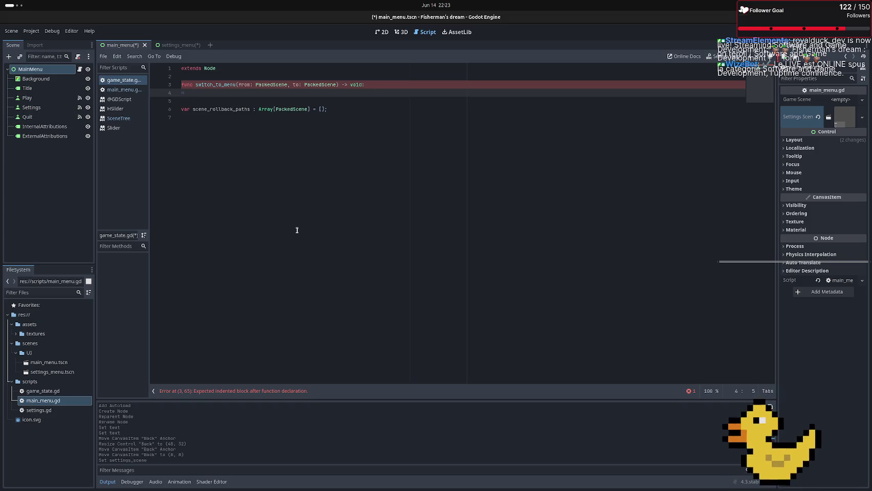
pyautogui.write('scene')
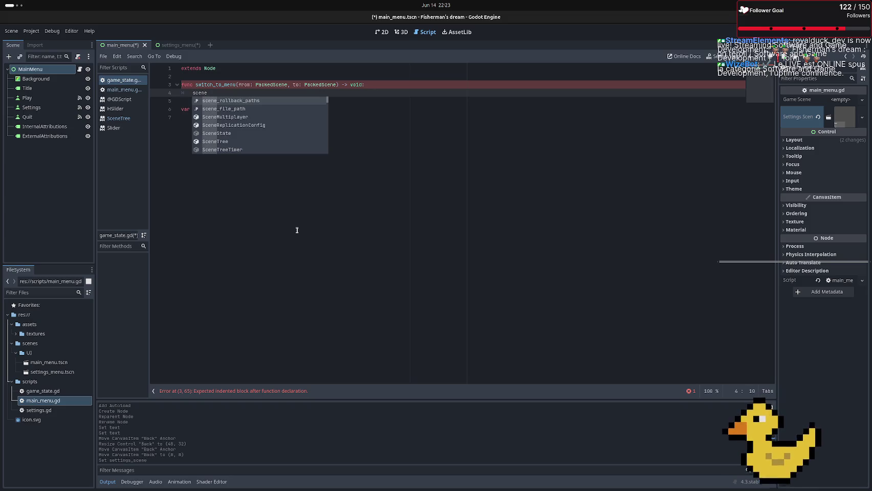
pyautogui.press('Return')
pyautogui.write('.app')
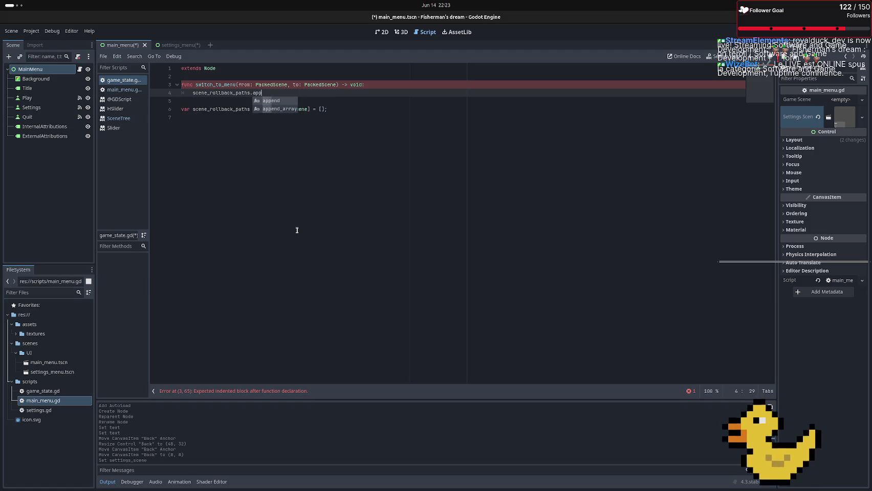
pyautogui.press('Return')
pyautogui.write('fr)')
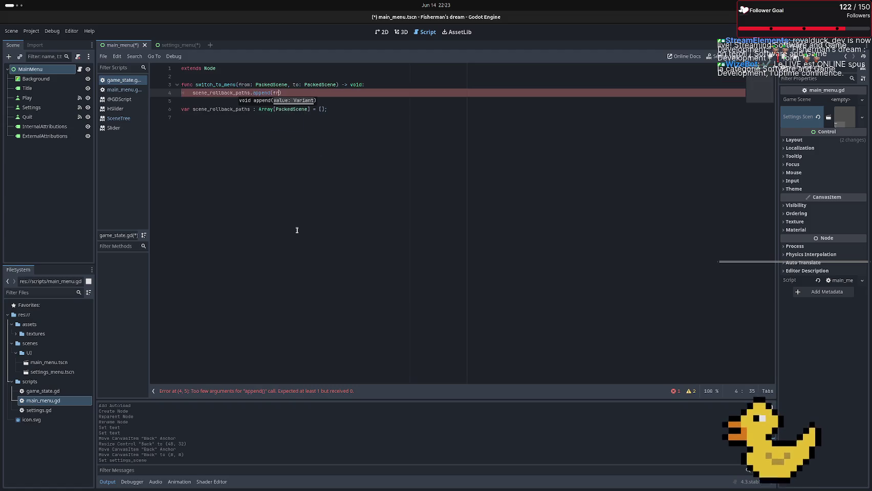
pyautogui.press('Return')
pyautogui.write(')')
pyautogui.press('Return')
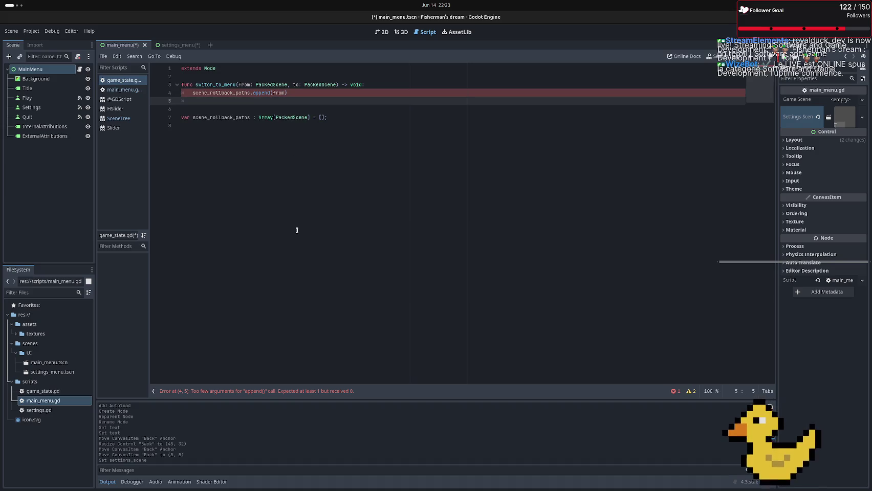
# Add get_tree().change_scene_to_packed(to) on the next line
pyautogui.write('get')
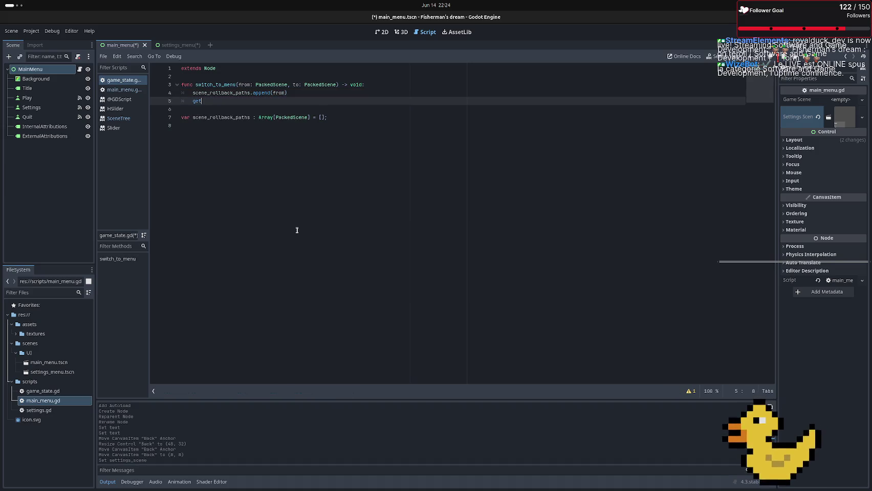
pyautogui.write('_tree')
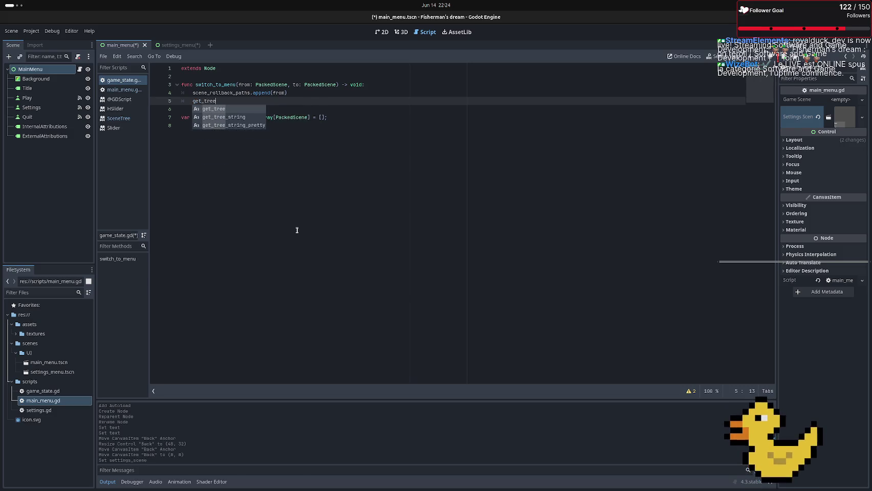
pyautogui.press('Return')
pyautogui.write('.')
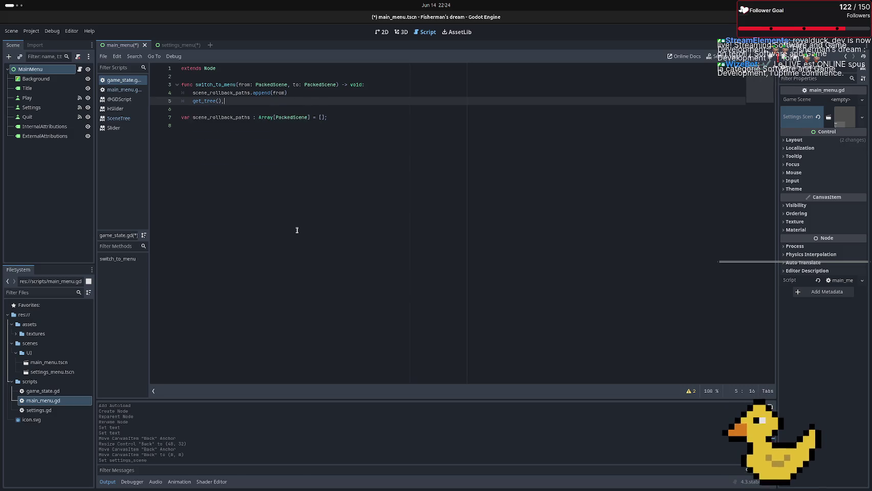
pyautogui.write('cha')
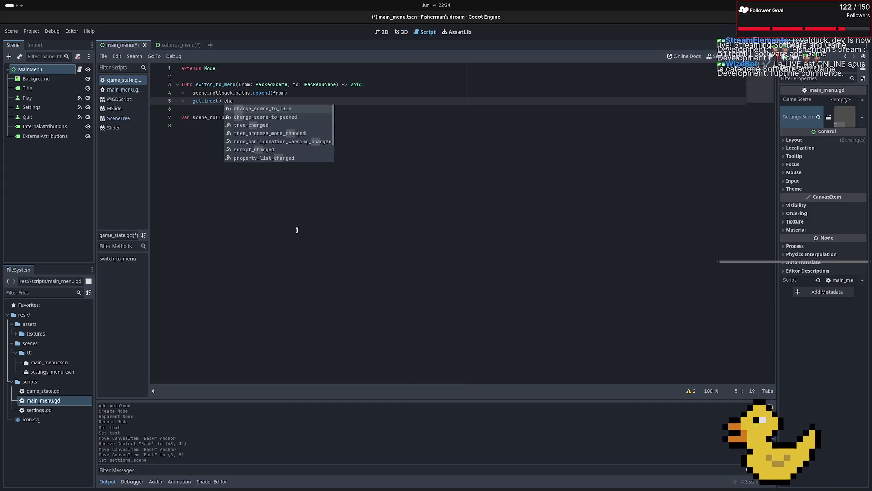
pyautogui.press('Down')
pyautogui.press('Return')
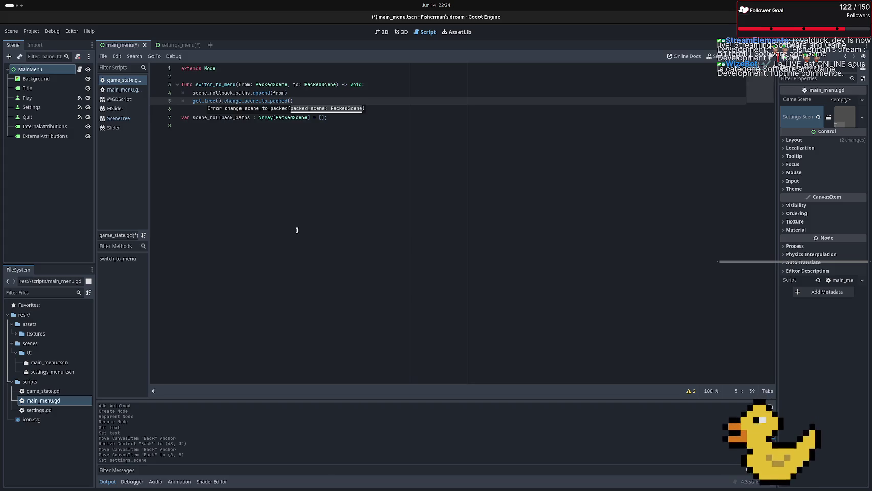
pyautogui.write('to')
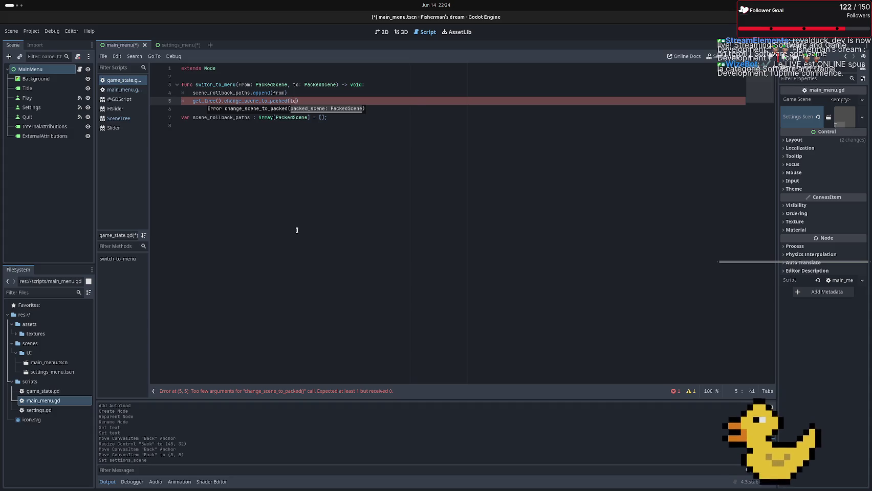
pyautogui.click(299, 181)
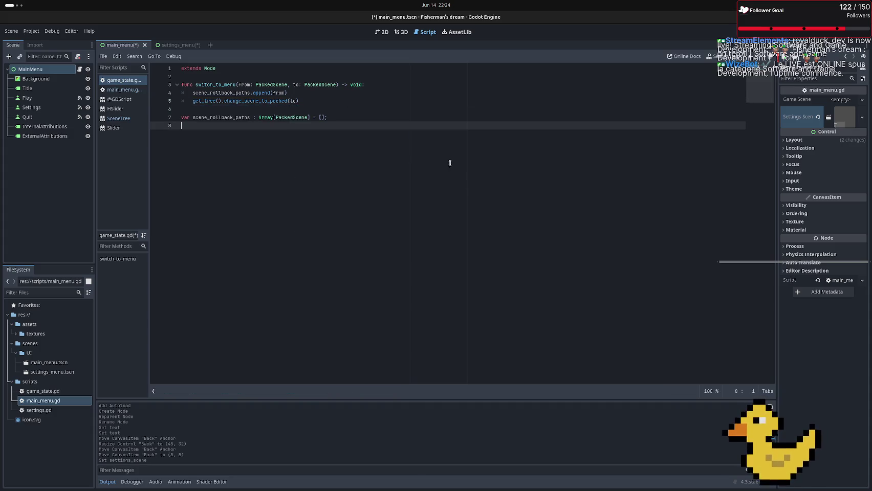
# Save the script and switch to settings_menu, then back to main_menu
pyautogui.hotkey('ctrl', 's')
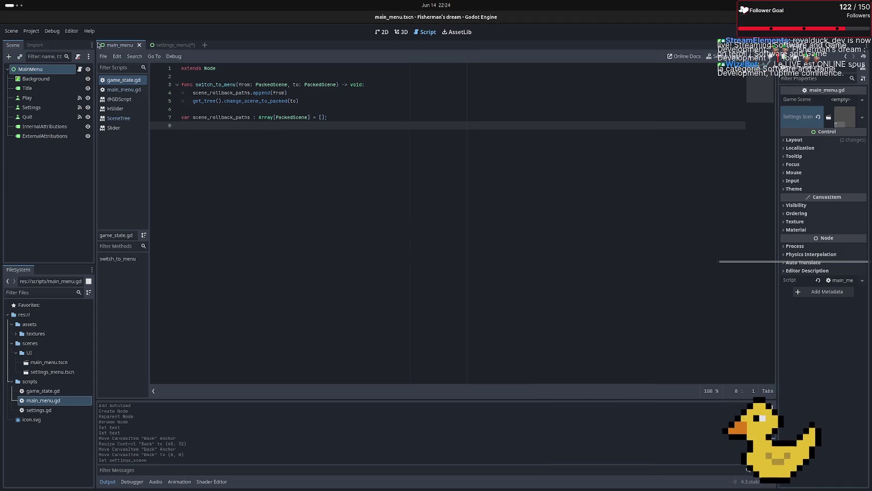
pyautogui.click(159, 47)
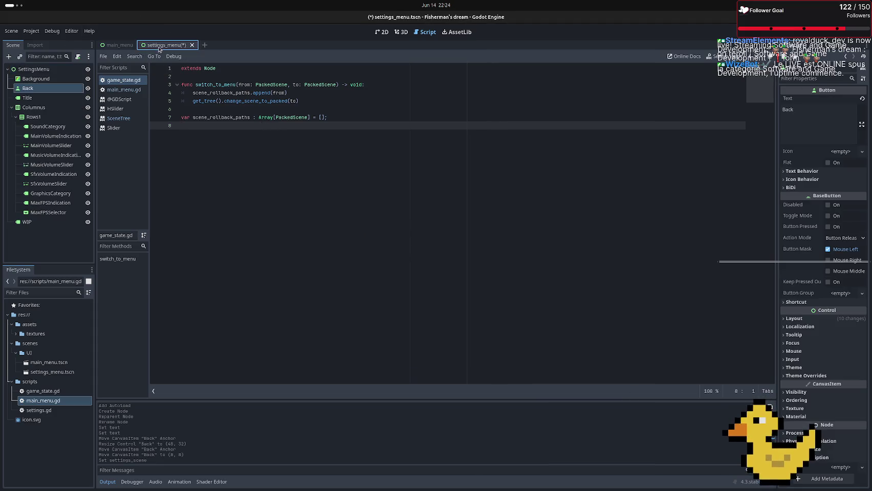
pyautogui.click(113, 45)
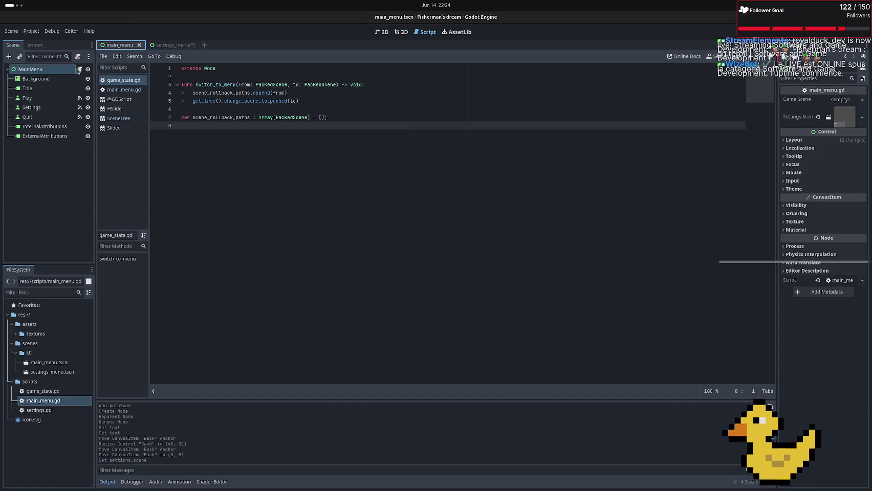
# Replace main_menu.gd lines 11–13 with GameState.switch_to_menu(get_tree().current_scene, settings_scene) and save
pyautogui.click(79, 69)
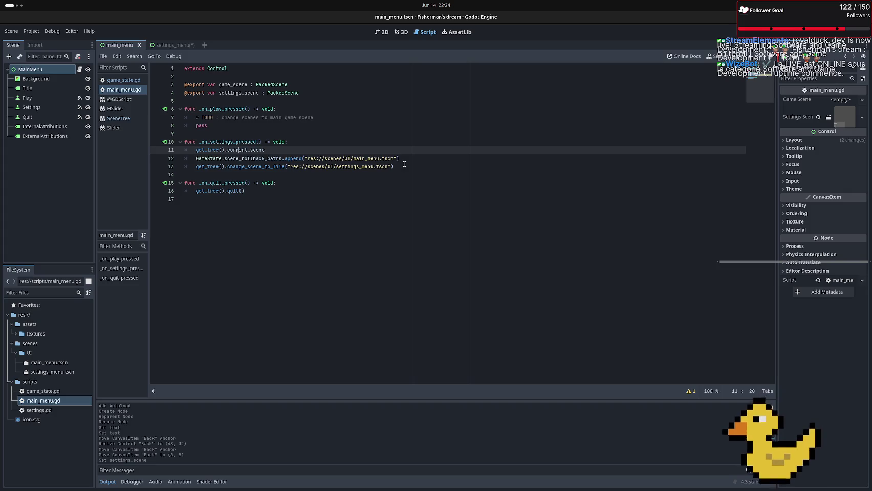
pyautogui.moveTo(404, 164); pyautogui.dragTo(195, 150)
pyautogui.write('Game')
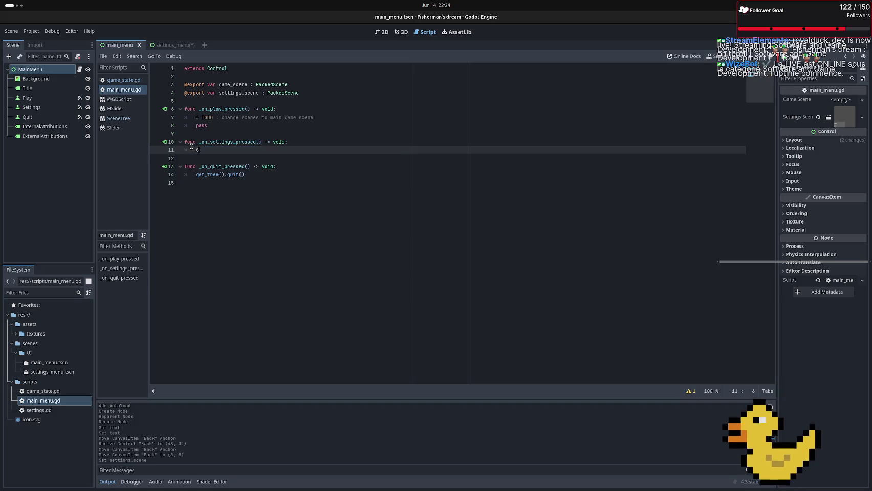
pyautogui.press('Return')
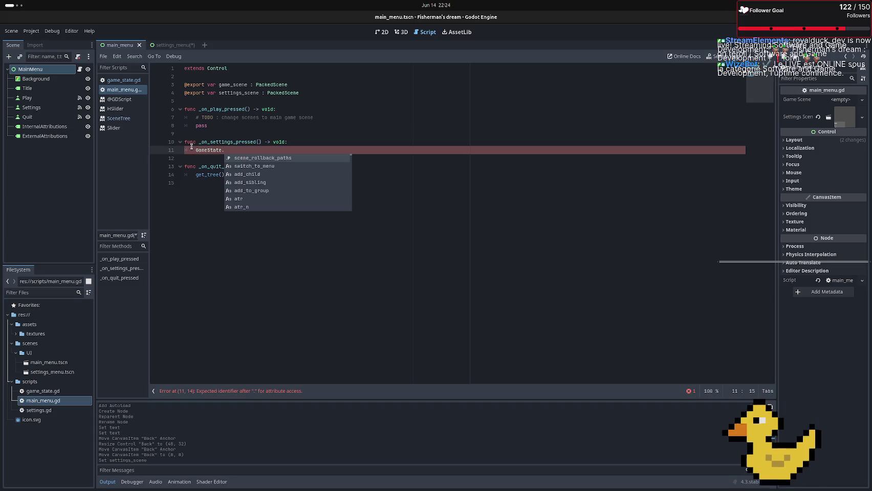
pyautogui.press('Down')
pyautogui.press('Return')
pyautogui.write('get_tre')
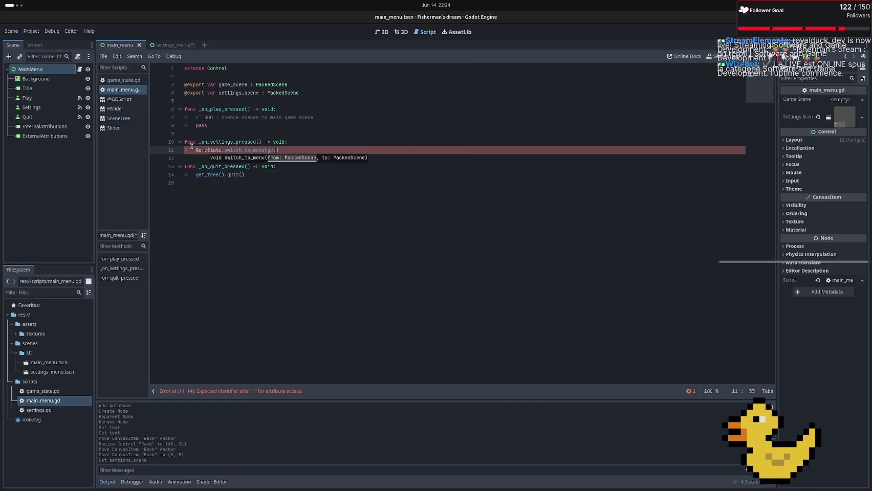
pyautogui.write('e')
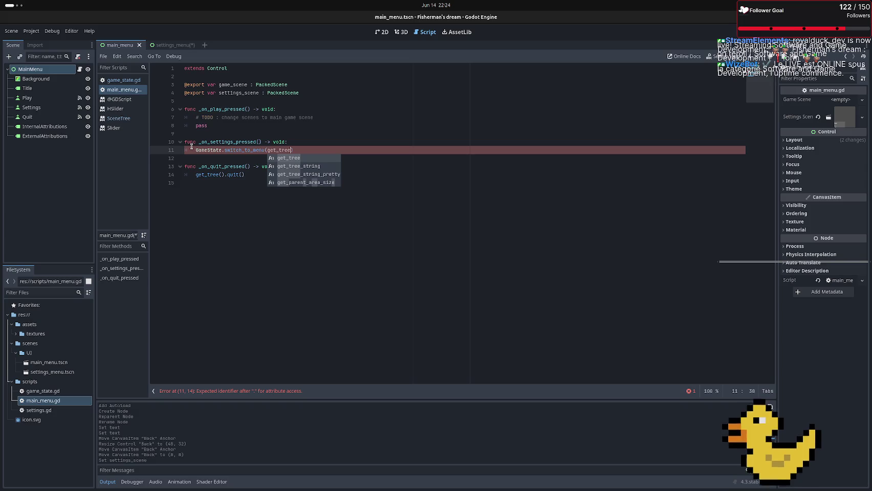
pyautogui.press('Return')
pyautogui.write('.c')
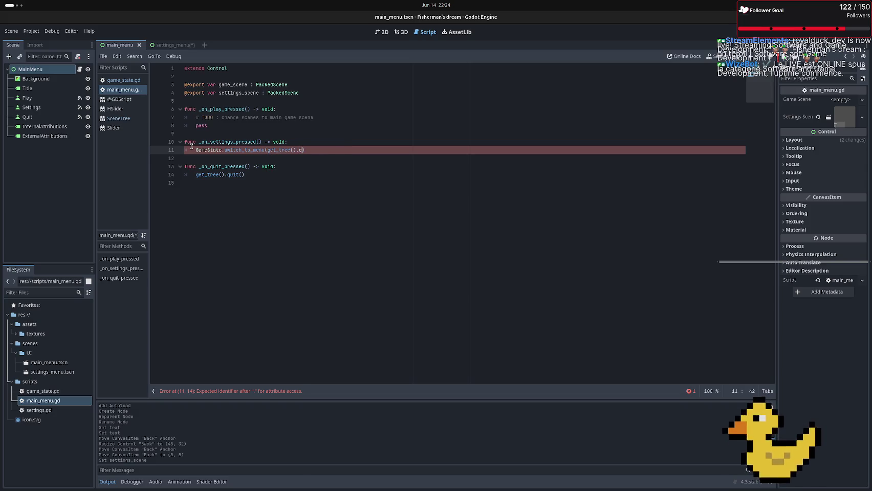
pyautogui.write('urrent_scene')
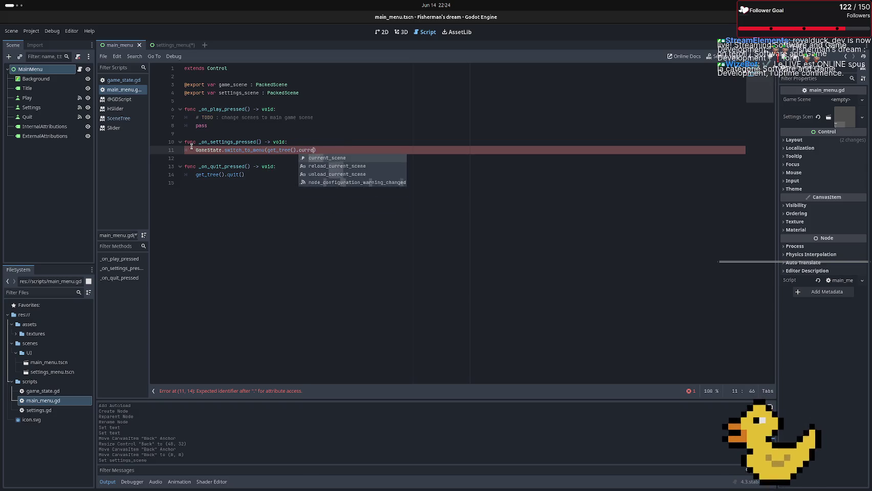
pyautogui.write(', ')
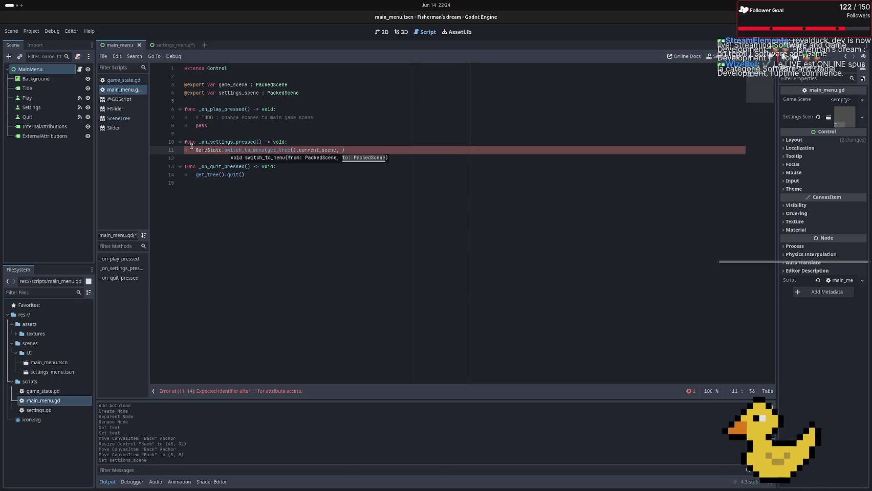
pyautogui.write('settings_scene')
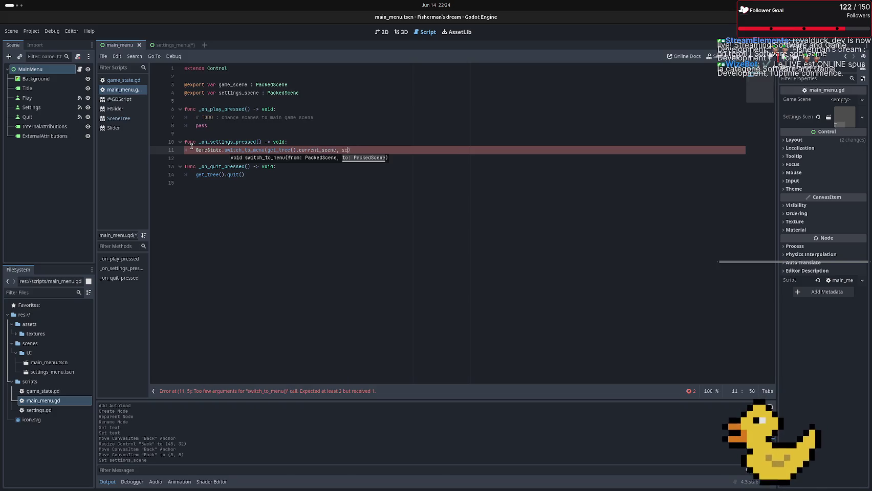
pyautogui.hotkey('ctrl', 's')
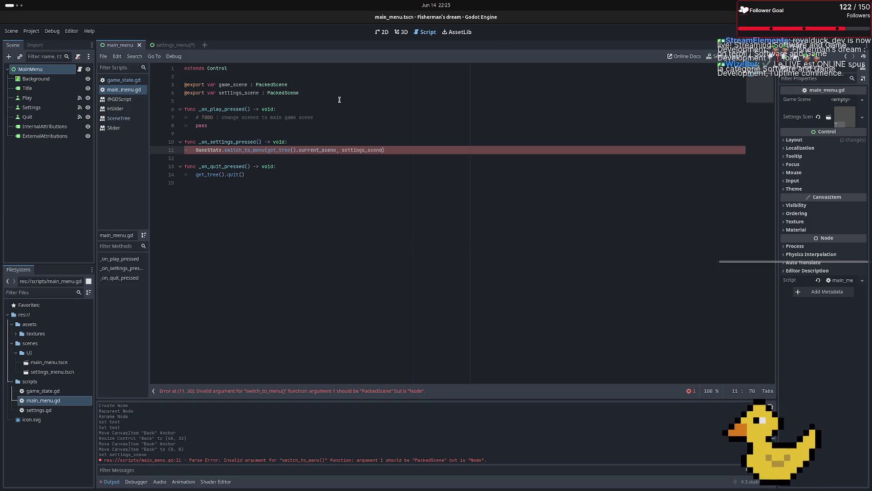
pyautogui.hotkey('alt', 'Tab')
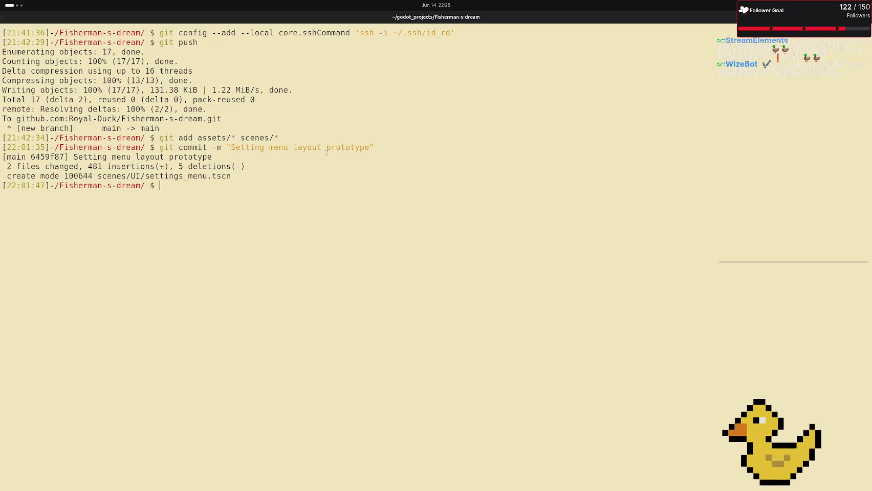
pyautogui.hotkey('alt', 'Tab')
pyautogui.hotkey('alt', 'Tab')
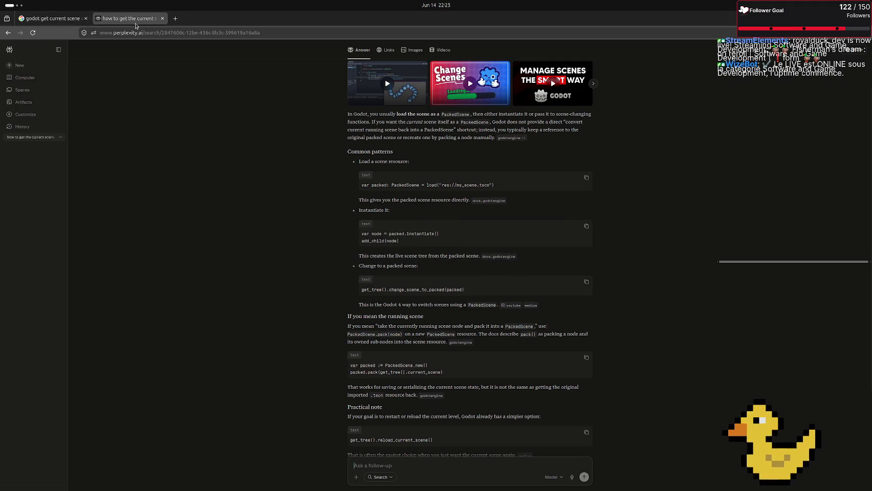
pyautogui.click(51, 18)
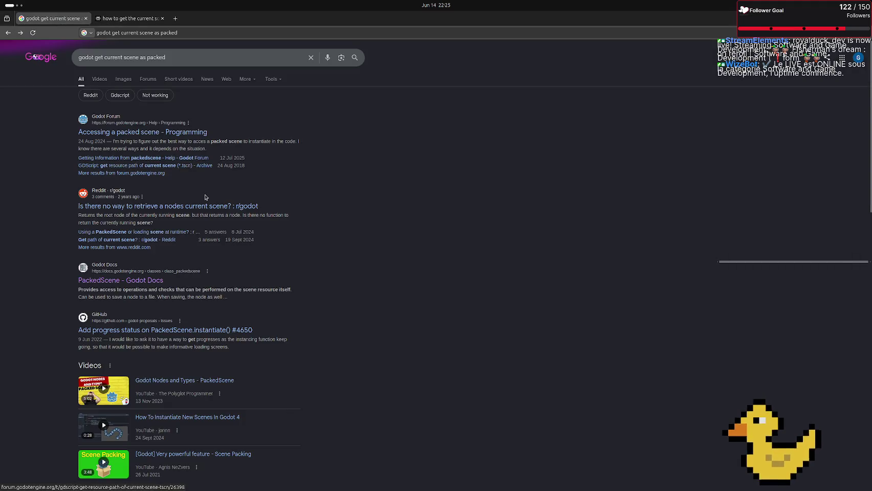
pyautogui.hotkey('alt', 'Tab')
pyautogui.hotkey('alt', 'Tab')
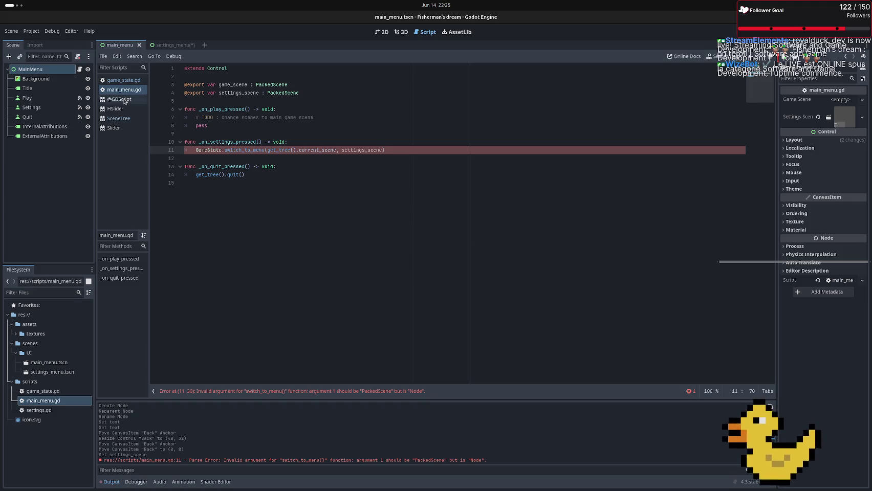
# Read the SceneTree reference on current_scene and root, then return to the Perplexity answer
pyautogui.click(141, 118)
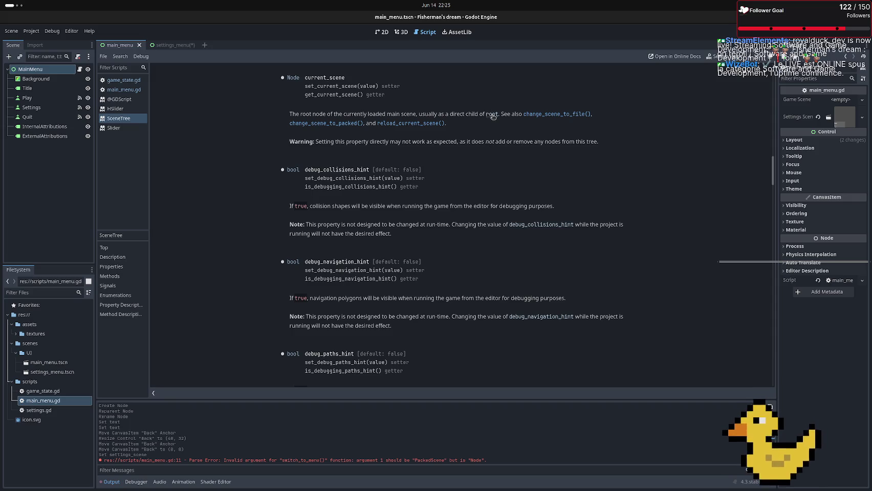
pyautogui.click(493, 116)
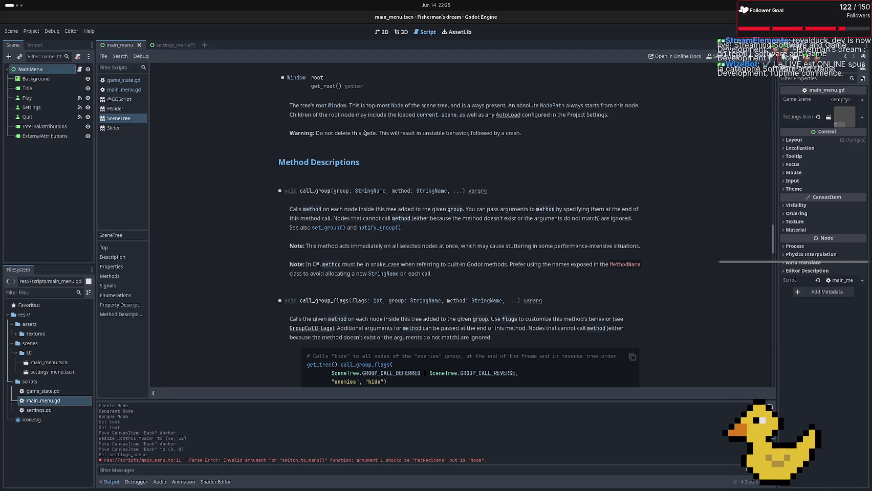
pyautogui.hotkey('alt', 'Tab')
pyautogui.click(130, 18)
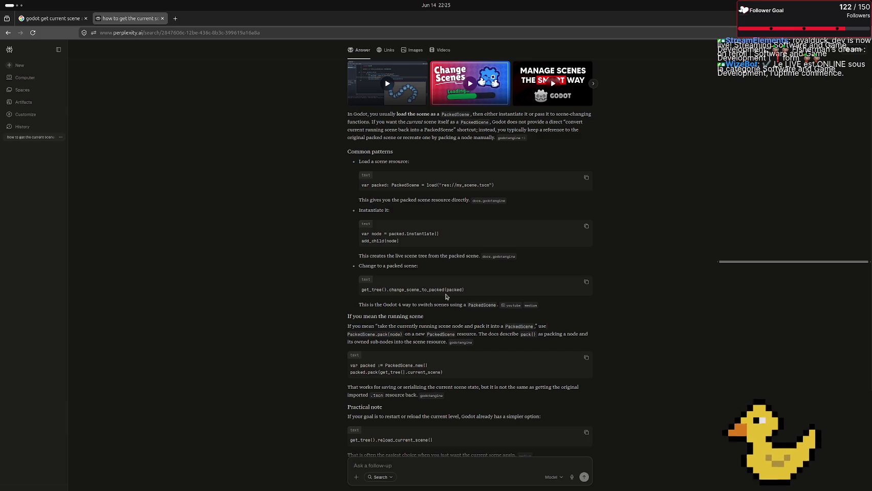
# Read to the end of Perplexity's answer, then return to Godot's settings_menu scene
pyautogui.scroll(-3, 447, 297)
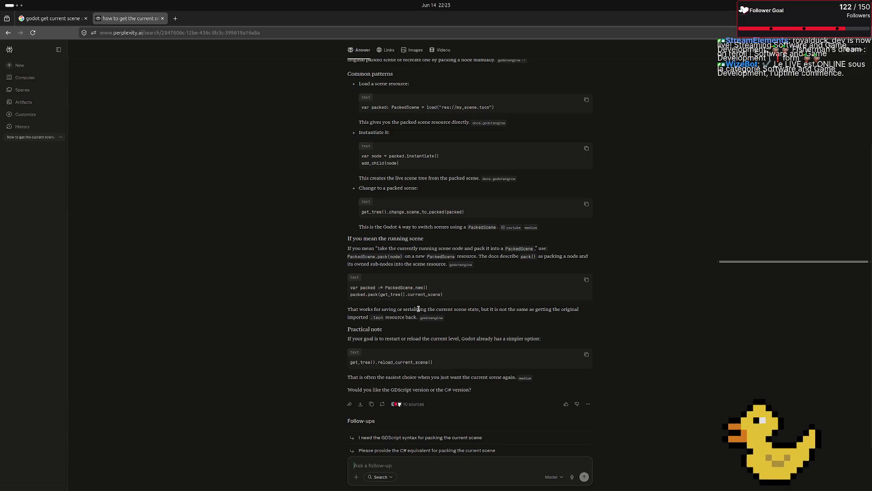
pyautogui.hotkey('alt', 'Tab')
pyautogui.click(169, 48)
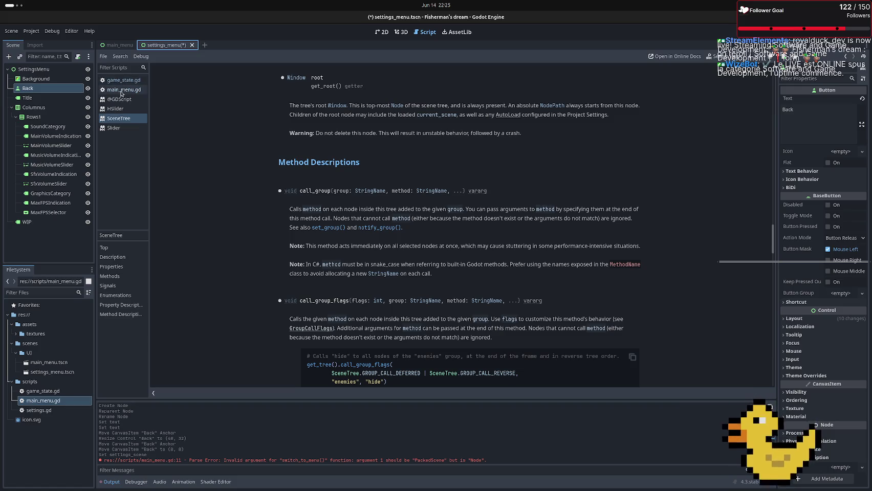
# Change the from parameter's type to Node, save, and check the call in main_menu.gd
pyautogui.click(125, 80)
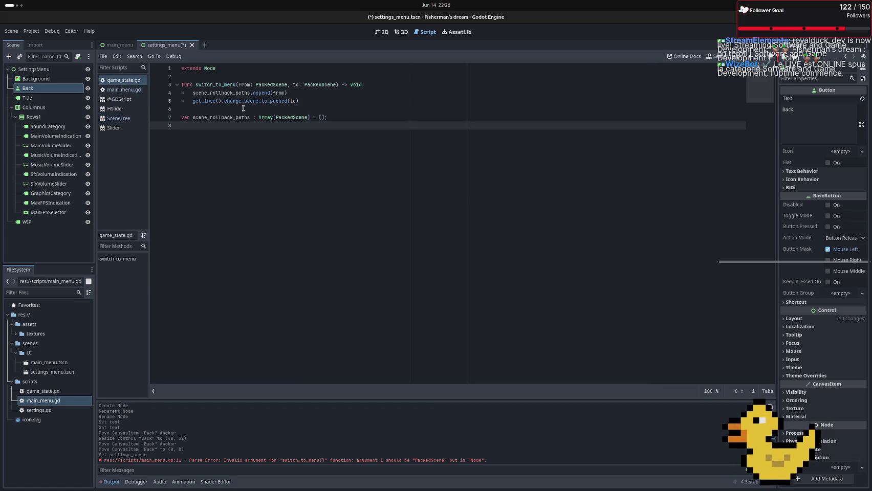
pyautogui.doubleClick(266, 84)
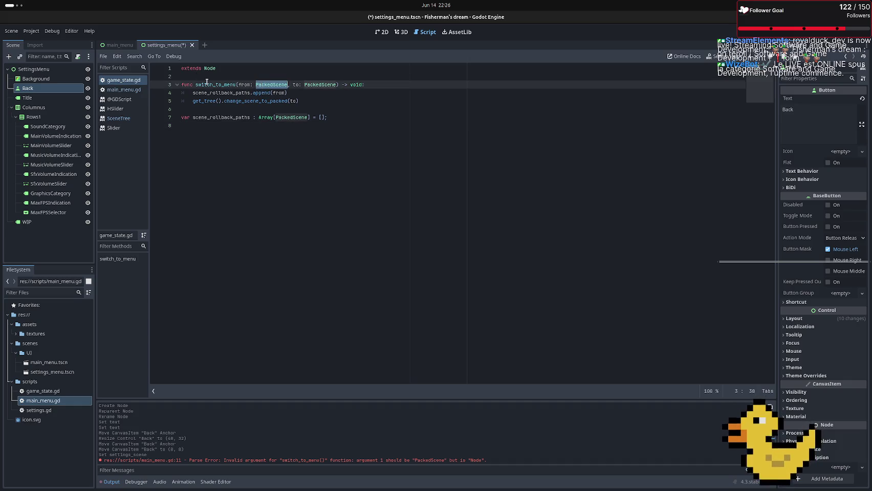
pyautogui.write('Node')
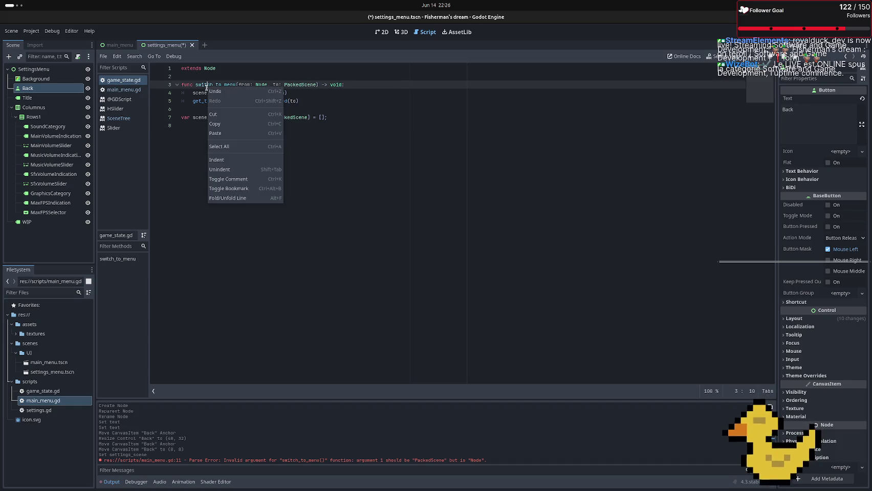
pyautogui.rightClick(207, 85)
pyautogui.click(277, 69)
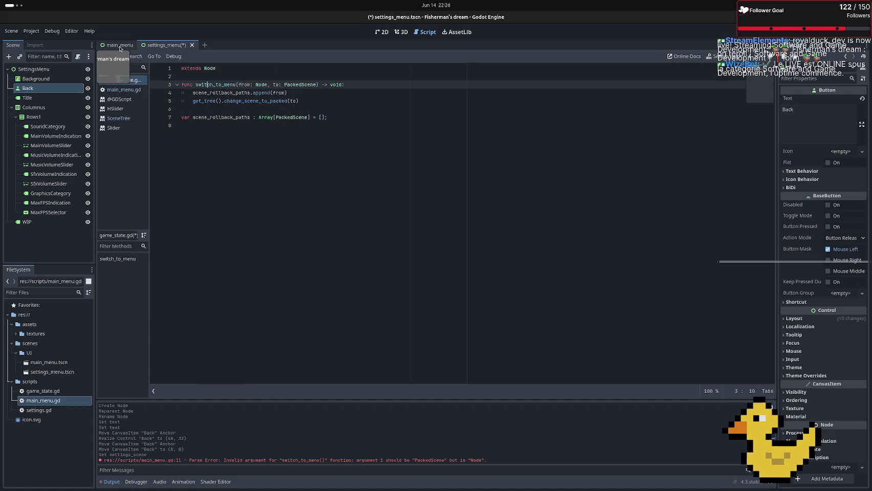
pyautogui.hotkey('ctrl', 's')
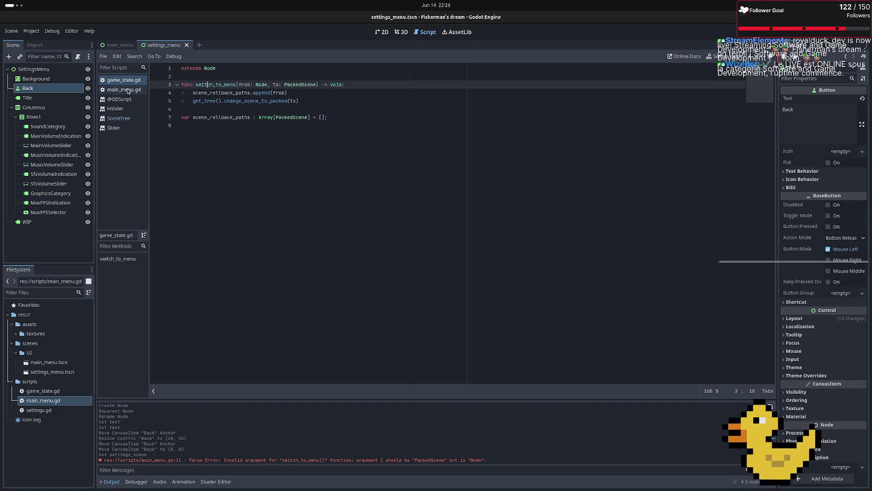
pyautogui.click(127, 90)
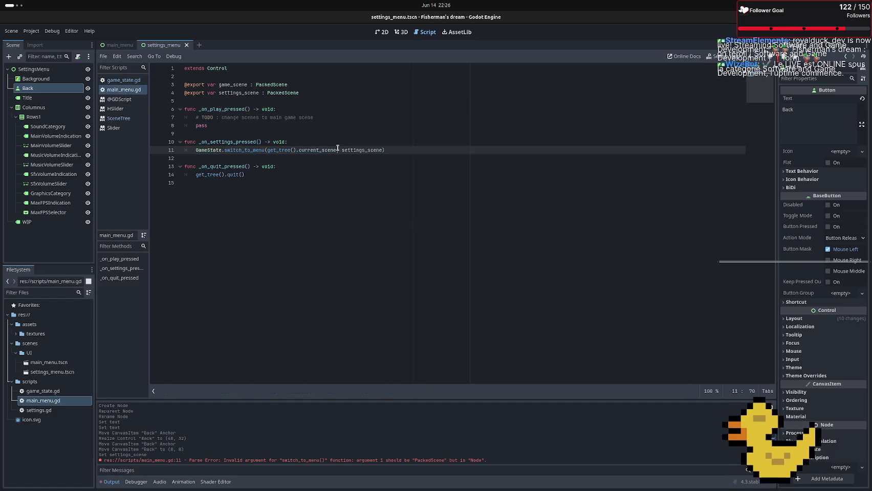
pyautogui.click(354, 171)
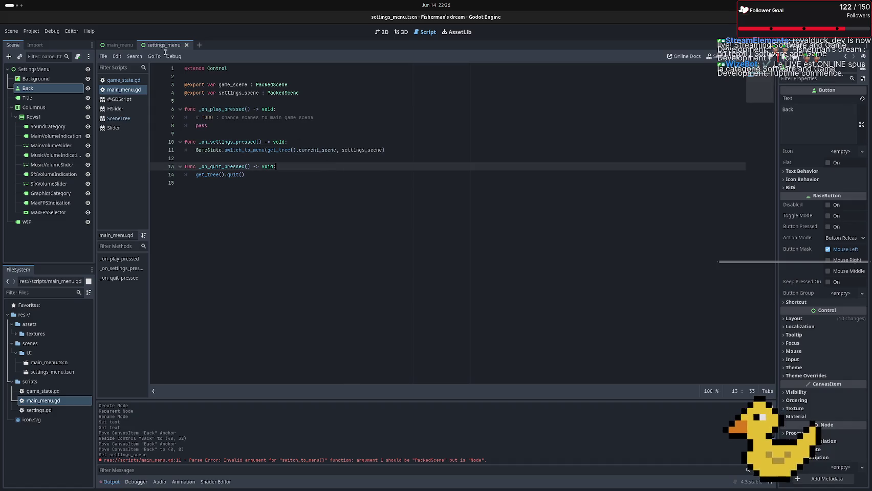
pyautogui.click(119, 80)
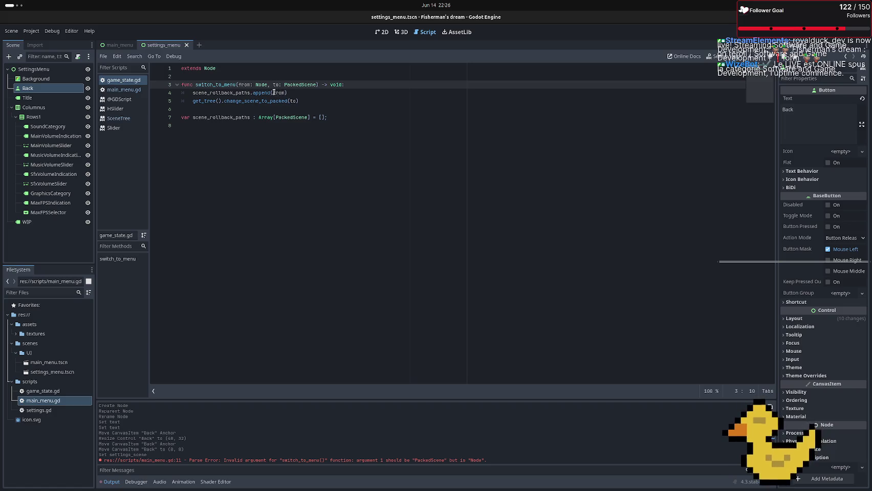
# Make the append argument PackedScene.new().pack(from), save, and run the current scene with F6
pyautogui.click(274, 93)
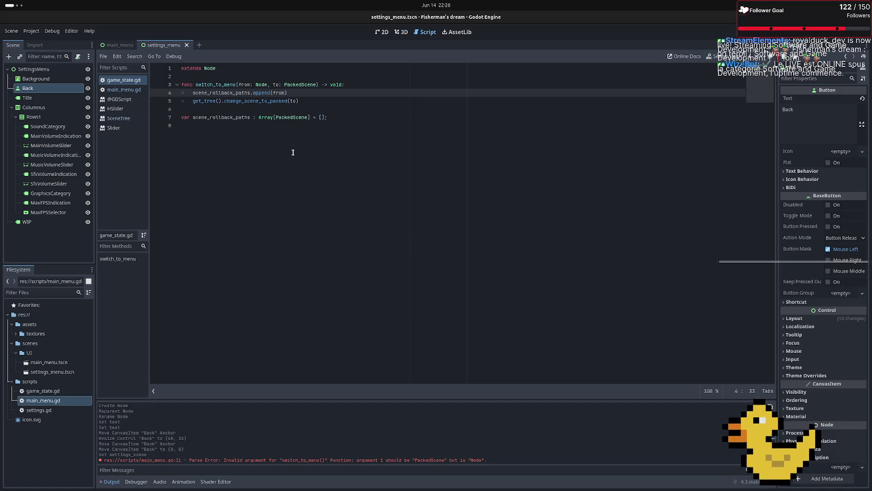
pyautogui.write('pa')
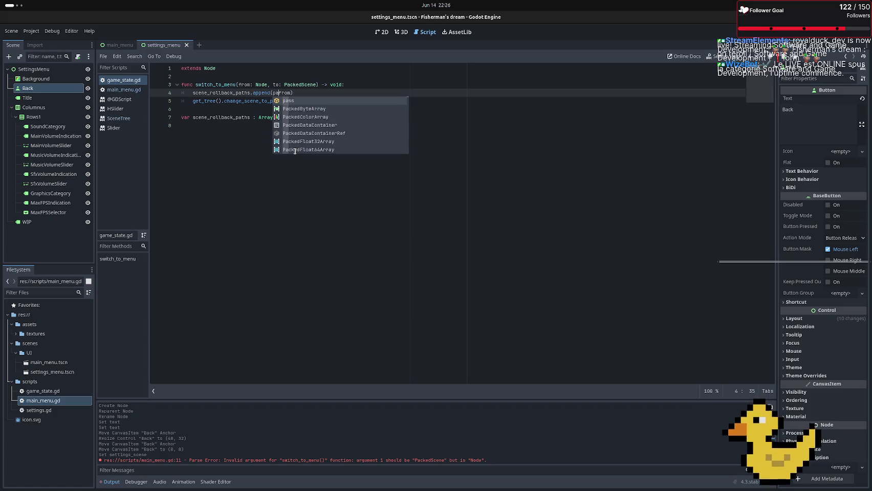
pyautogui.press('BackSpace')
pyautogui.press('BackSpace')
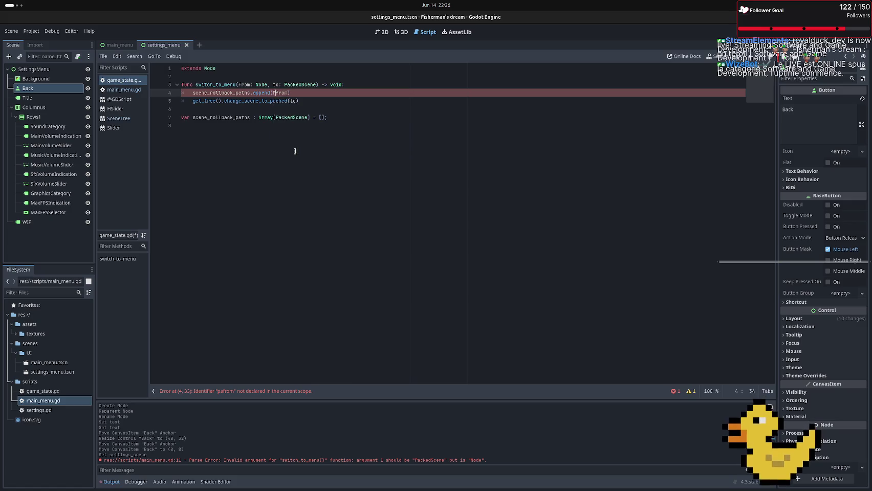
pyautogui.write('Packed')
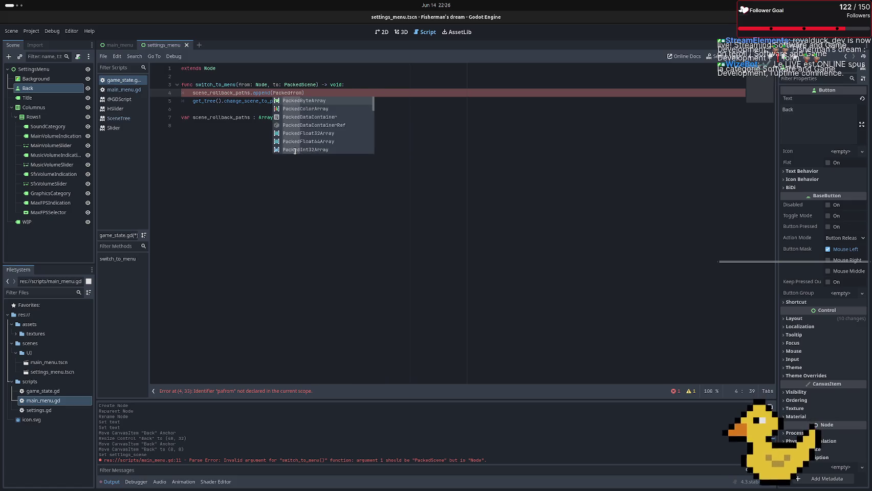
pyautogui.write('Sce')
pyautogui.press('Return')
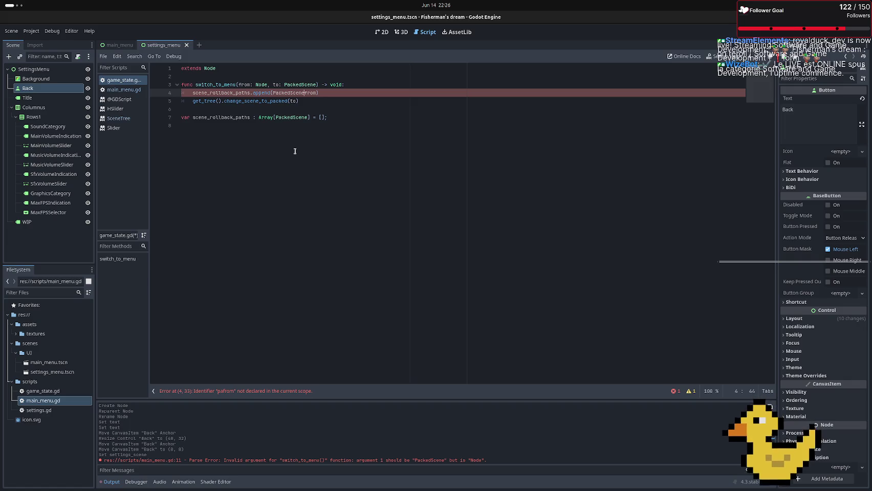
pyautogui.write('.')
pyautogui.press('Return')
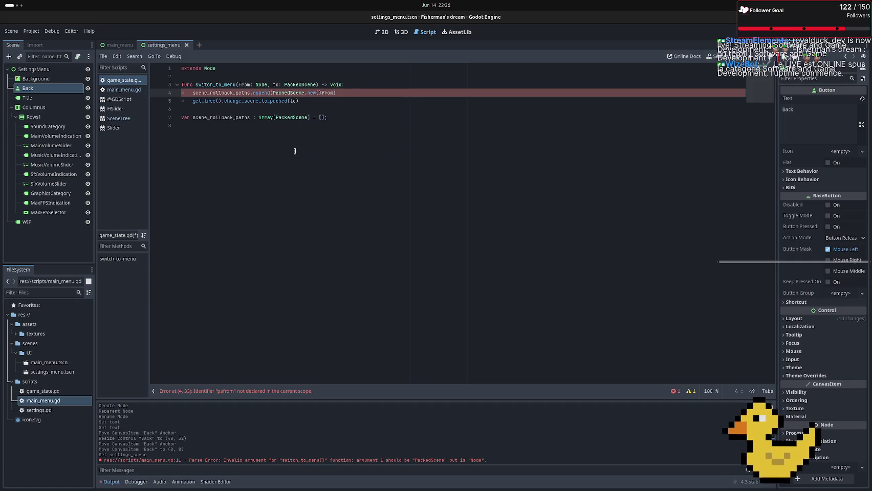
pyautogui.write('.pa')
pyautogui.press('Return')
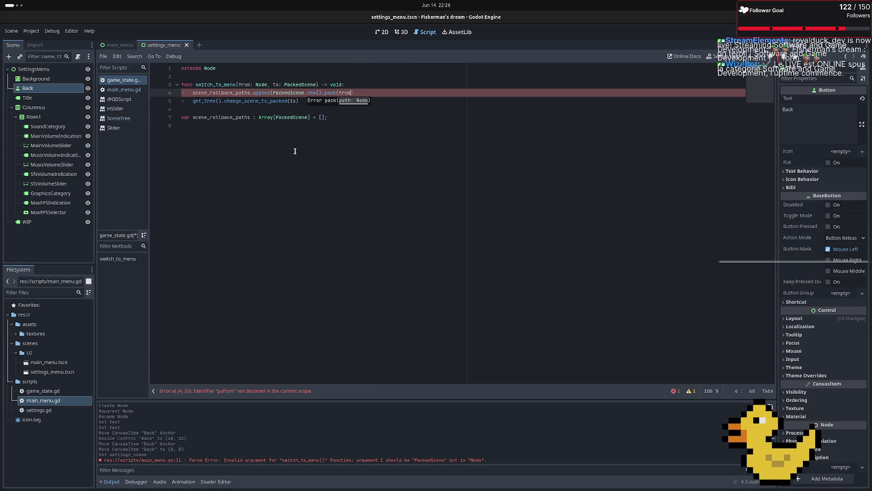
pyautogui.write(')')
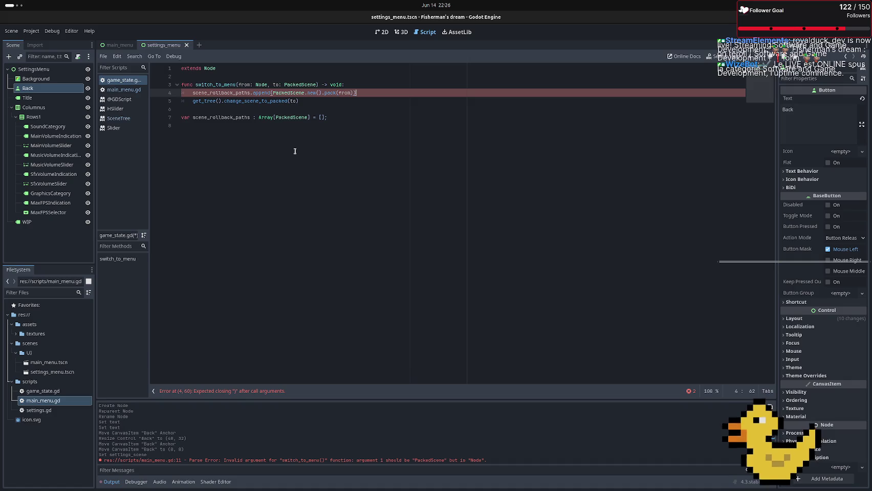
pyautogui.hotkey('ctrl', 's')
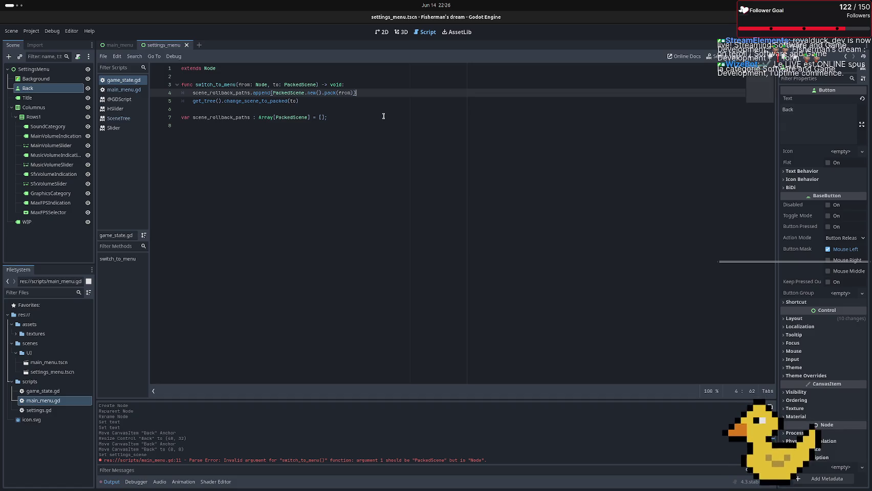
pyautogui.press('F6')
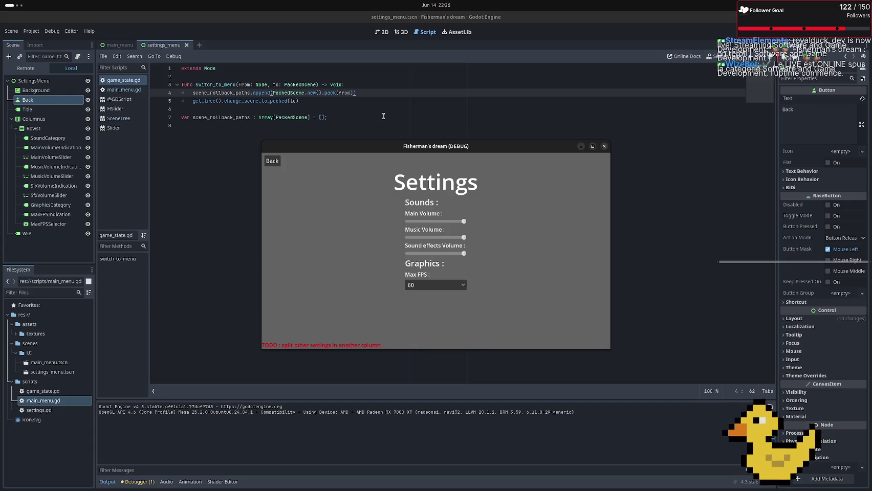
# Run the game from main_menu, open its Settings screen, then close it
pyautogui.hotkey('alt', 'F4')
pyautogui.click(119, 45)
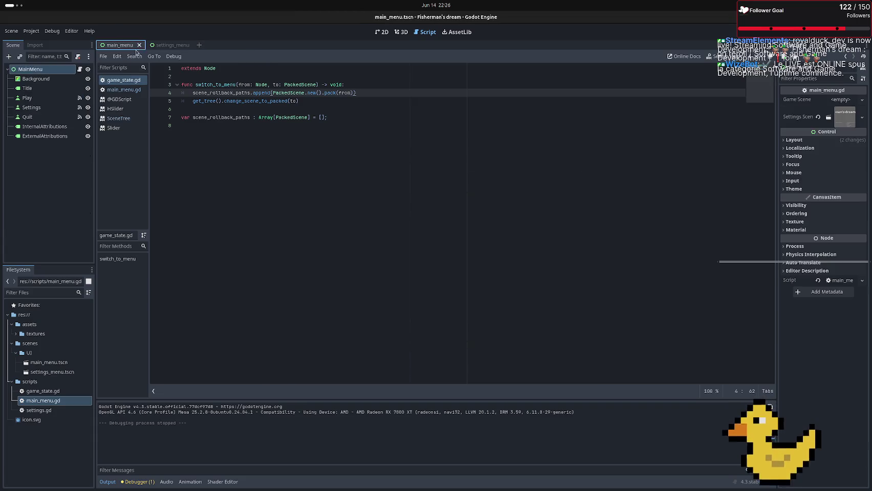
pyautogui.press('F6')
pyautogui.click(485, 259)
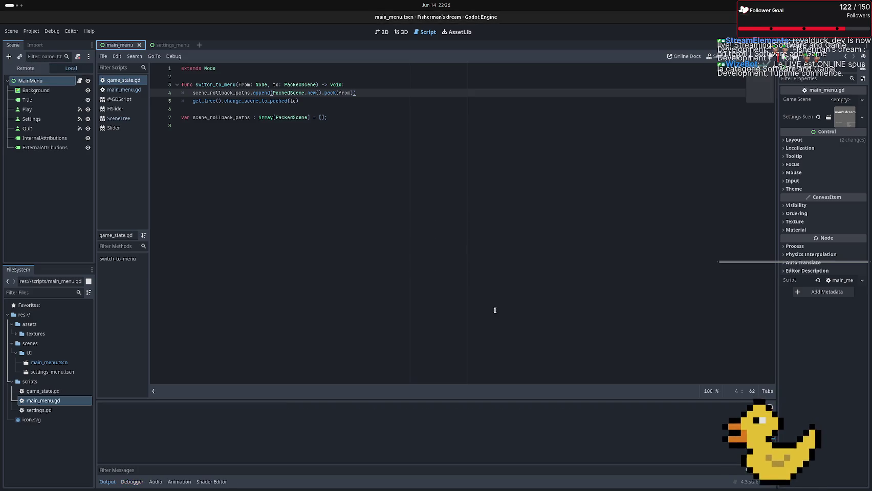
pyautogui.click(332, 258)
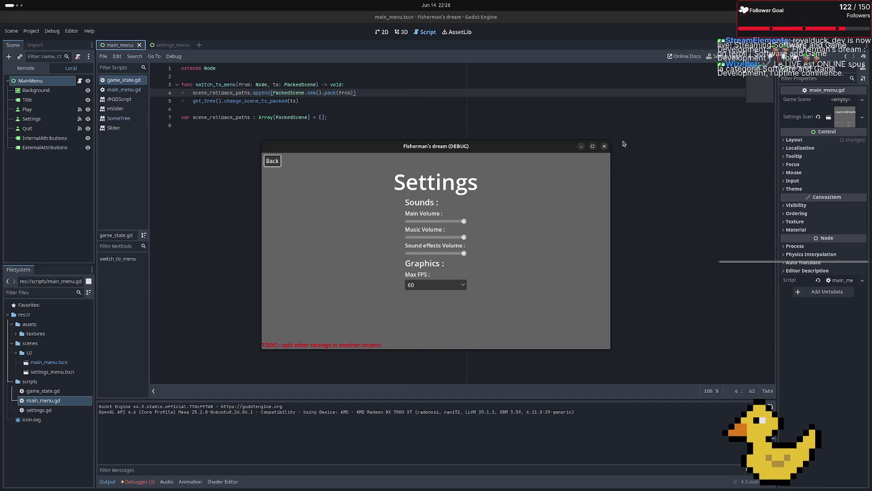
pyautogui.click(604, 147)
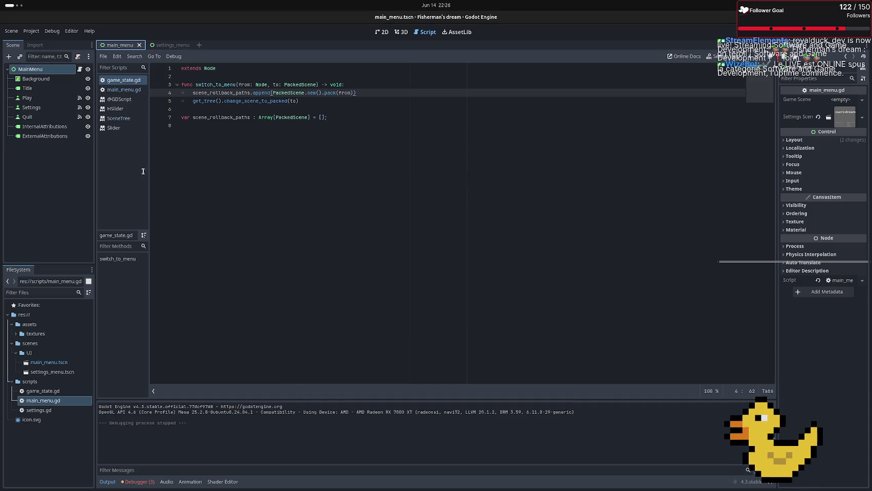
# Inspect the push_back error about game_state.gd in the Debugger's Errors list
pyautogui.click(137, 482)
pyautogui.click(145, 394)
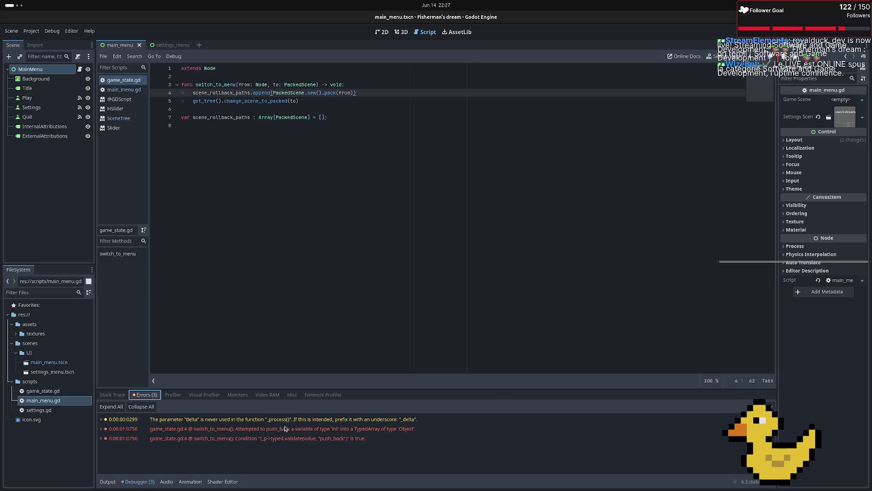
pyautogui.click(323, 437)
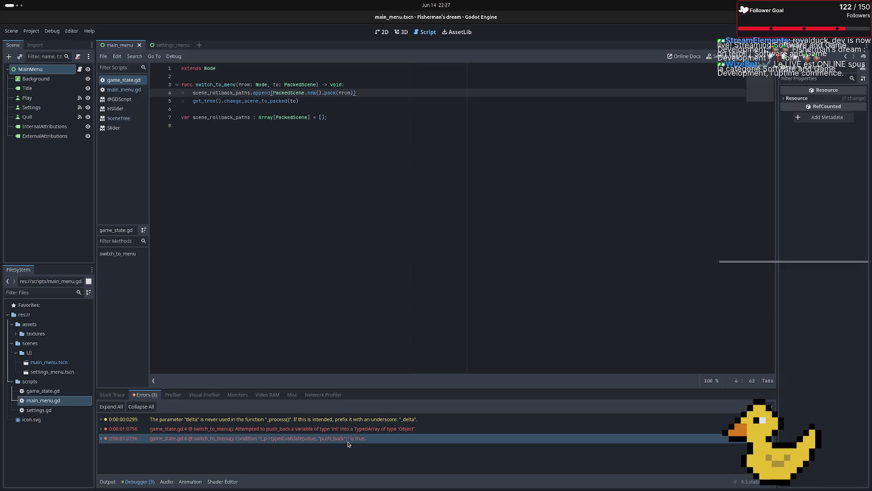
pyautogui.click(379, 287)
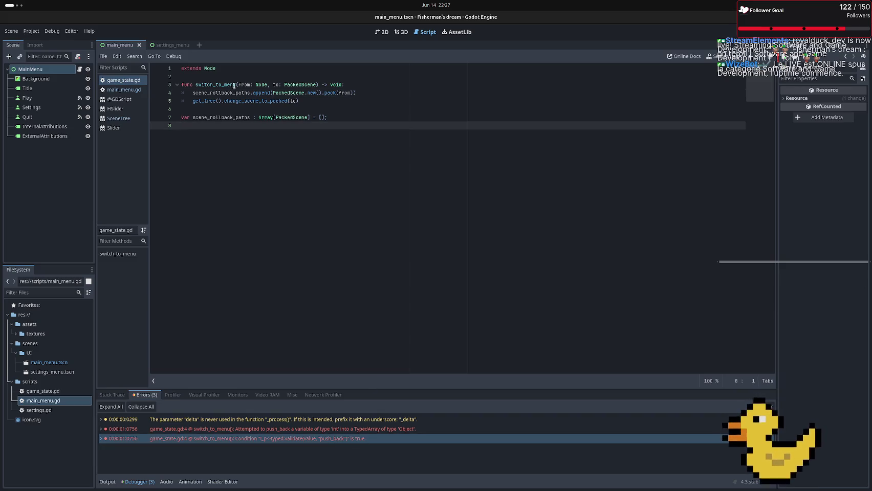
# Move PackedScene.new().pack(from) into a new from_packed const declared above the append call
pyautogui.moveTo(272, 92); pyautogui.dragTo(353, 94)
pyautogui.hotkey('ctrl', 'x')
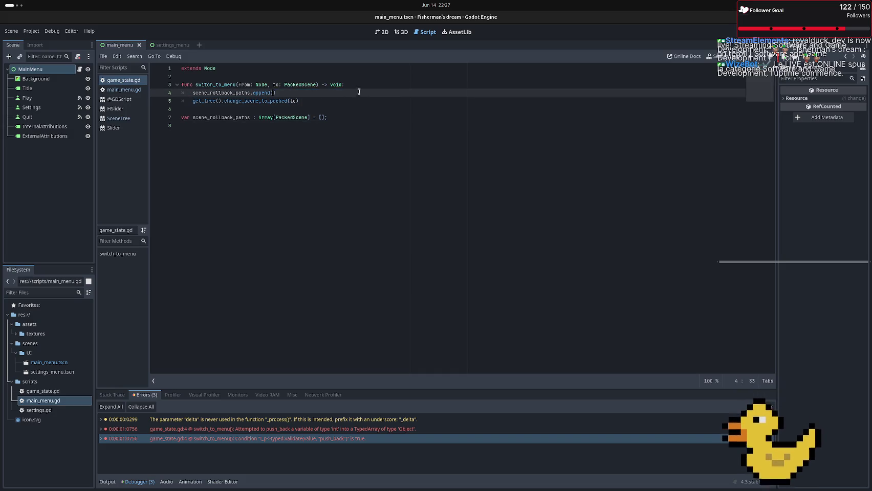
pyautogui.press('Up')
pyautogui.press('End')
pyautogui.press('Return')
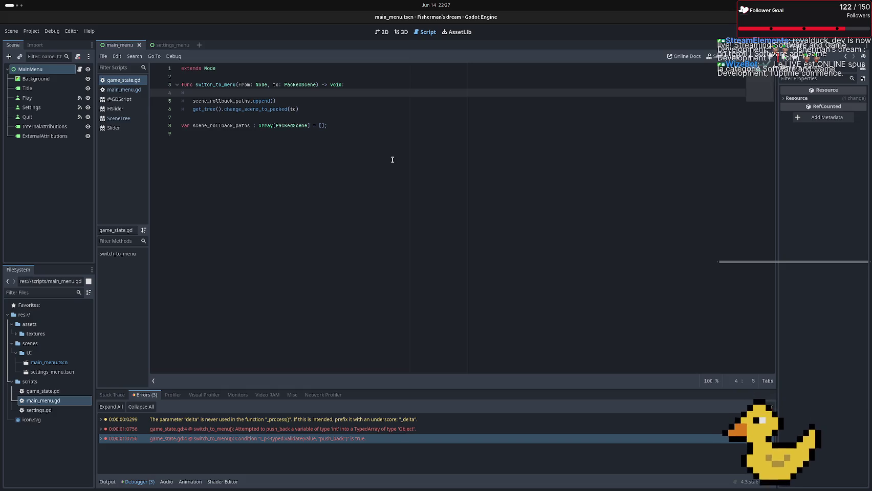
pyautogui.write('ar')
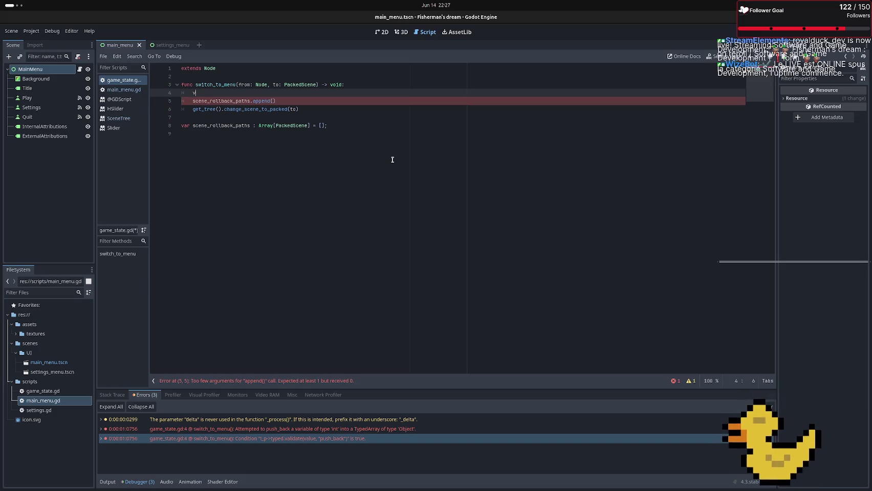
pyautogui.press('BackSpace')
pyautogui.write('const c')
pyautogui.hotkey('ctrl', 'space')
pyautogui.hotkey('ctrl', 'z')
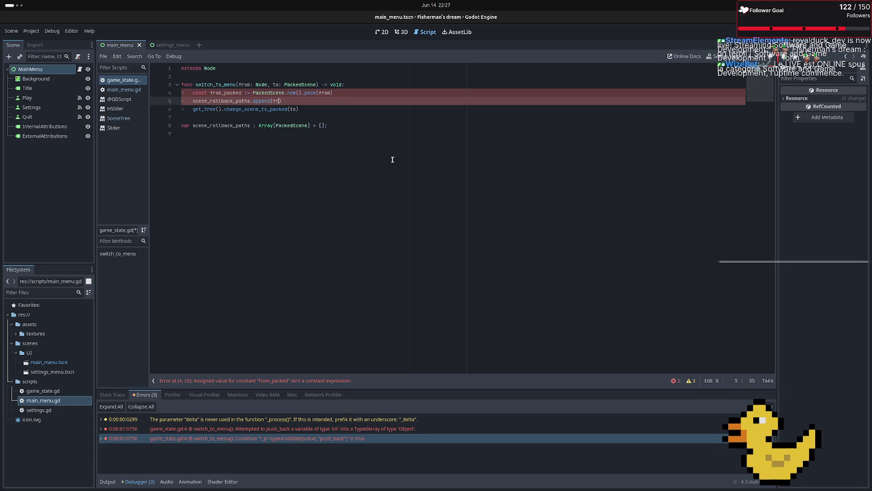
pyautogui.write('_packed')
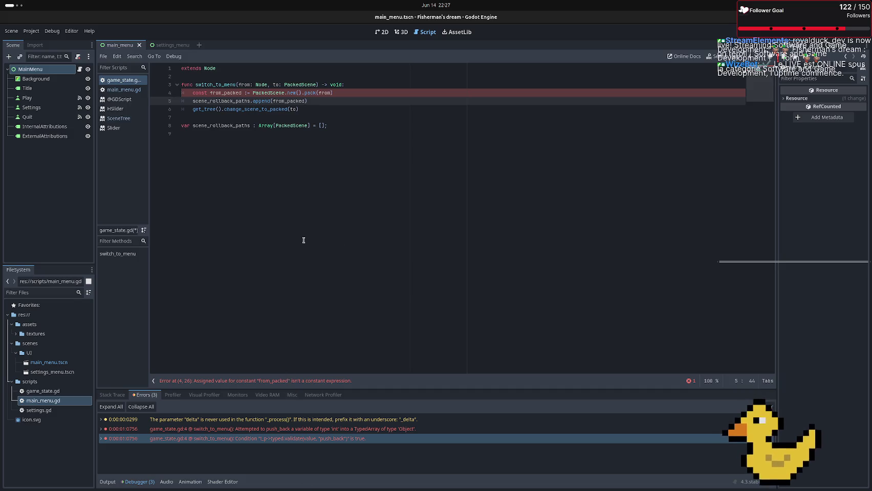
# Change from_packed from const to var, save, and run the project with F5
pyautogui.doubleClick(199, 93)
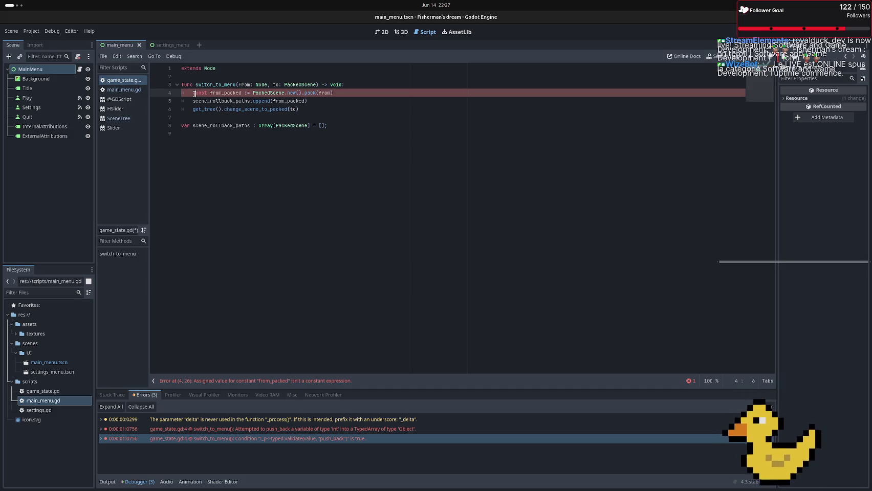
pyautogui.write('var')
pyautogui.hotkey('ctrl', 's')
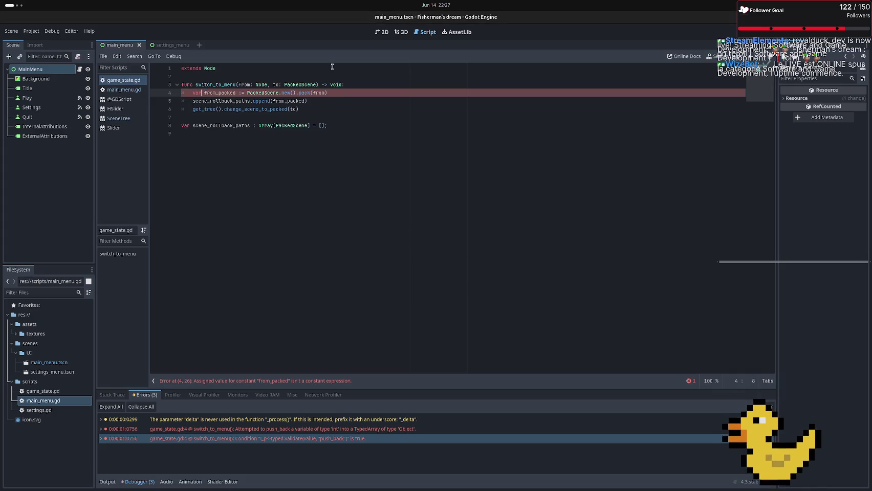
pyautogui.click(333, 109)
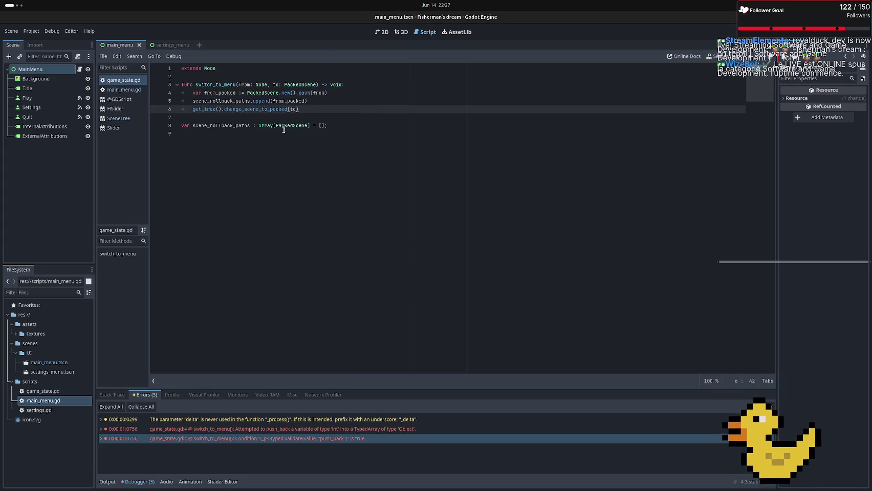
pyautogui.click(240, 92)
pyautogui.click(315, 137)
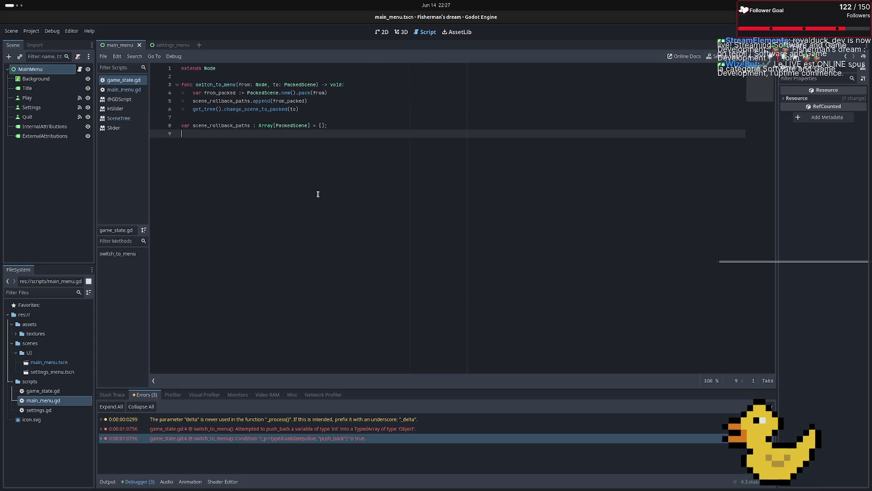
pyautogui.press('F5')
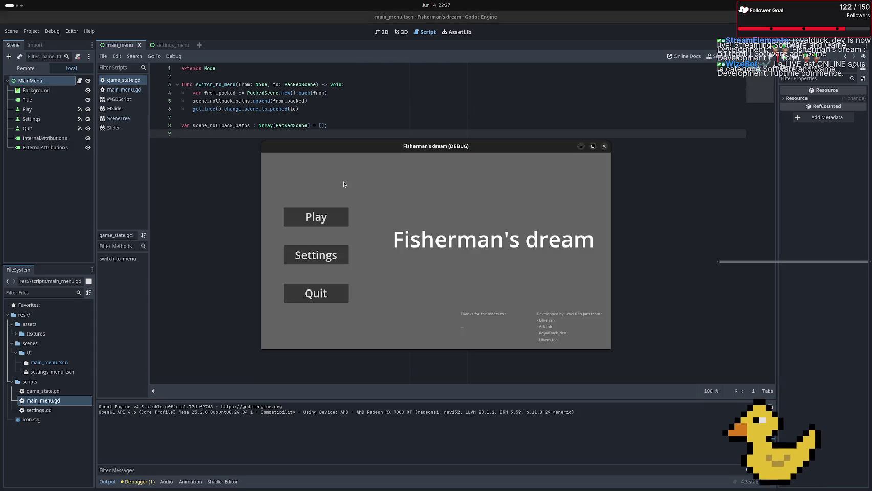
# Open Settings in the running game, stop it, and check the debugger's errors
pyautogui.click(333, 251)
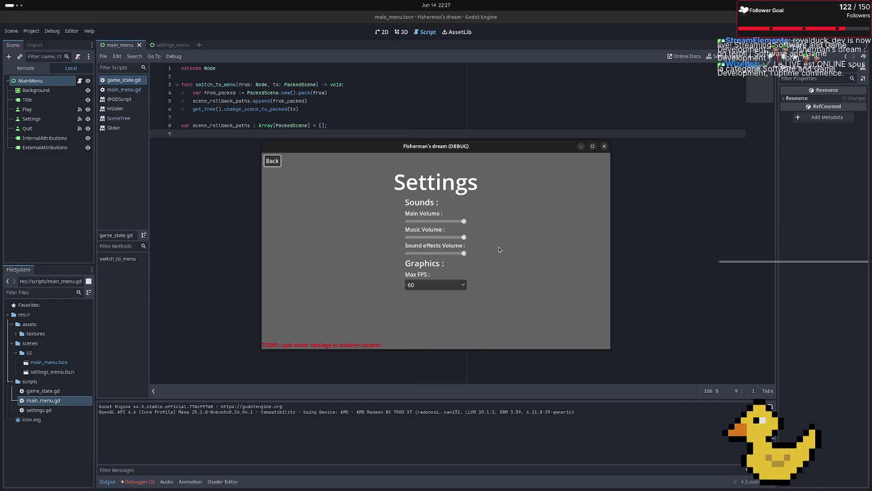
pyautogui.press('F8')
pyautogui.click(137, 482)
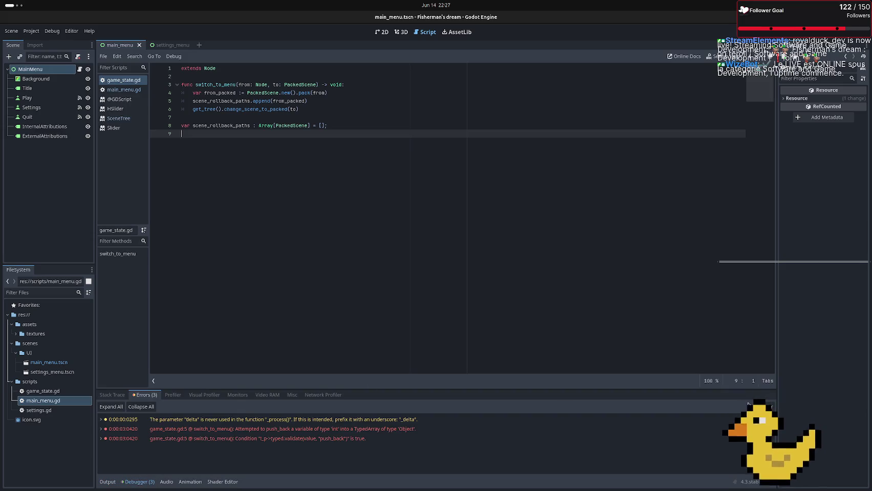
# Retest the Settings screen, recheck the errors, then select .pack(from) on line 4
pyautogui.press('F5')
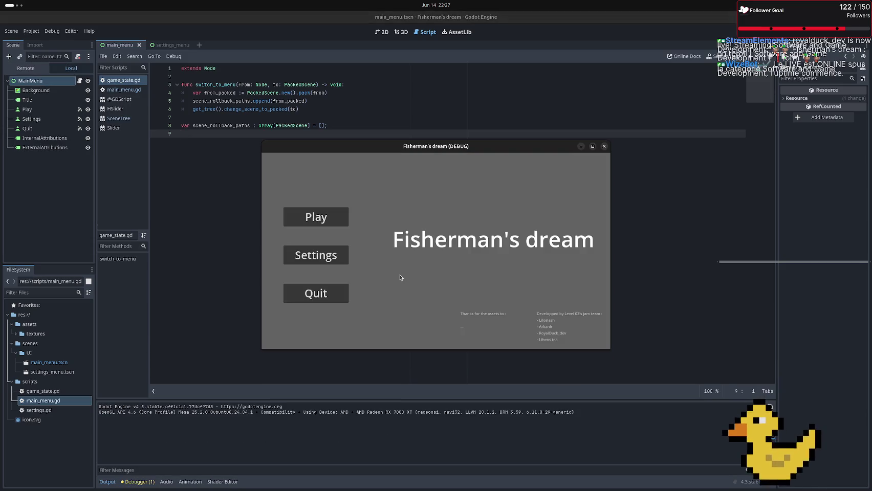
pyautogui.click(311, 256)
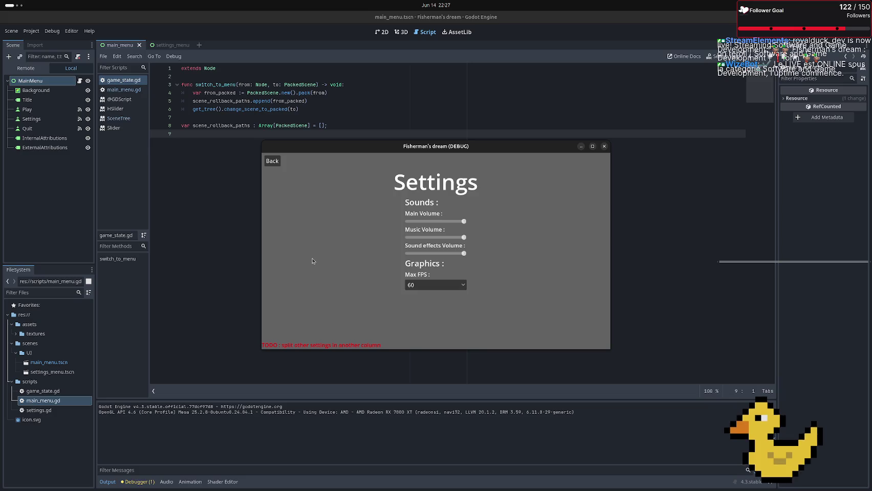
pyautogui.press('F8')
pyautogui.click(133, 482)
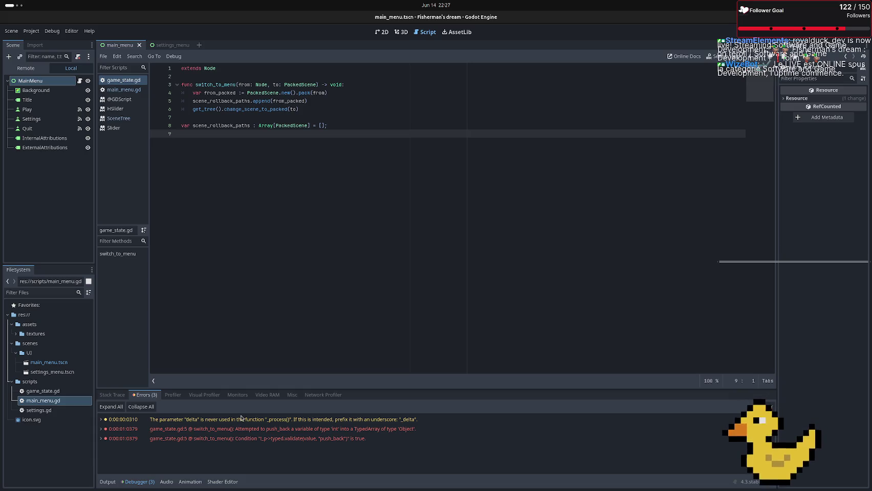
pyautogui.moveTo(241, 418)
pyautogui.moveTo(296, 93); pyautogui.dragTo(333, 92)
# Move .pack(from) onto its own line as from_packed.pack(from), save, and run the game
pyautogui.press('BackSpace')
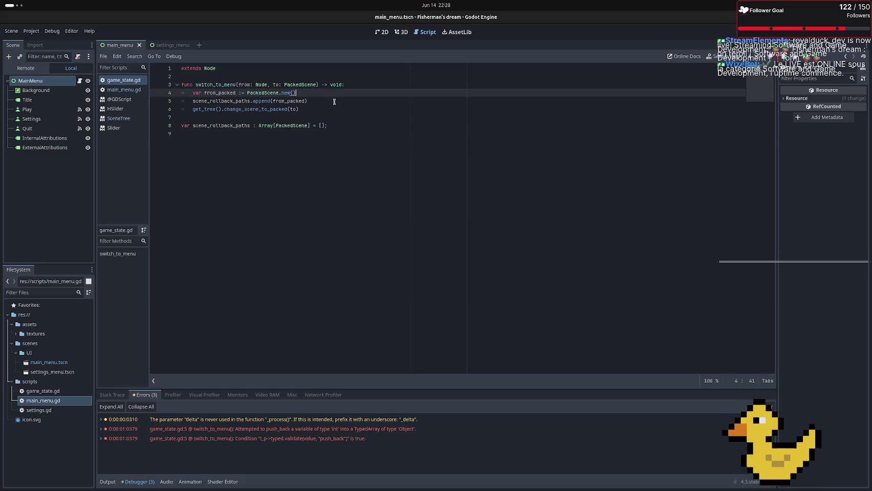
pyautogui.press('Return')
pyautogui.write('from')
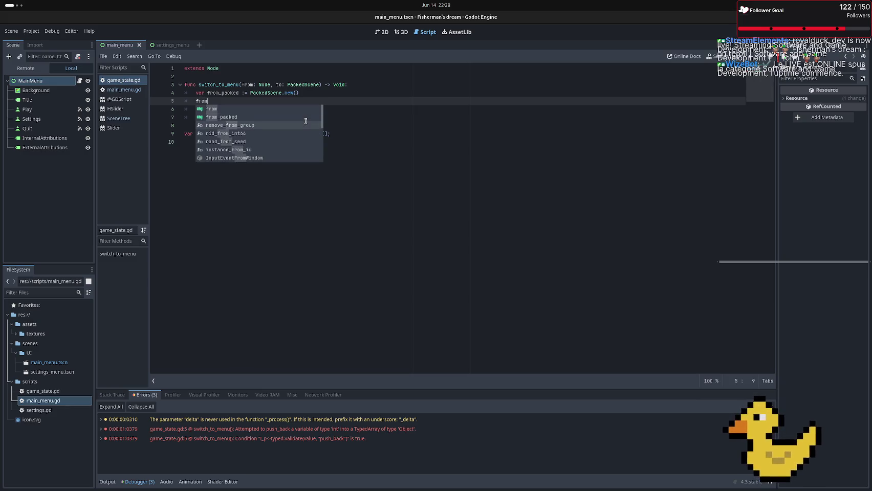
pyautogui.press('Return')
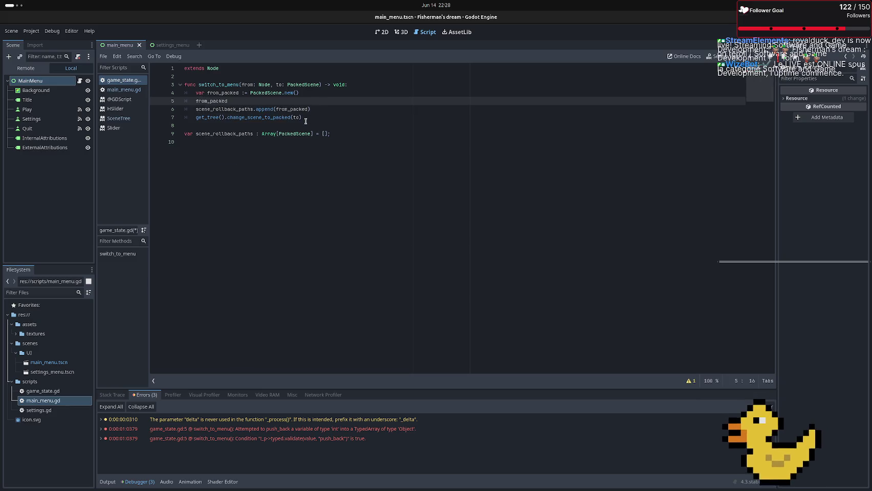
pyautogui.hotkey('ctrl', 'v')
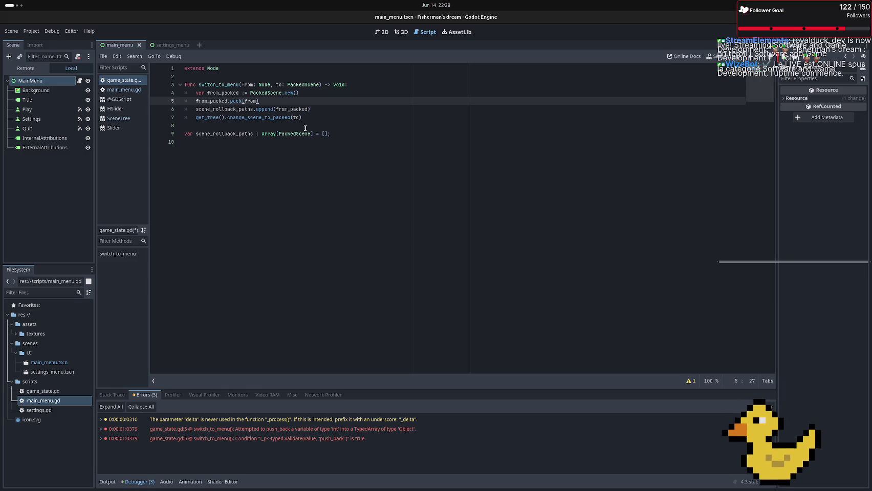
pyautogui.hotkey('ctrl', 's')
pyautogui.press('F5')
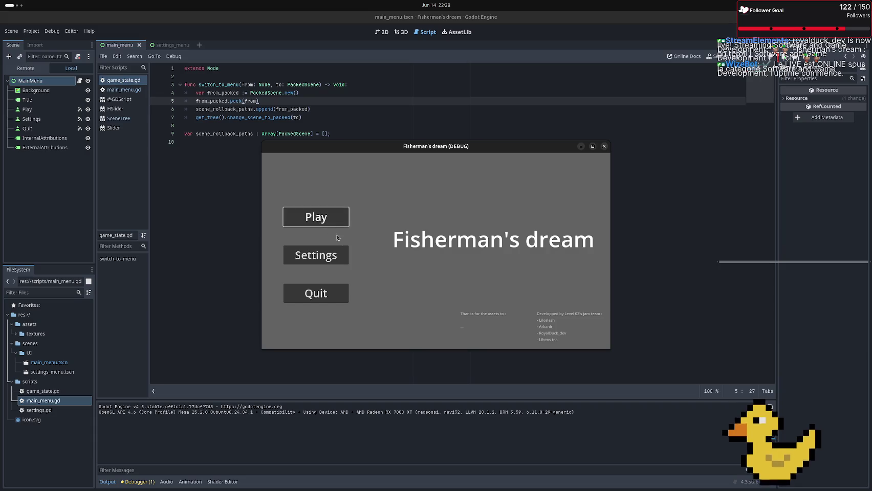
# Open Settings, close the game, and jump from the UNUSED_PARAMETER warning to settings.gd
pyautogui.click(329, 263)
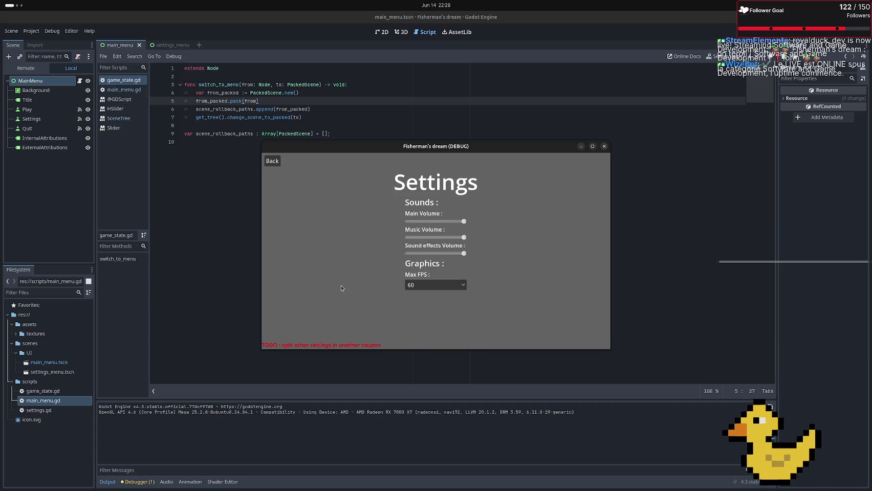
pyautogui.click(603, 146)
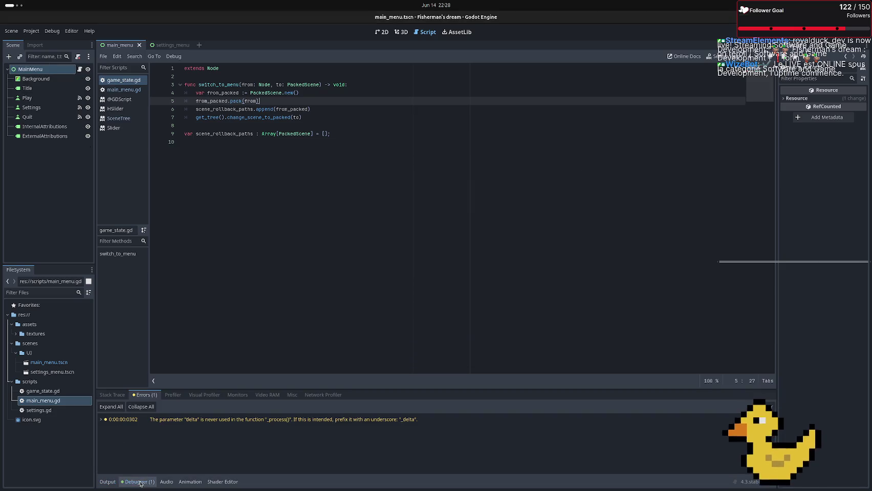
pyautogui.click(137, 482)
pyautogui.doubleClick(190, 423)
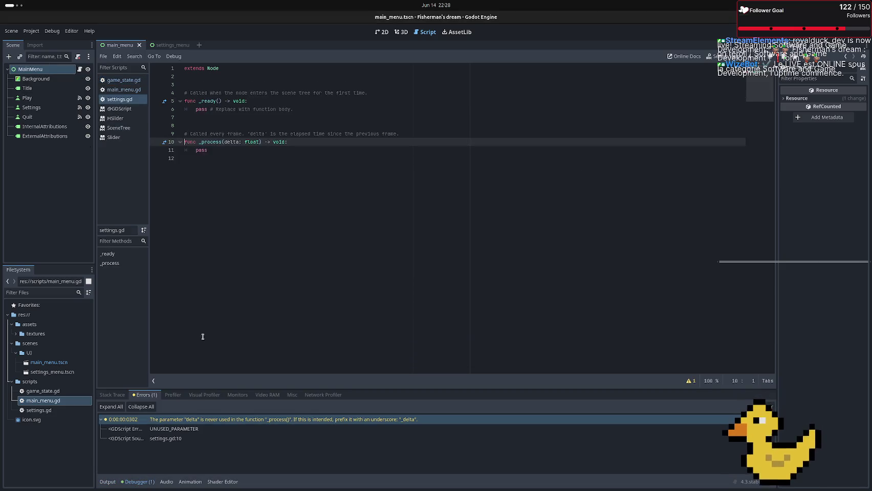
# Strip settings.gd to just extends Node, retest the Settings screen, then select the UI folder
pyautogui.moveTo(218, 175)
pyautogui.mouseDown()
pyautogui.moveTo(163, 87)
pyautogui.moveTo(155, 92)
pyautogui.mouseUp()
pyautogui.press('BackSpace')
pyautogui.press('BackSpace')
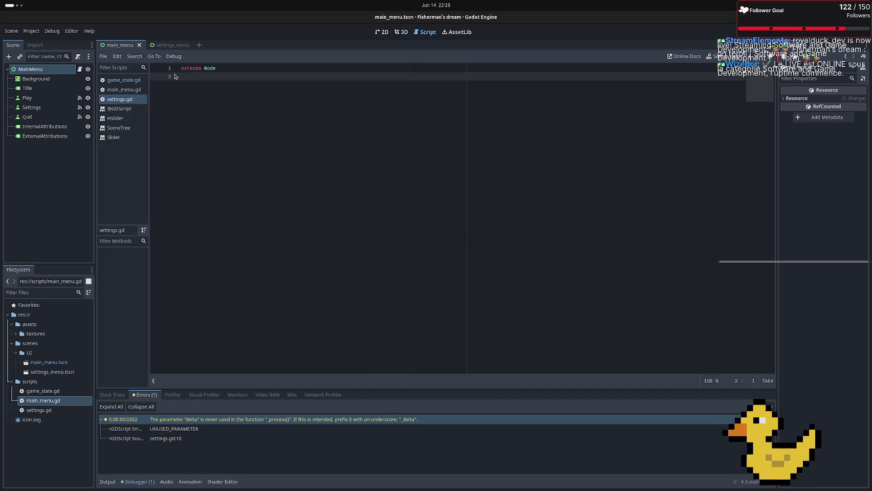
pyautogui.press('F5')
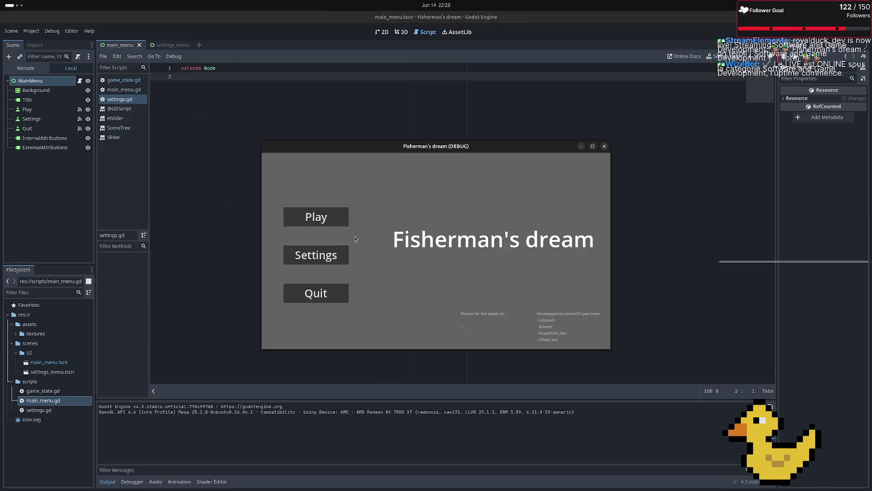
pyautogui.click(322, 255)
pyautogui.press('F8')
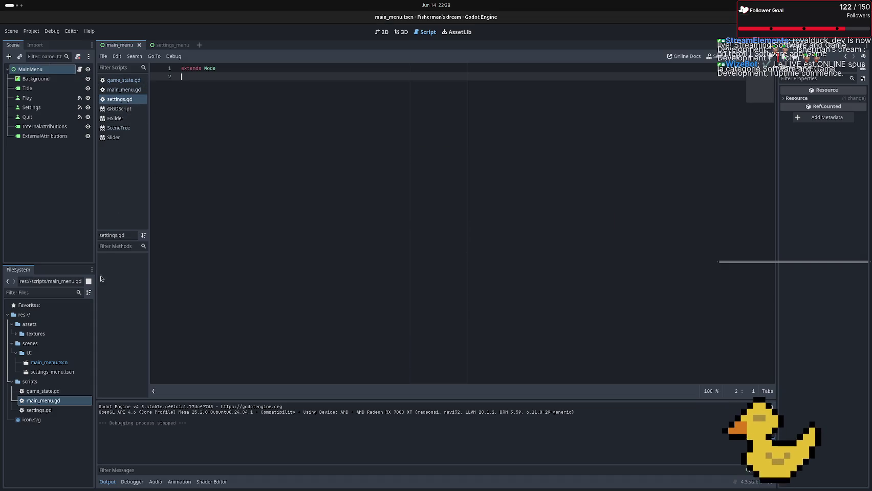
pyautogui.click(39, 353)
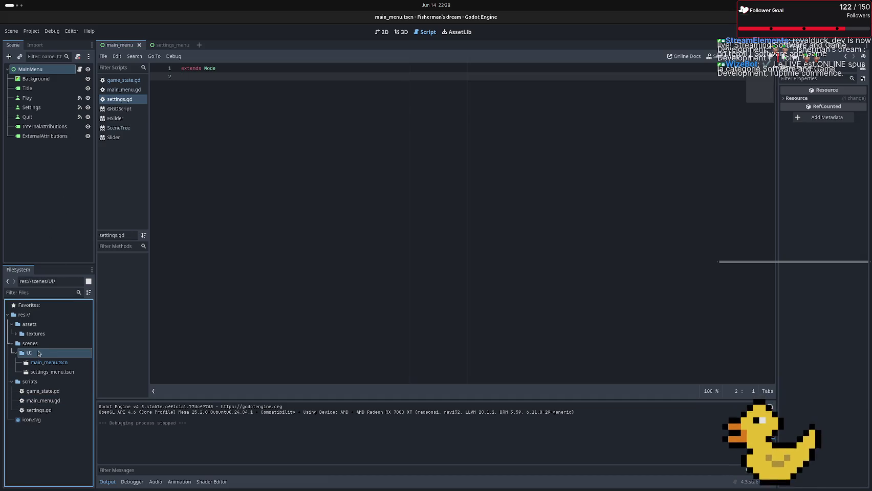
# Open a new empty scene tab, then select the Back node in settings_menu
pyautogui.click(199, 45)
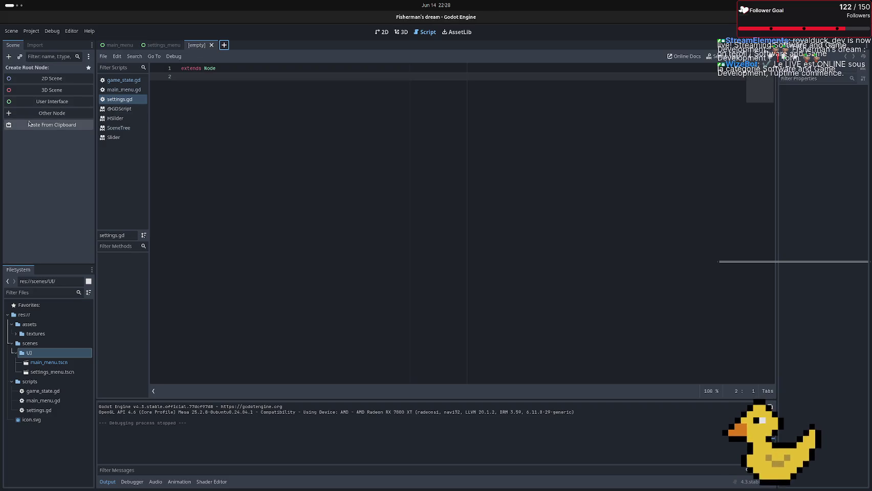
pyautogui.click(116, 45)
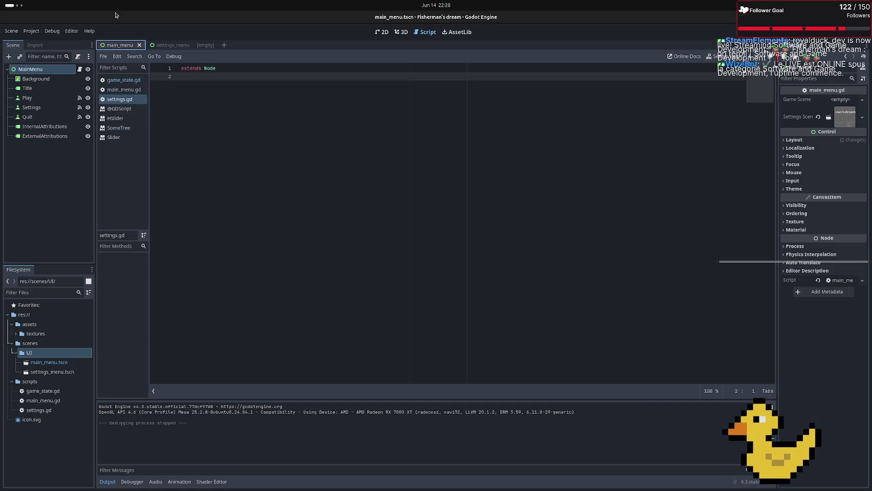
pyautogui.click(177, 47)
pyautogui.click(32, 92)
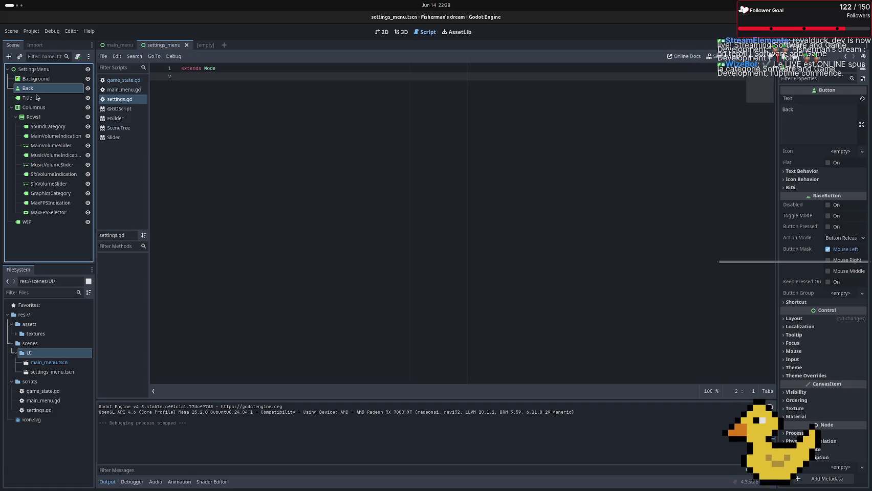
# Cut the Back node from settings_menu and paste it as the new scene's root
pyautogui.hotkey('ctrl', 'x')
pyautogui.click(202, 45)
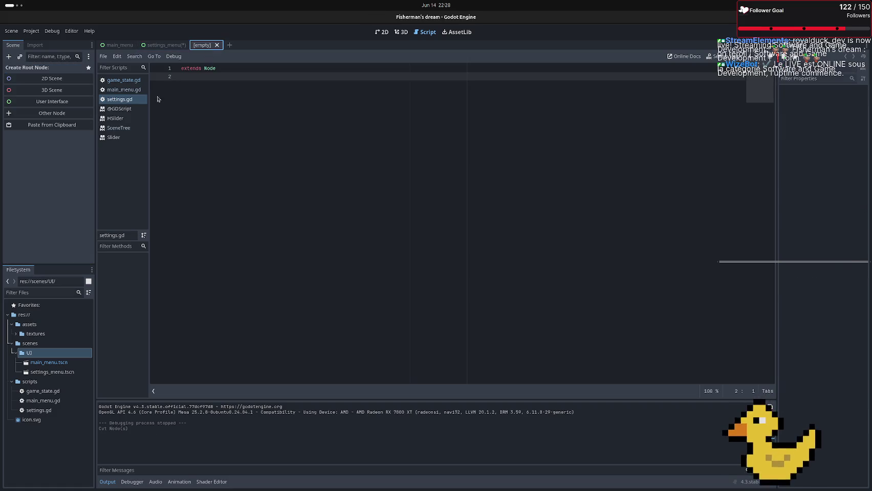
pyautogui.hotkey('ctrl', 'v')
pyautogui.click(46, 132)
# Rename the root Back node to MenuBackButton
pyautogui.doubleClick(41, 72)
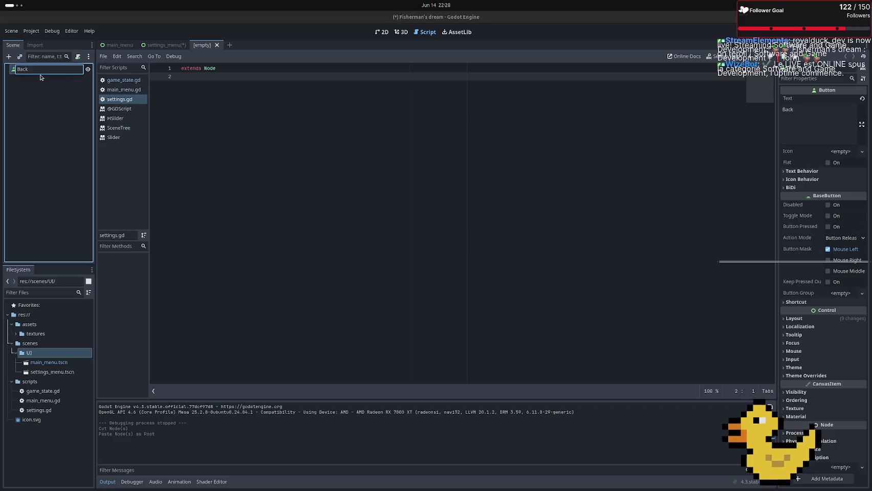
pyautogui.write('Menu')
pyautogui.write('Bac')
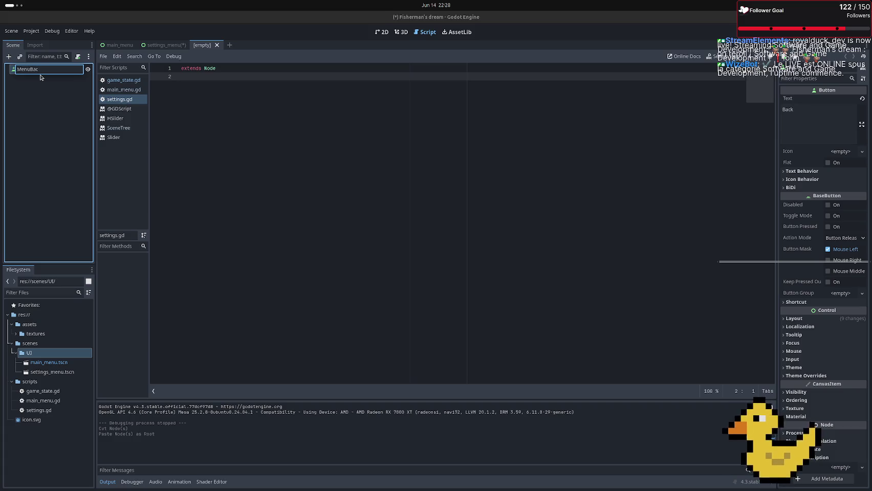
pyautogui.write('kButto')
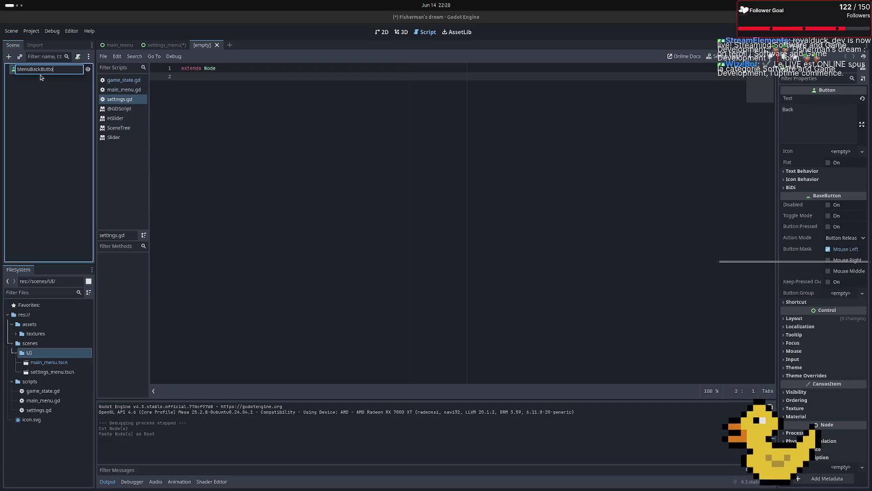
pyautogui.write('n')
pyautogui.press('Return')
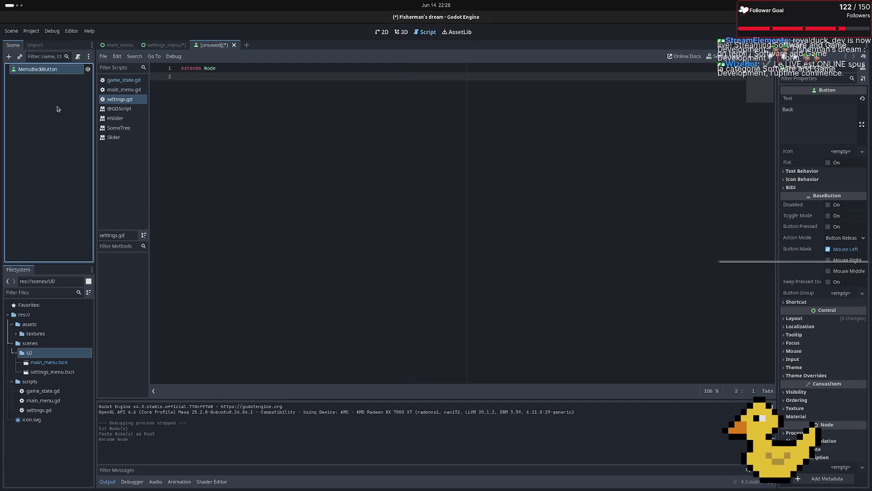
# Attach a new script saved as res://scripts/menu_back_button.gd to MenuBackButton
pyautogui.click(78, 56)
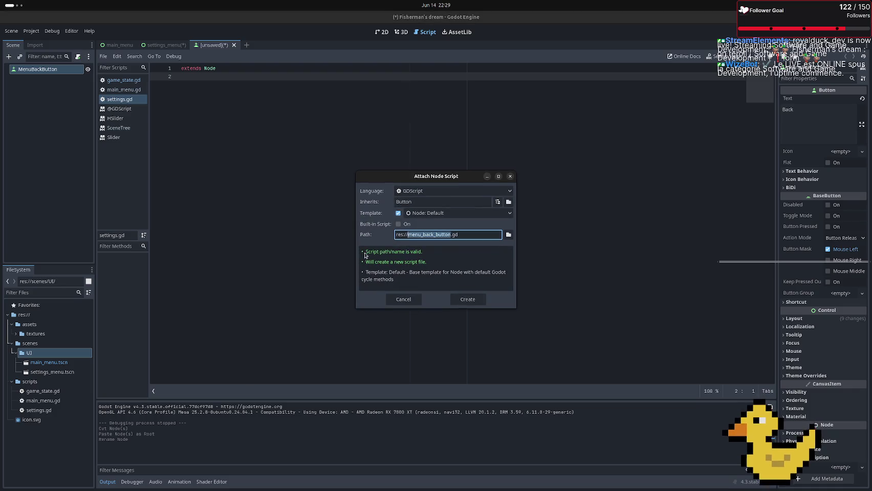
pyautogui.click(508, 234)
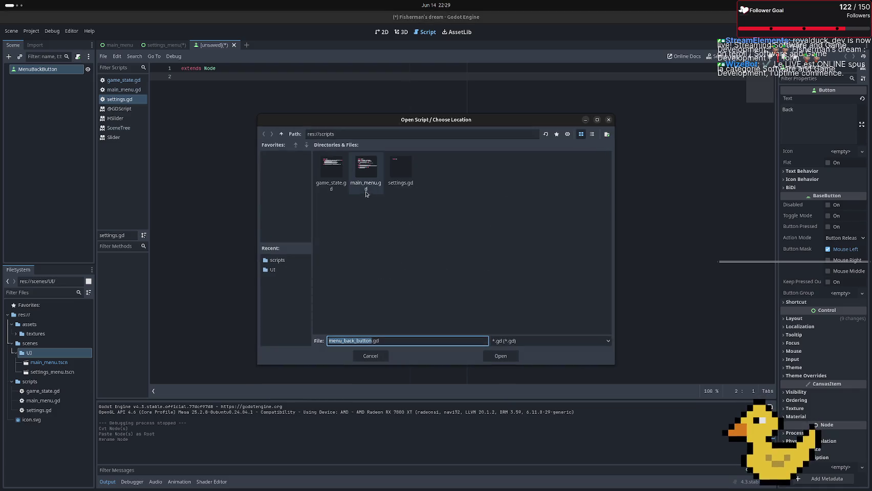
pyautogui.click(503, 352)
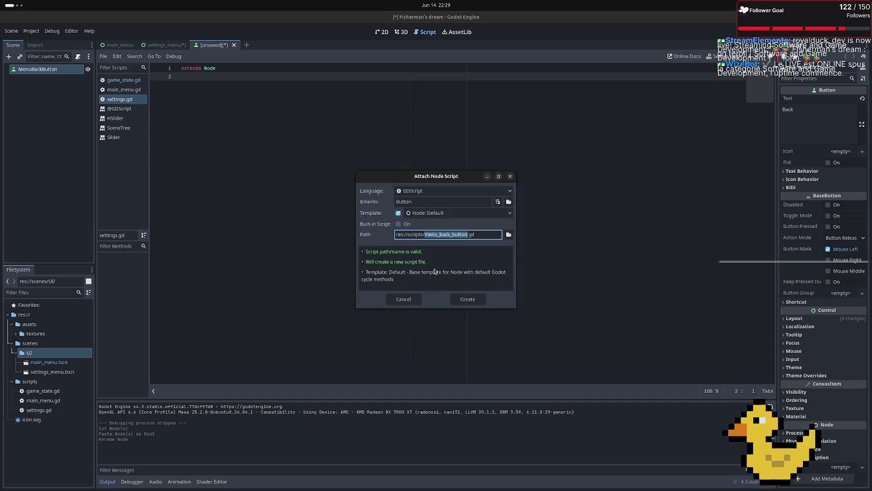
pyautogui.click(472, 301)
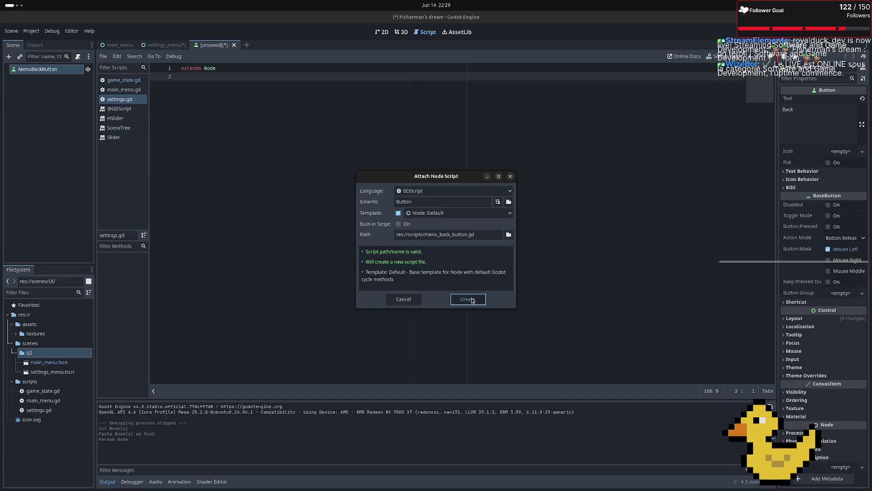
# Delete the template functions and discard trial code so only 'extends Button' remains
pyautogui.moveTo(214, 177); pyautogui.dragTo(147, 84)
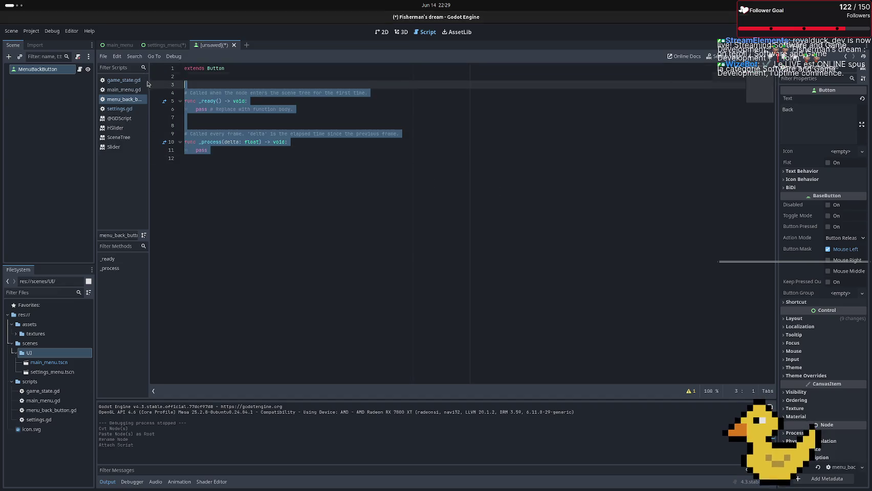
pyautogui.press('BackSpace')
pyautogui.press('BackSpace')
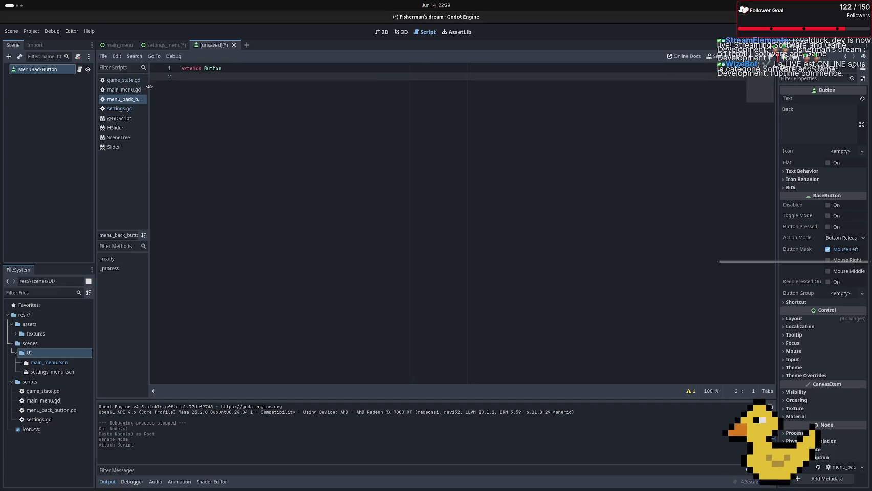
pyautogui.press('Return')
pyautogui.write('on')
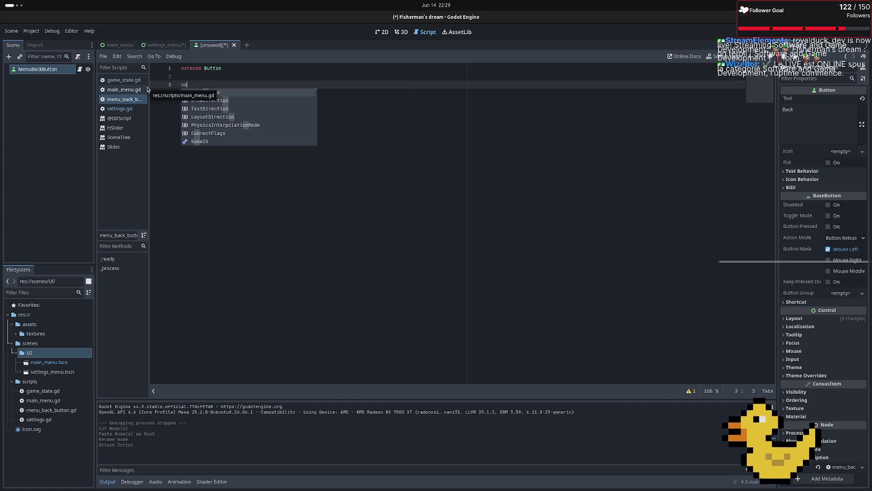
pyautogui.press('BackSpace')
pyautogui.press('BackSpace')
pyautogui.press('BackSpace')
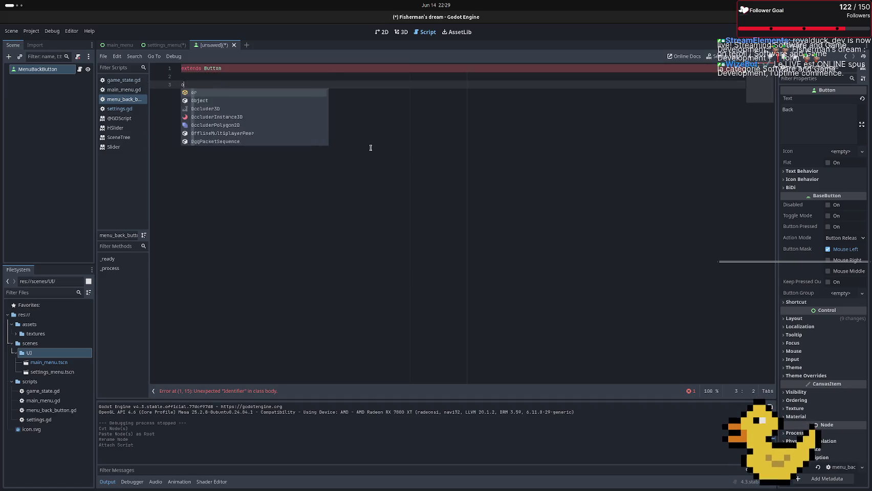
pyautogui.press('Return')
pyautogui.write('if')
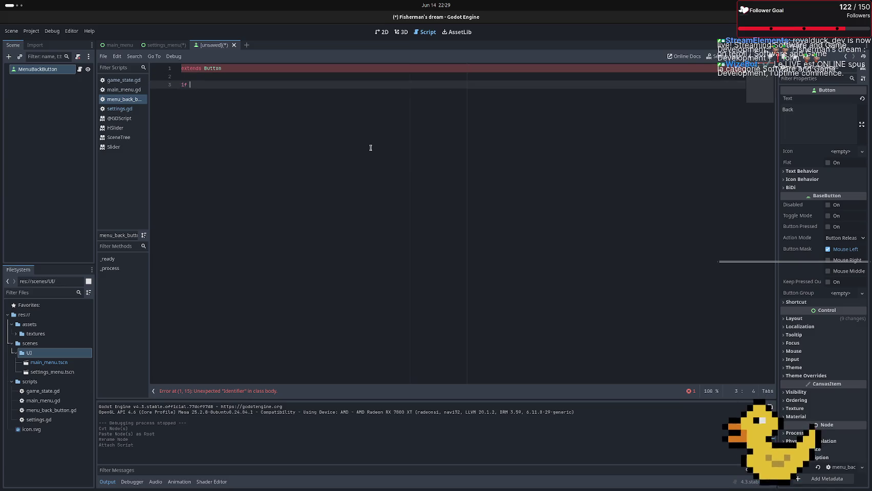
pyautogui.press('BackSpace')
pyautogui.write('func _')
pyautogui.write('procee')
pyautogui.press('Return')
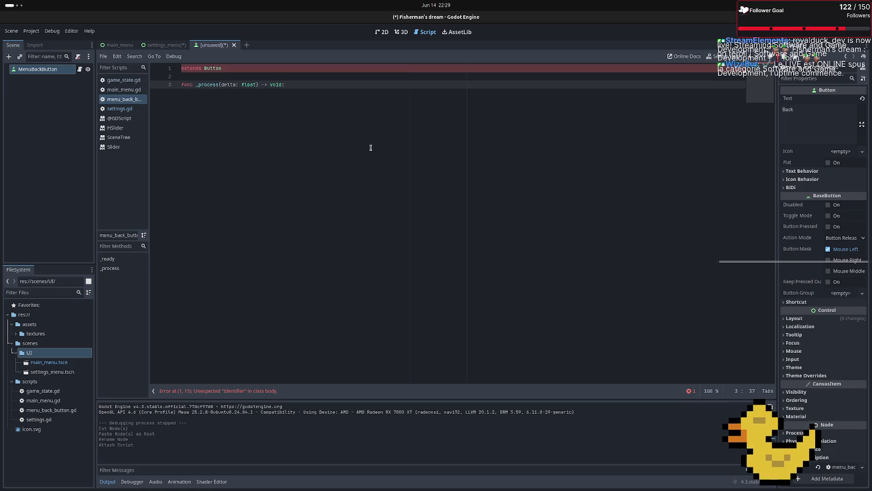
pyautogui.press('Return')
pyautogui.write('if')
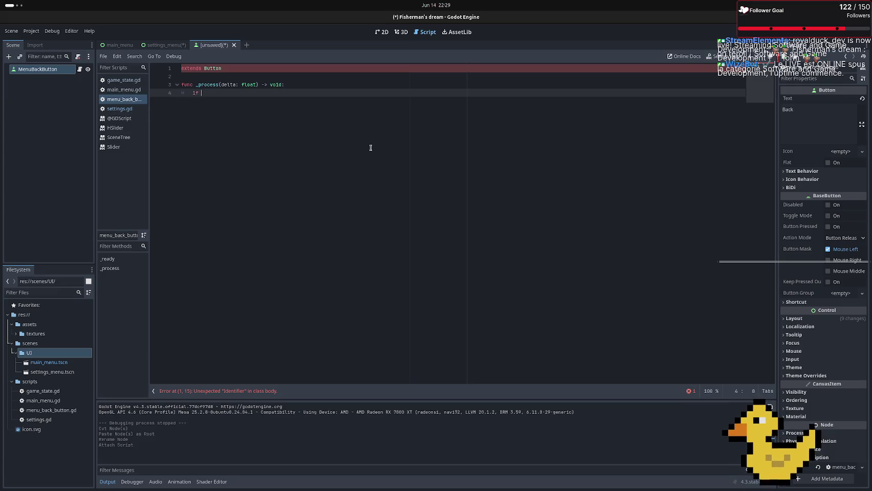
pyautogui.write('press')
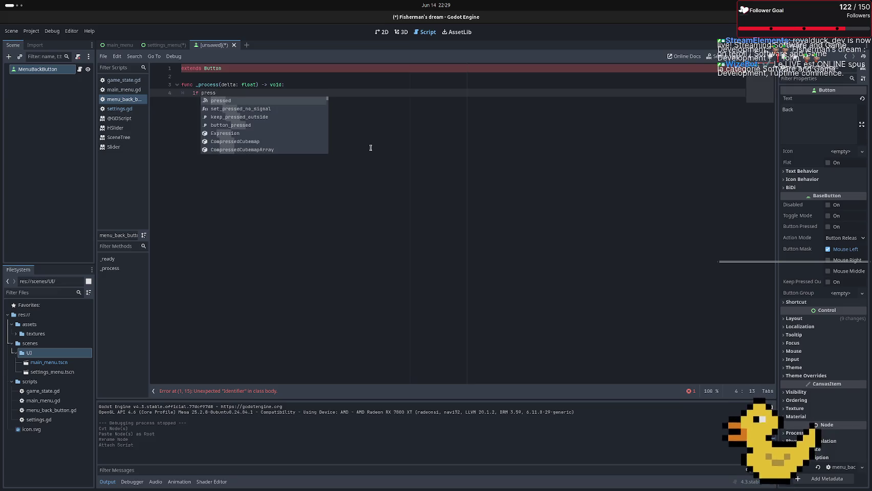
pyautogui.press('Return')
pyautogui.press('BackSpace')
pyautogui.press('BackSpace')
pyautogui.press('BackSpace')
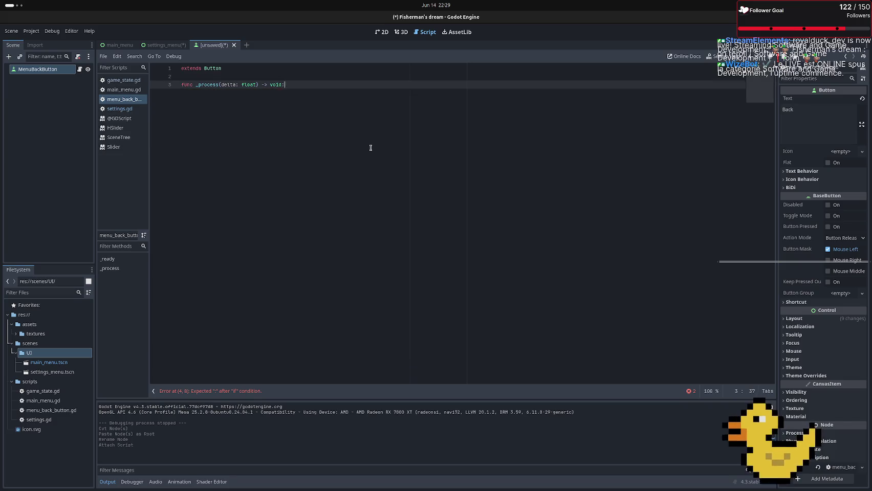
pyautogui.press('BackSpace')
pyautogui.press('BackSpace')
pyautogui.press('BackSpace')
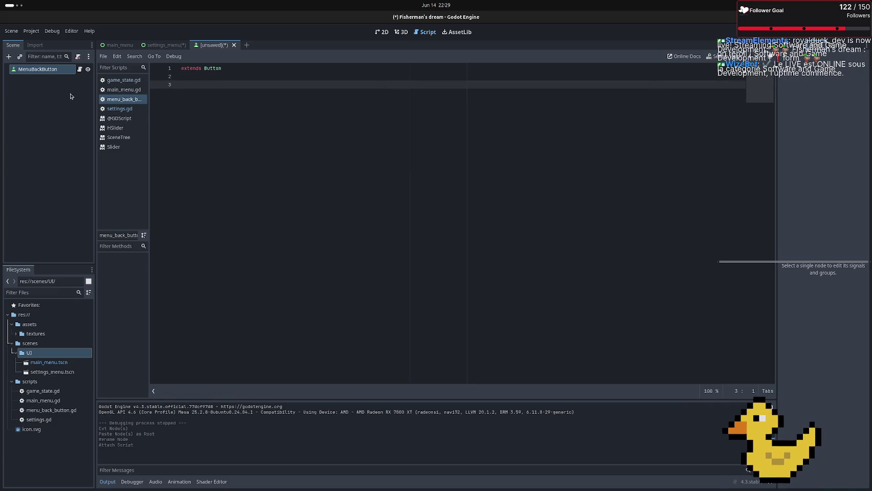
# Connect MenuBackButton's pressed signal to a new _on_pressed method
pyautogui.click(59, 70)
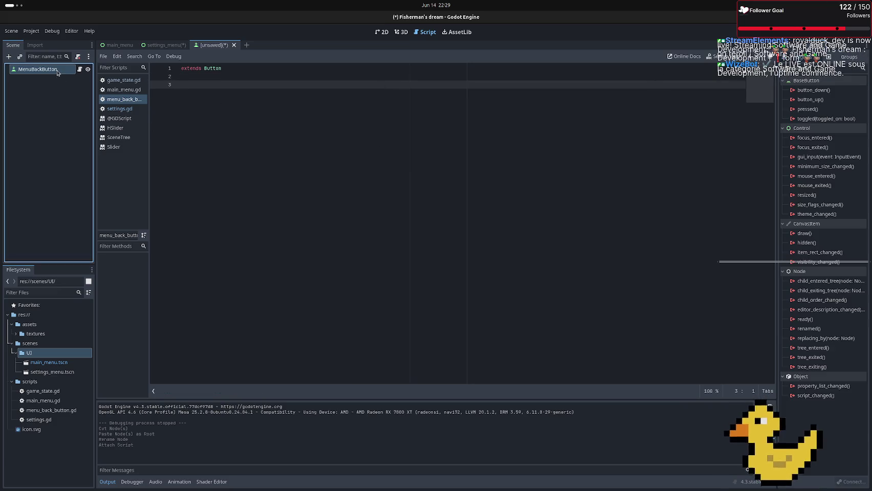
pyautogui.doubleClick(823, 110)
pyautogui.click(459, 318)
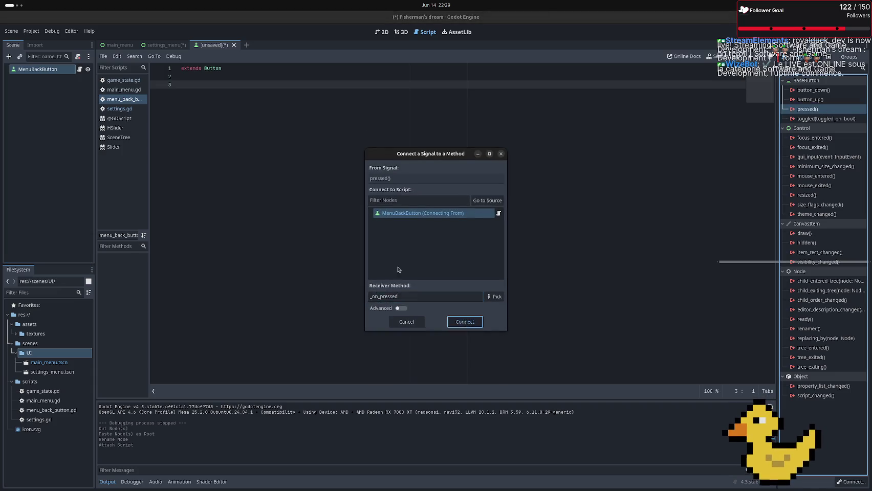
pyautogui.click(184, 76)
# Replace the placeholder pass in _on_pressed with a get_tree() call
pyautogui.press('Delete')
pyautogui.press('Delete')
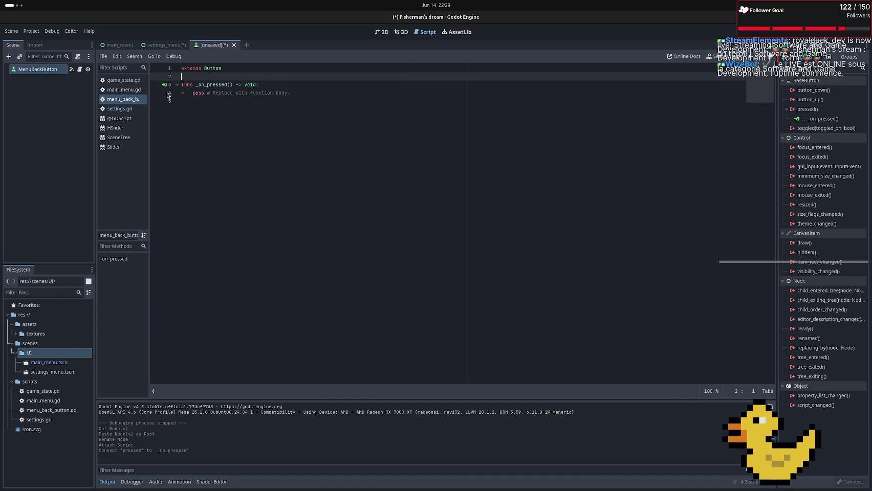
pyautogui.click(223, 110)
pyautogui.moveTo(304, 94); pyautogui.dragTo(193, 94)
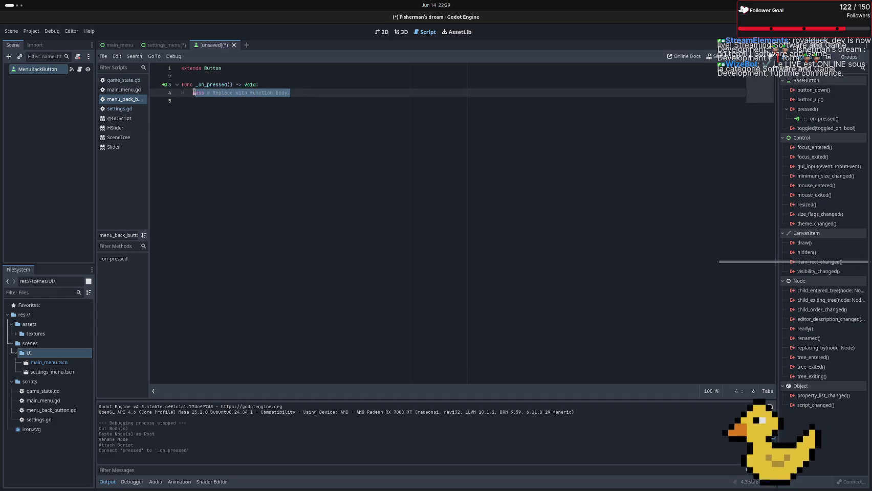
pyautogui.write('Gam')
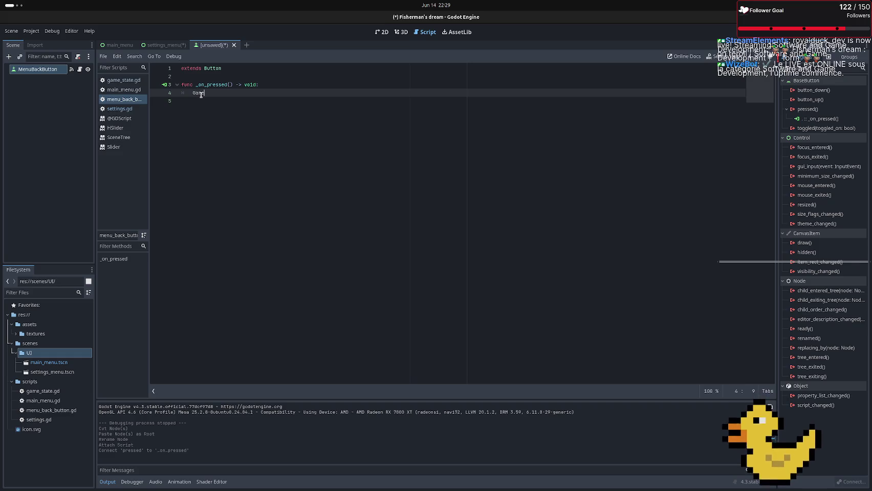
pyautogui.press('BackSpace')
pyautogui.press('BackSpace')
pyautogui.press('BackSpace')
pyautogui.write('Gam')
pyautogui.press('Return')
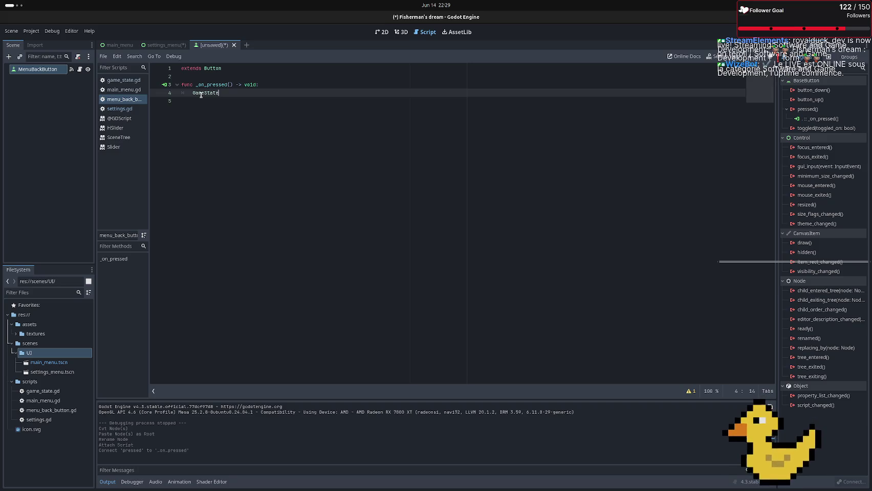
pyautogui.press('BackSpace')
pyautogui.press('BackSpace')
pyautogui.press('BackSpace')
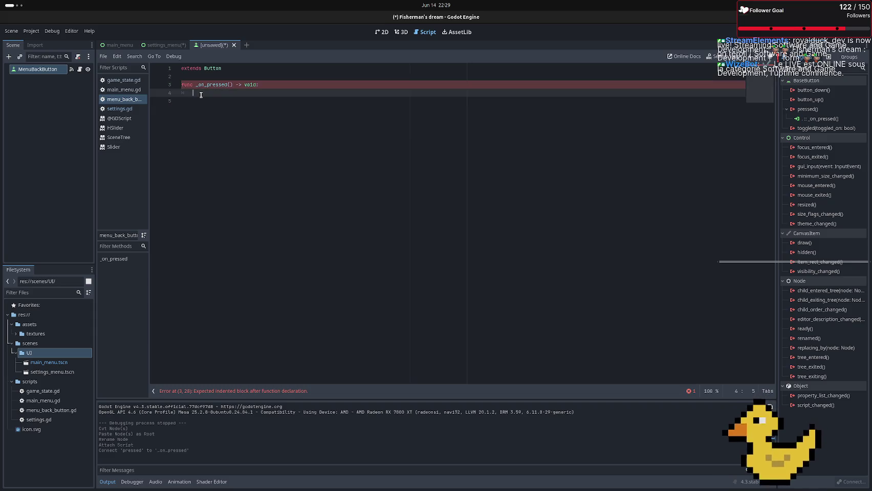
pyautogui.write('get_yt')
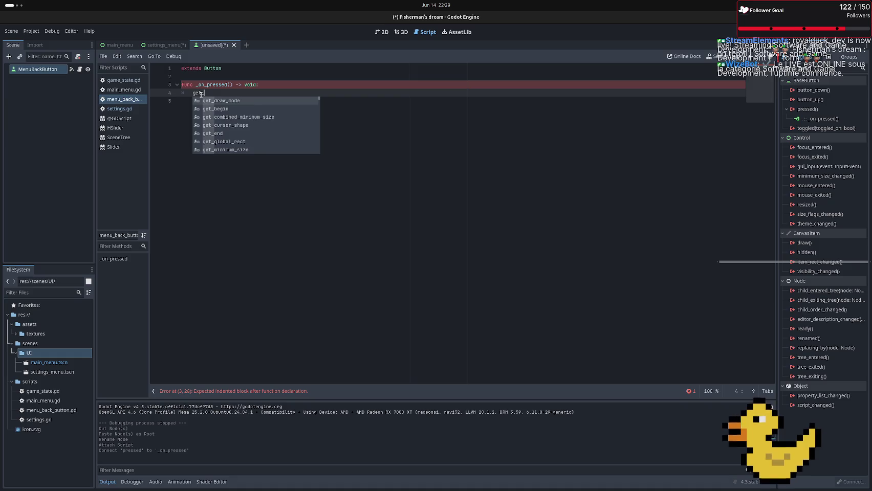
pyautogui.press('BackSpace')
pyautogui.press('BackSpace')
pyautogui.write('tr')
pyautogui.press('Return')
# Extend it to change_scene_to_packed(GameState.scene_rollback_paths.pop_front())
pyautogui.write('.cha')
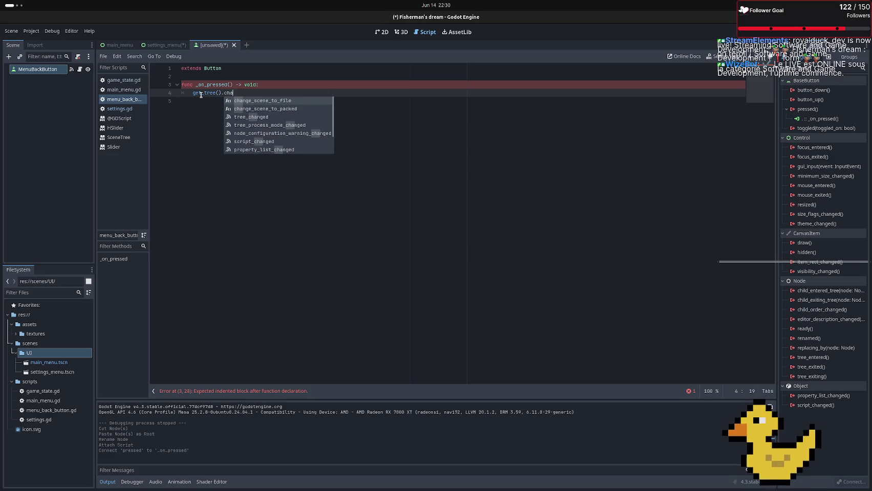
pyautogui.press('Down')
pyautogui.press('Return')
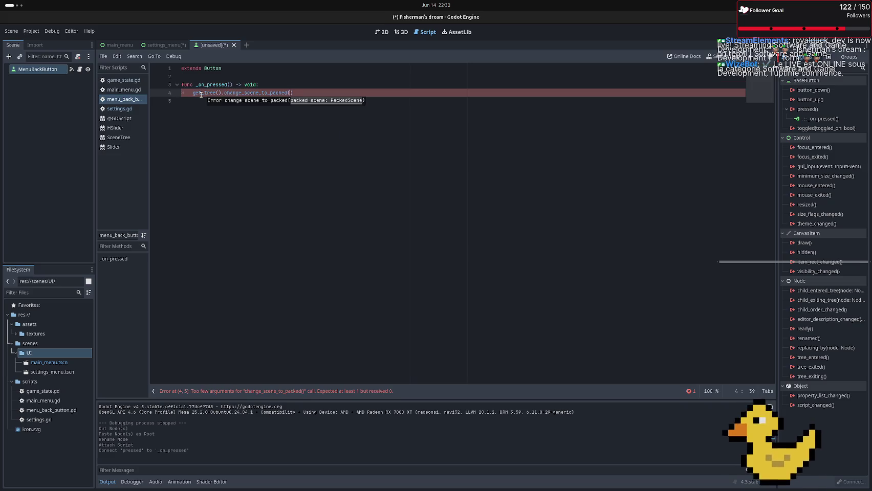
pyautogui.write('Game')
pyautogui.press('Return')
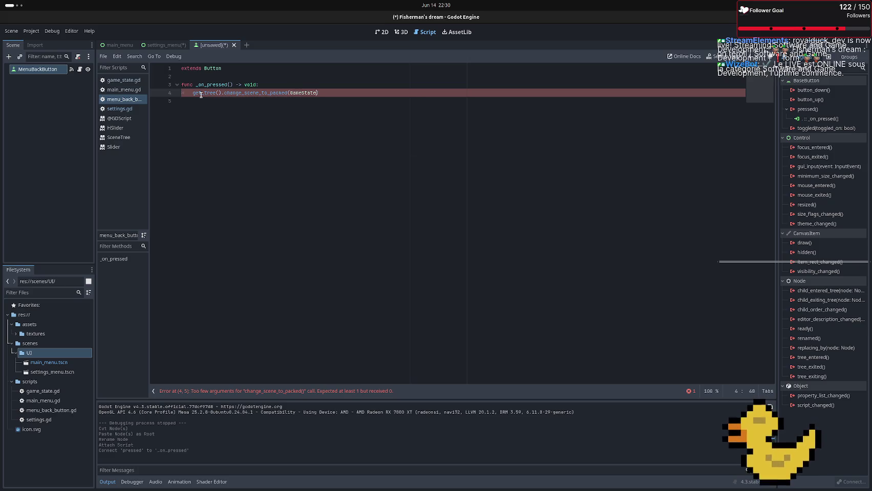
pyautogui.write('.scene_rollback_paths')
pyautogui.press('Return')
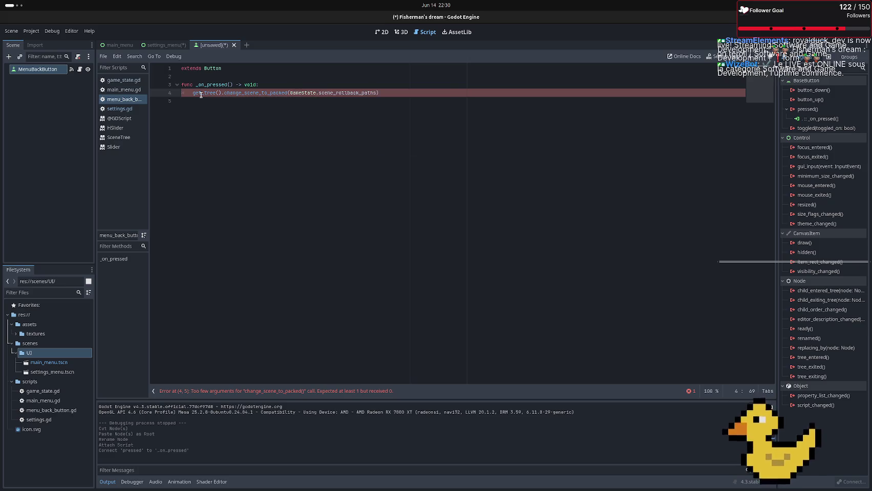
pyautogui.write('.pop')
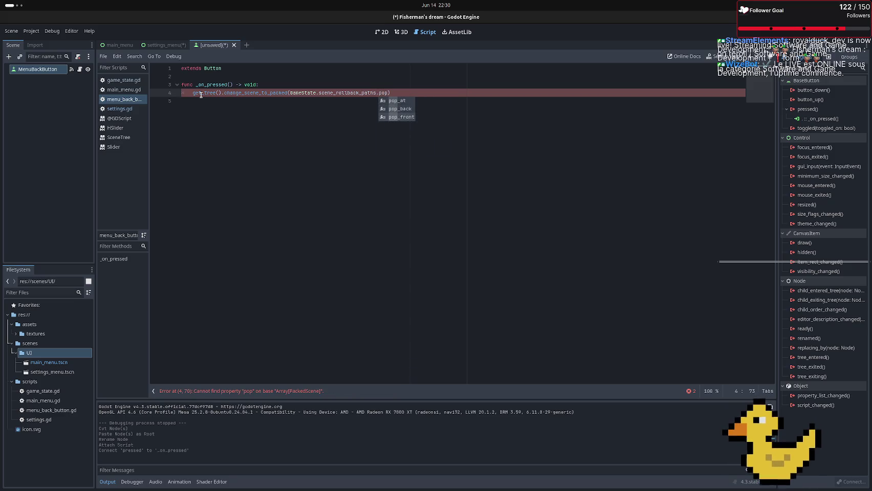
pyautogui.press('Down')
pyautogui.press('Return')
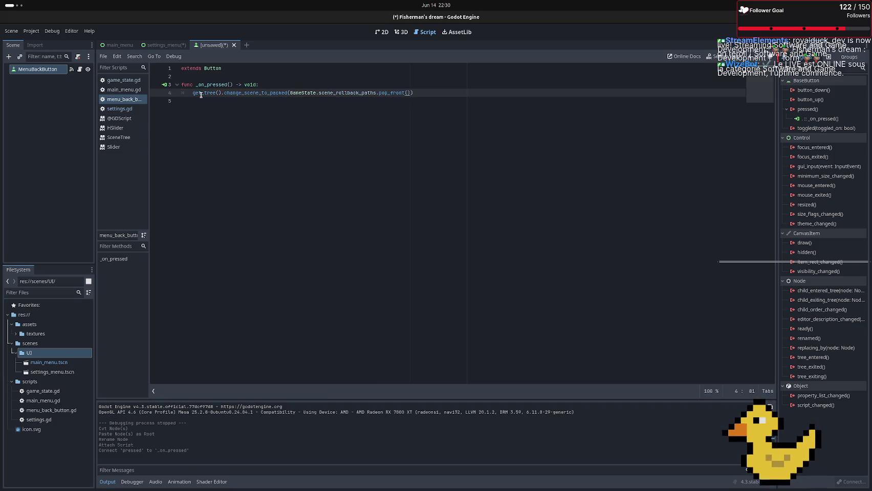
# Check the Array docs for pop_front, then change the call to pop_back
pyautogui.press('Left')
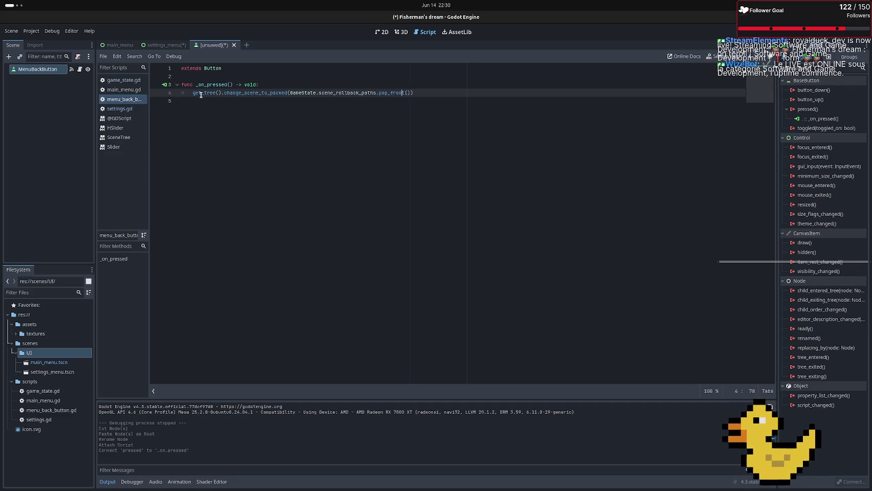
pyautogui.keyDown('ctrl'); pyautogui.click(385, 92); pyautogui.keyUp('ctrl')
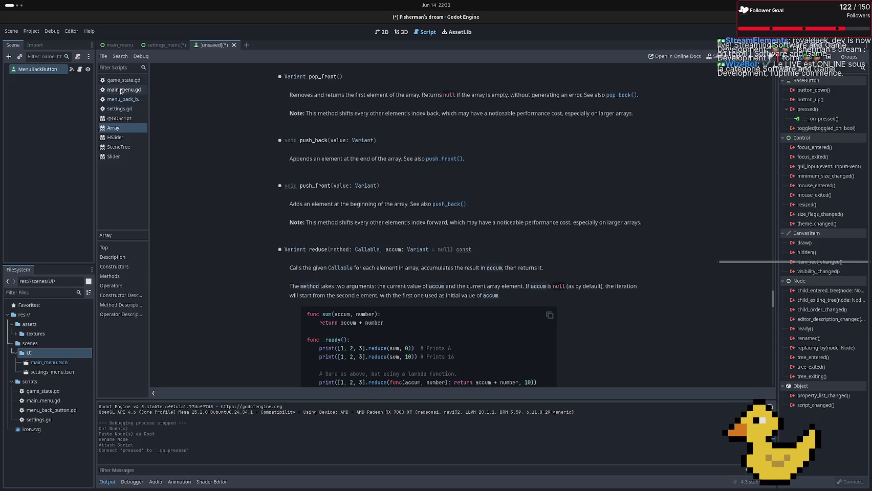
pyautogui.click(122, 99)
pyautogui.tripleClick(399, 93)
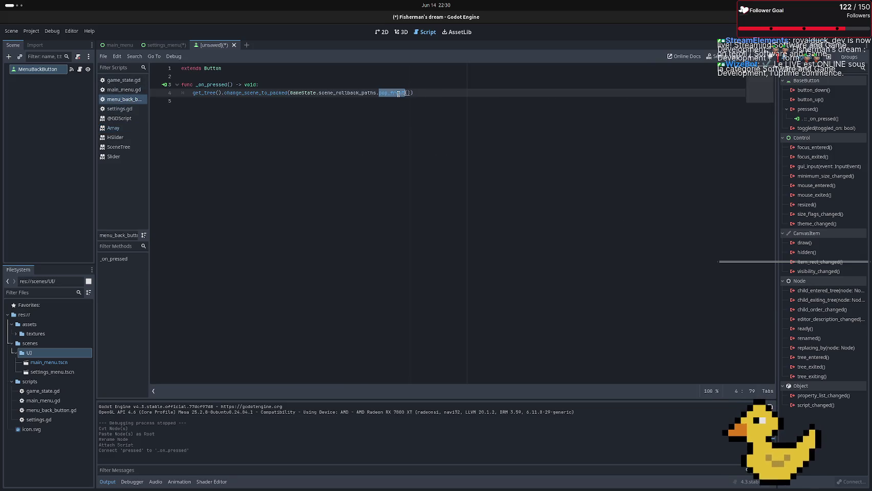
pyautogui.moveTo(391, 93); pyautogui.dragTo(404, 92)
pyautogui.write('back')
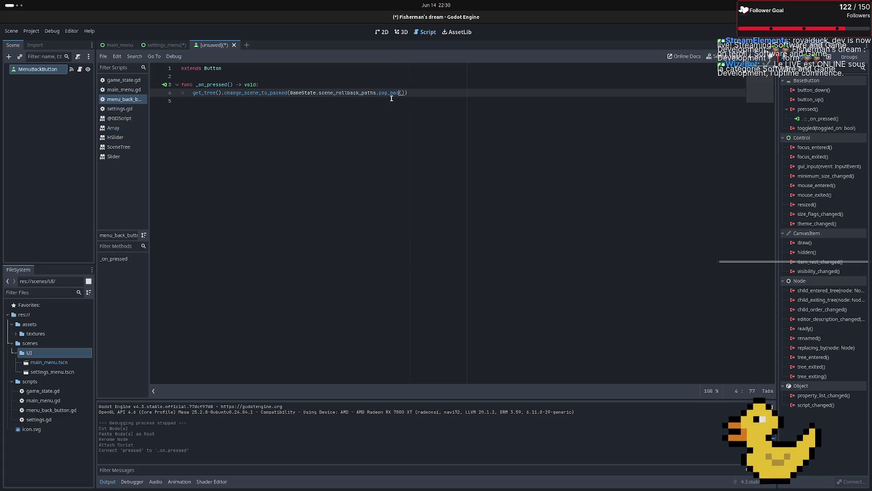
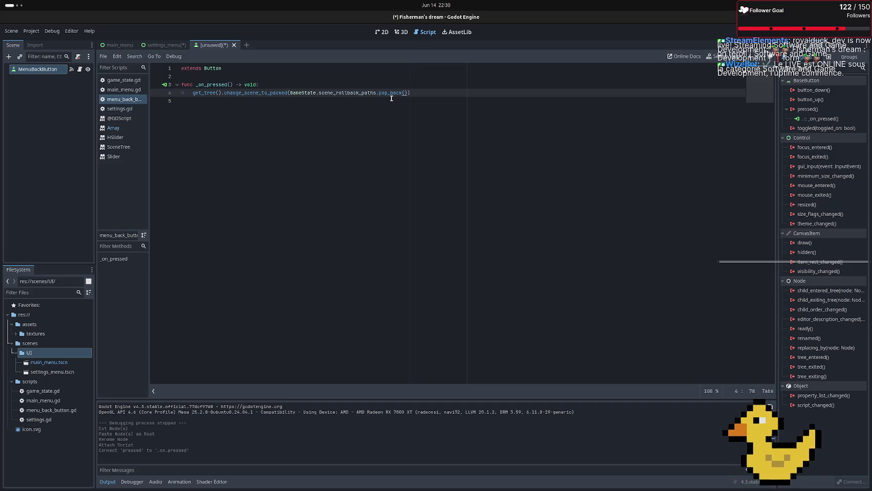
# Save the back button scene as menu_back_button.tscn
pyautogui.click(422, 135)
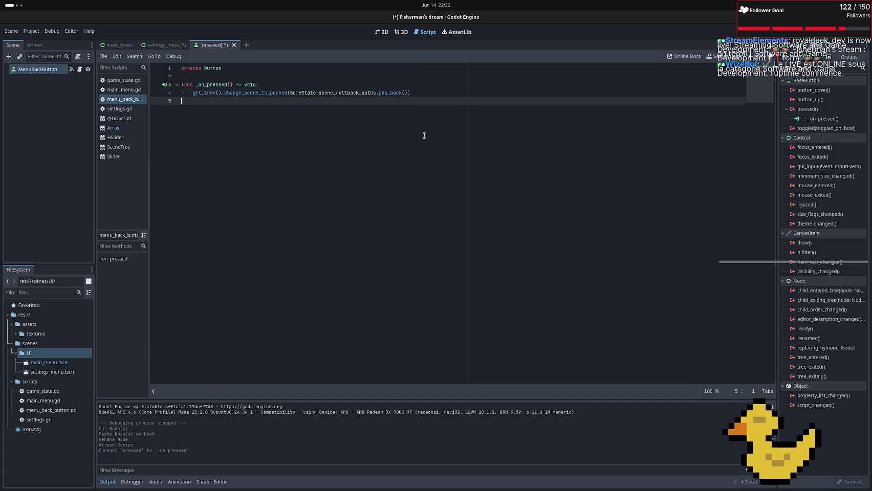
pyautogui.hotkey('ctrl', 's')
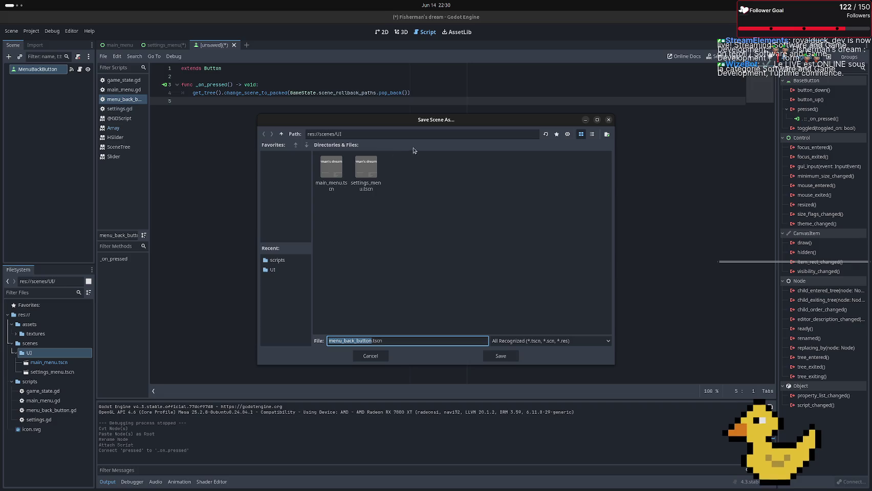
pyautogui.click(500, 357)
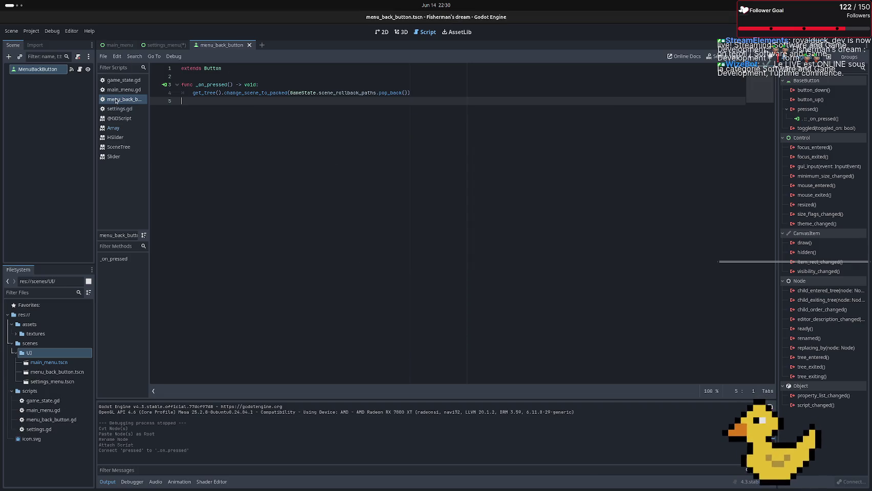
# Instance menu_back_button into settings_menu and place it between Background and Title
pyautogui.click(153, 45)
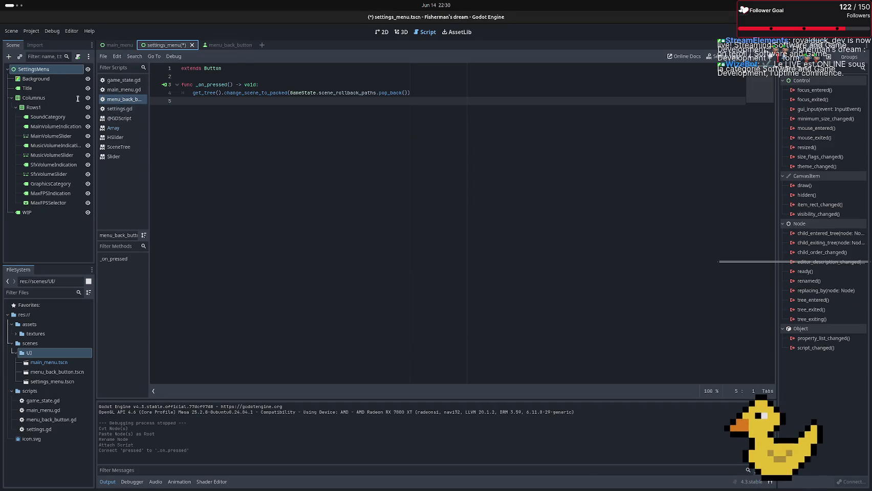
pyautogui.click(20, 57)
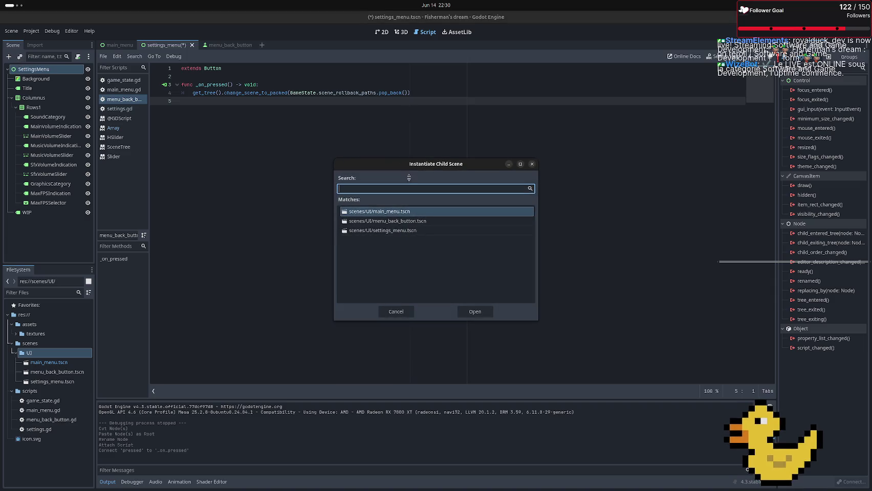
pyautogui.doubleClick(371, 223)
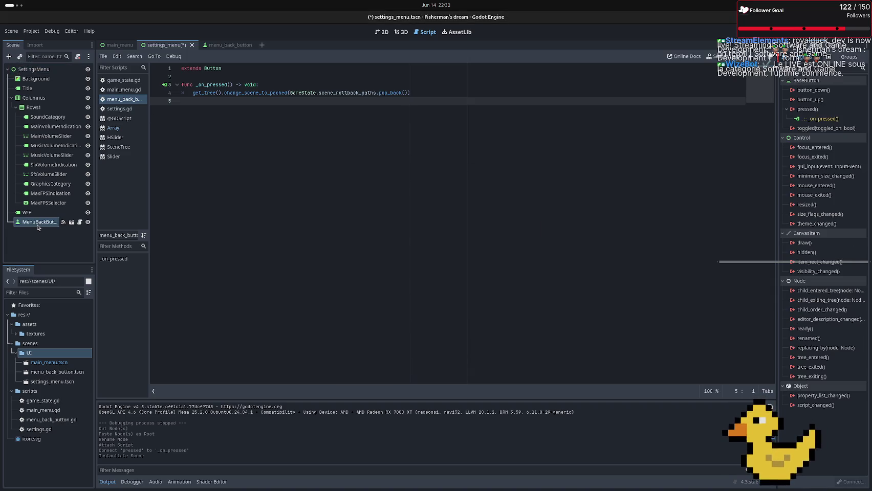
pyautogui.moveTo(37, 227); pyautogui.dragTo(26, 84)
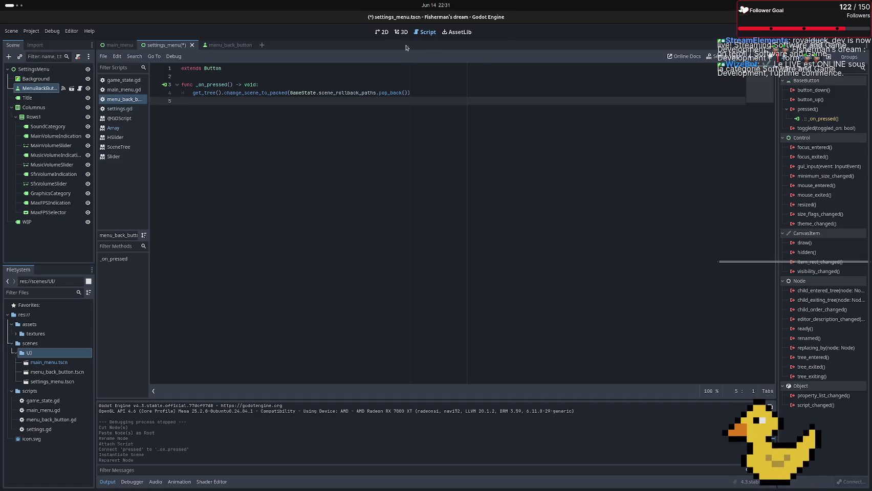
# Run the game and go Settings → Back several times to confirm the button returns to the main menu
pyautogui.press('F5')
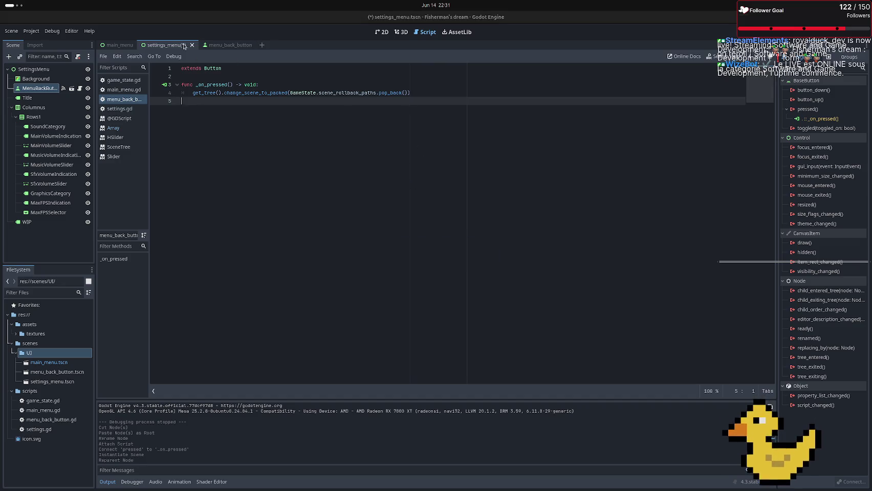
pyautogui.click(320, 265)
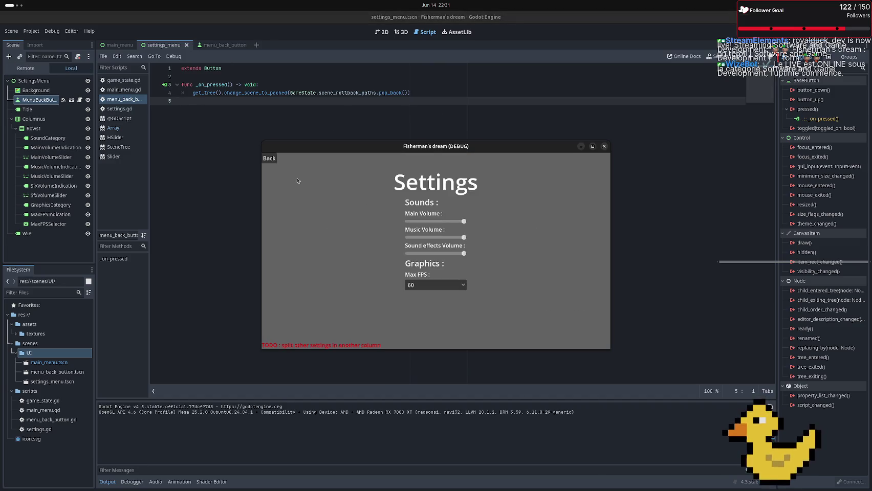
pyautogui.click(271, 161)
pyautogui.press('Down')
pyautogui.press('Return')
pyautogui.click(271, 162)
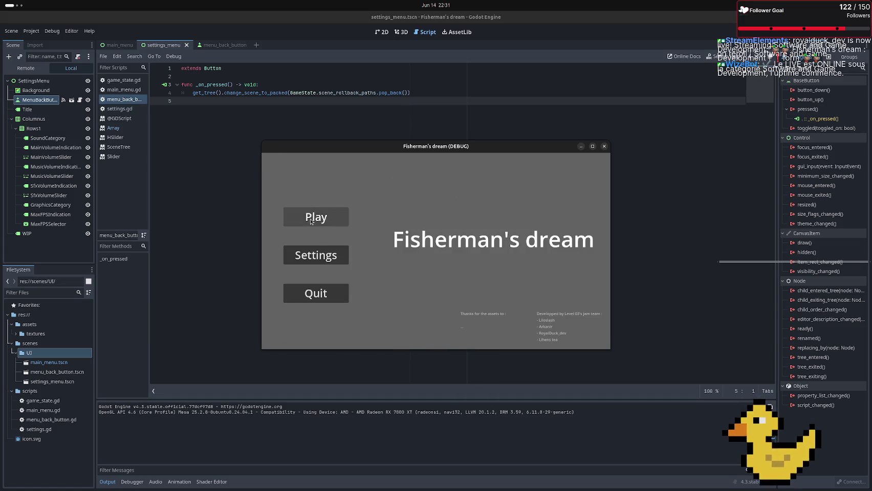
pyautogui.press('Down')
pyautogui.press('Return')
pyautogui.click(276, 162)
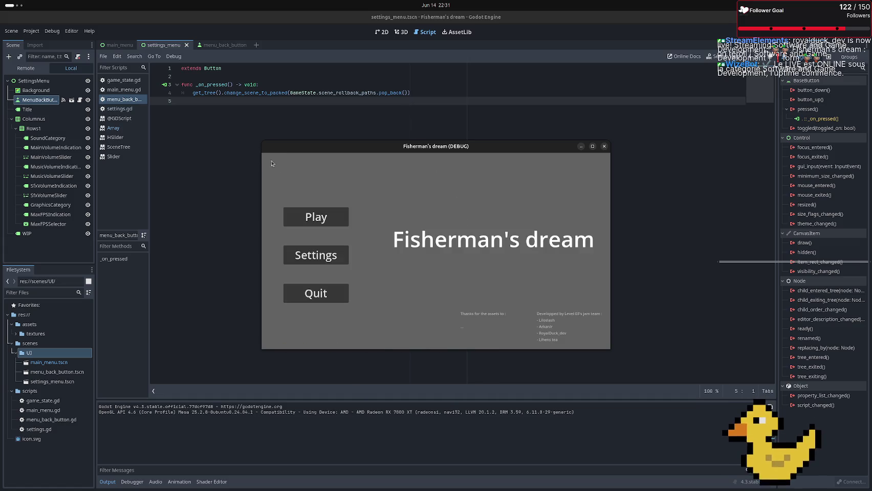
pyautogui.press('F8')
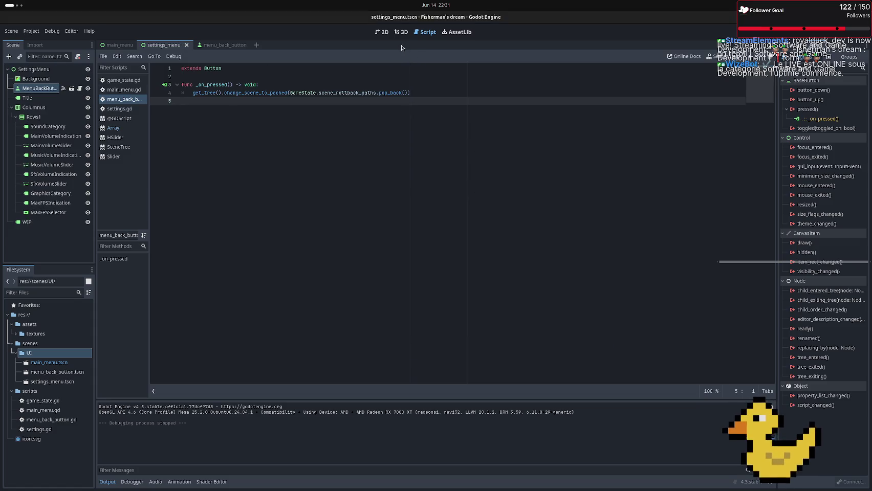
pyautogui.click(381, 32)
# Nudge the Back button down-right, then test Back in the Settings scene and the full game
pyautogui.scroll(2, 174, 211)
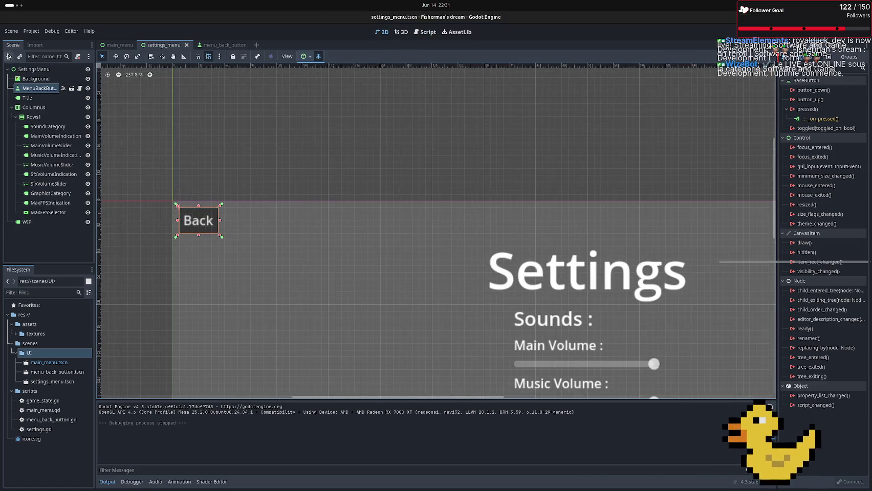
pyautogui.moveTo(202, 225); pyautogui.dragTo(224, 244)
pyautogui.press('F6')
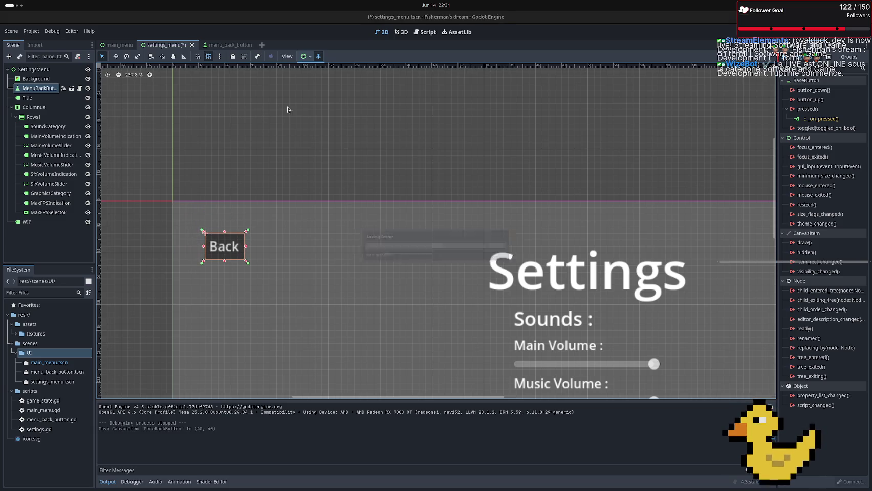
pyautogui.click(277, 173)
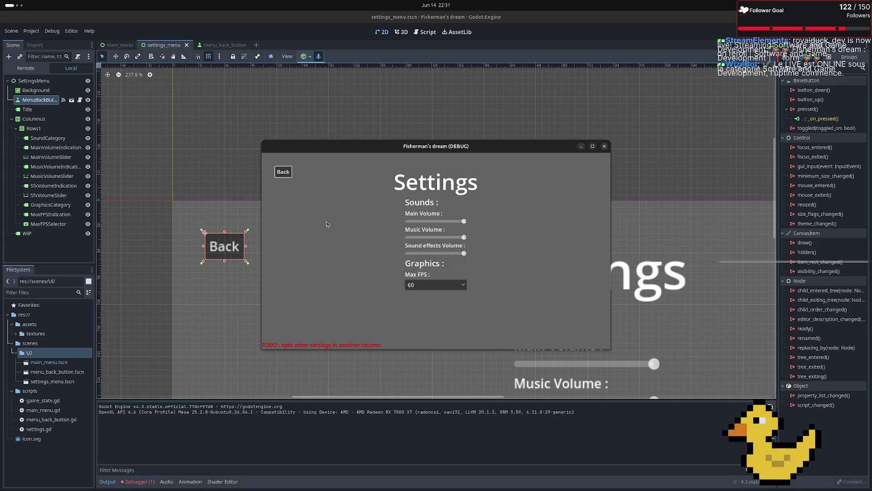
pyautogui.click(277, 173)
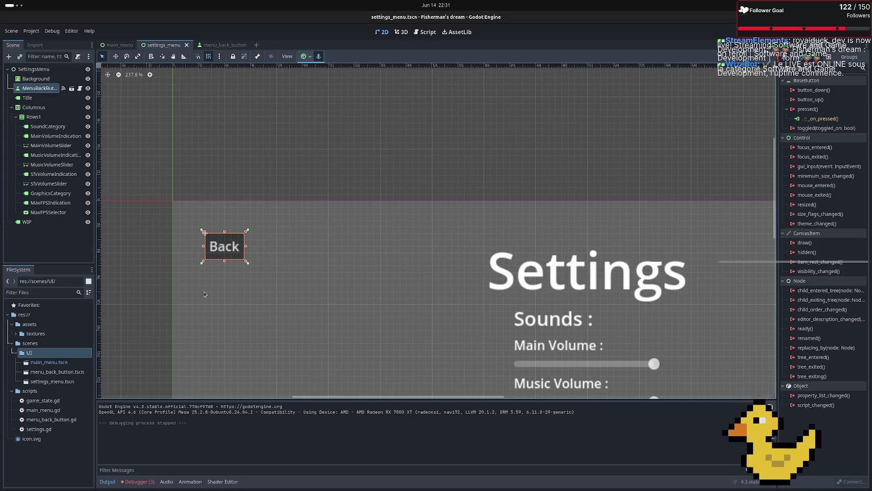
pyautogui.press('F5')
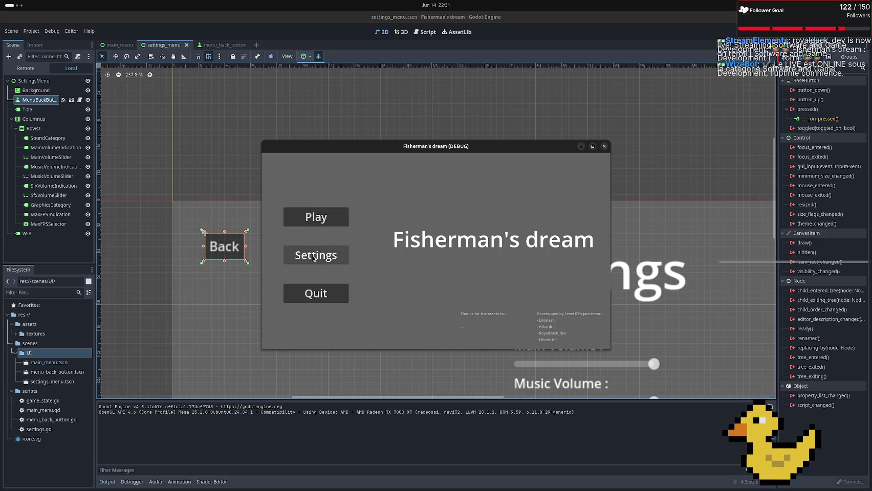
pyautogui.click(310, 250)
pyautogui.click(279, 175)
pyautogui.press('F8')
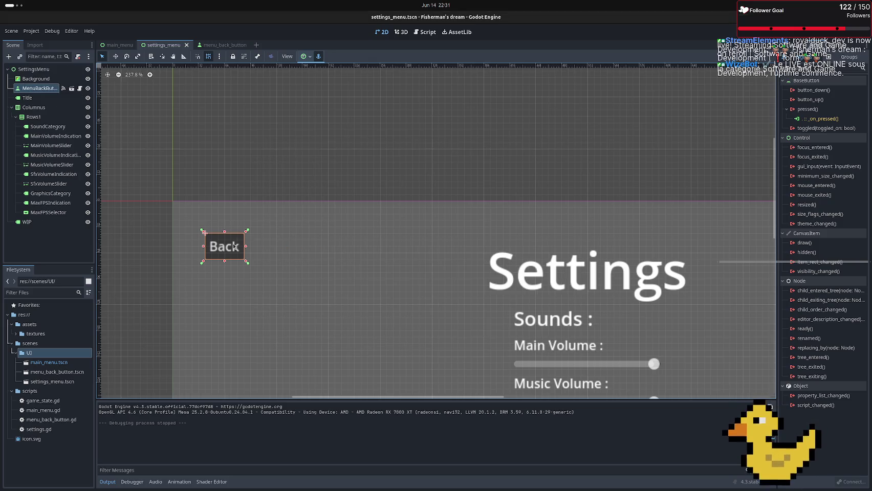
# Move the Back button to (16, 16), save, run, and view the null-scene error
pyautogui.moveTo(241, 235); pyautogui.dragTo(221, 216)
pyautogui.click(240, 165)
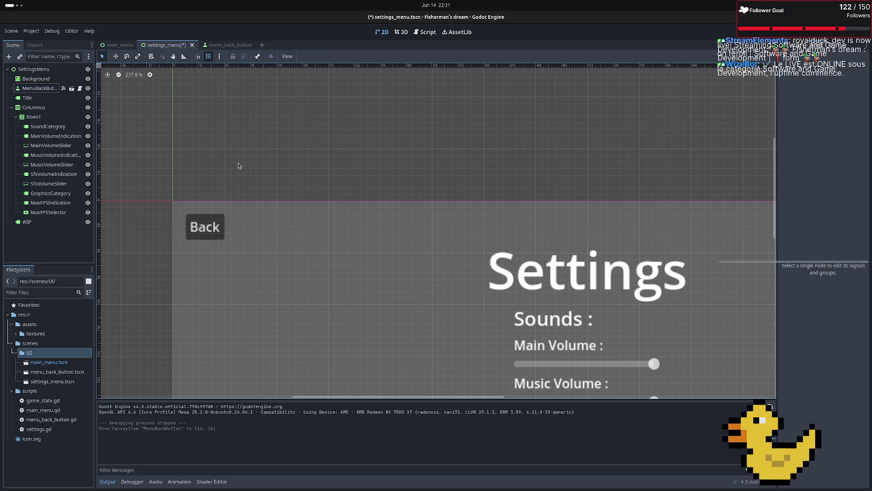
pyautogui.hotkey('ctrl', 's')
pyautogui.press('F5')
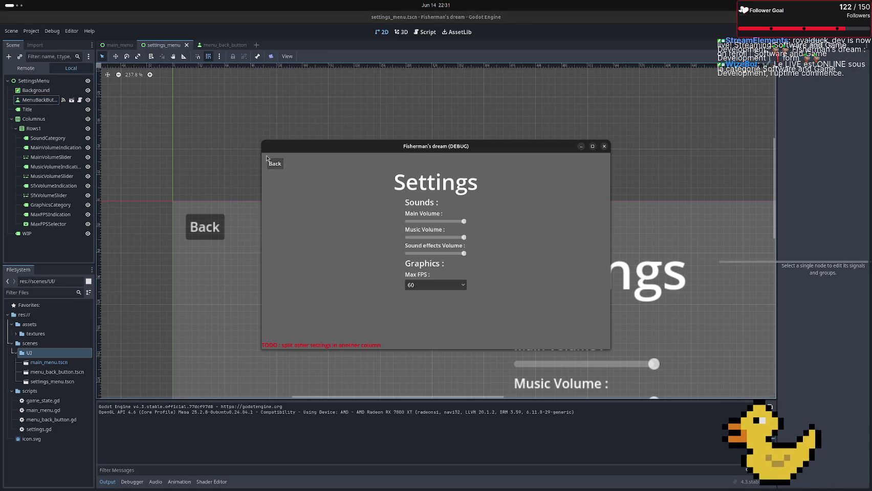
pyautogui.click(129, 483)
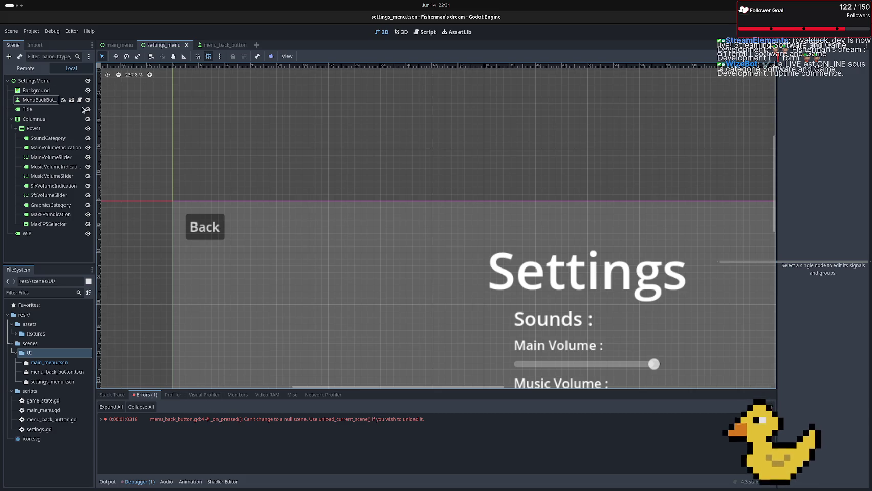
# In menu_back_button.gd's _on_pressed, start a guard line with len(GameState.scene_rollback_paths
pyautogui.click(78, 103)
pyautogui.click(266, 85)
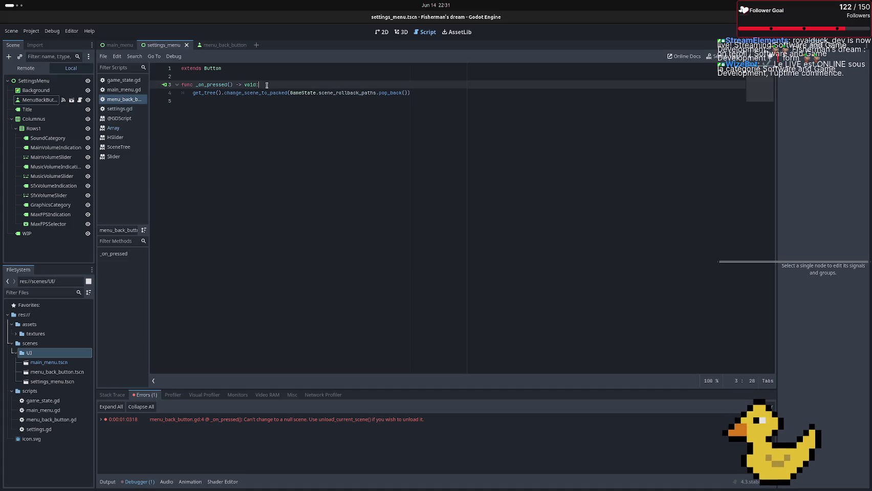
pyautogui.press('Return')
pyautogui.write('if (')
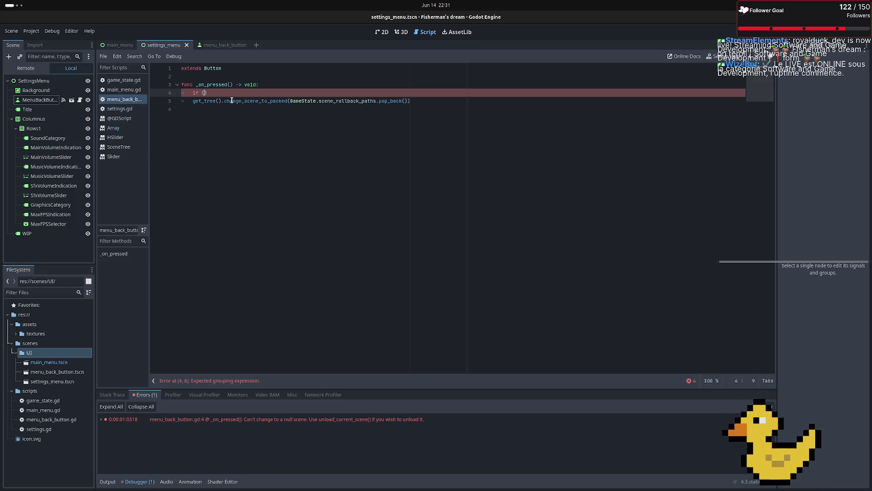
pyautogui.write('Ga')
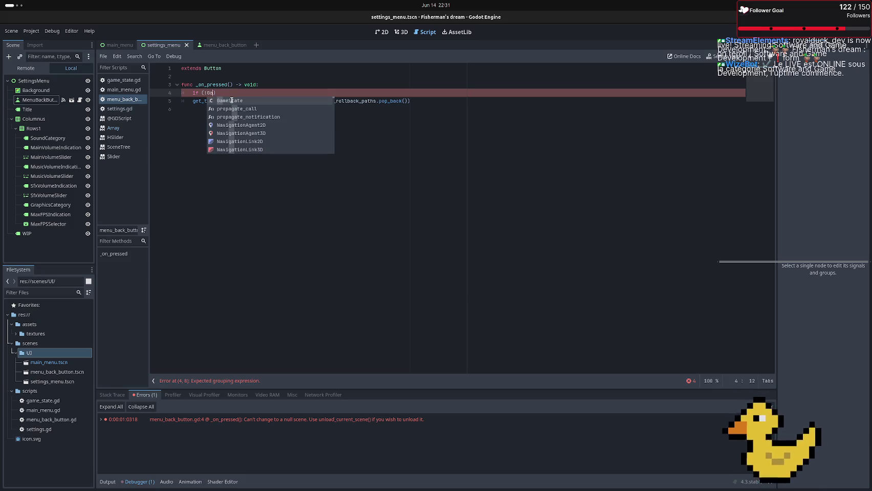
pyautogui.press('Return')
pyautogui.write('.')
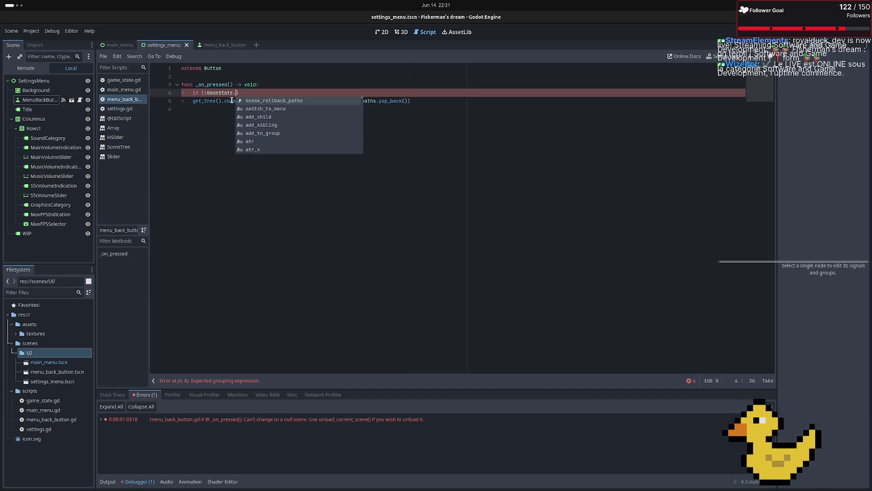
pyautogui.press('Return')
pyautogui.write('.le')
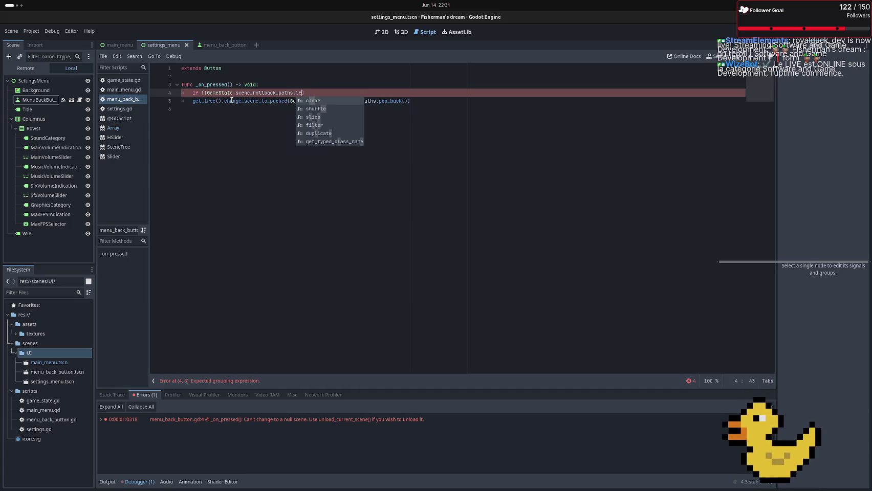
pyautogui.press('BackSpace')
pyautogui.press('BackSpace')
pyautogui.press('BackSpace')
pyautogui.write('))')
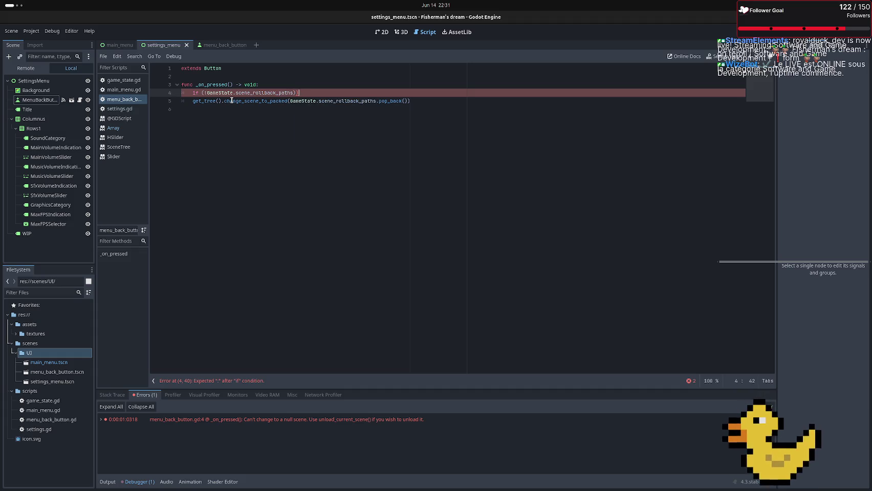
pyautogui.hotkey('ctrl', 'Left')
pyautogui.hotkey('ctrl', 'Left')
pyautogui.hotkey('ctrl', 'Left')
pyautogui.write('len')
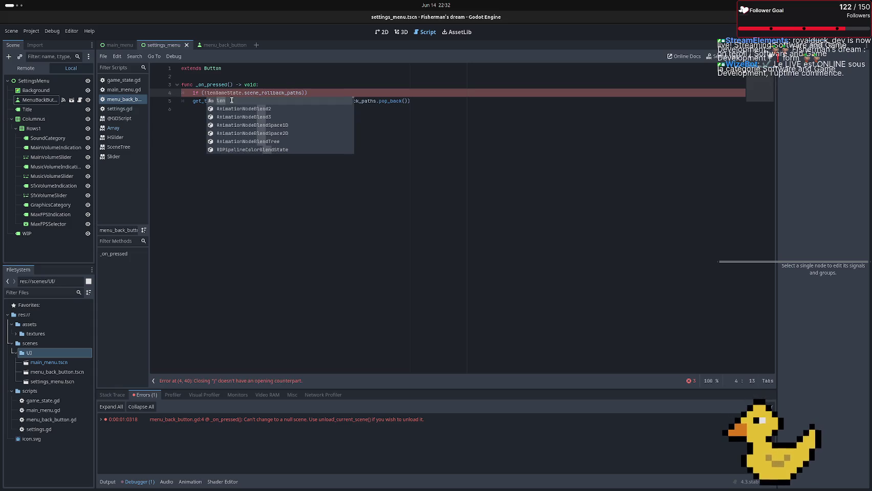
pyautogui.write('(')
pyautogui.press('F5')
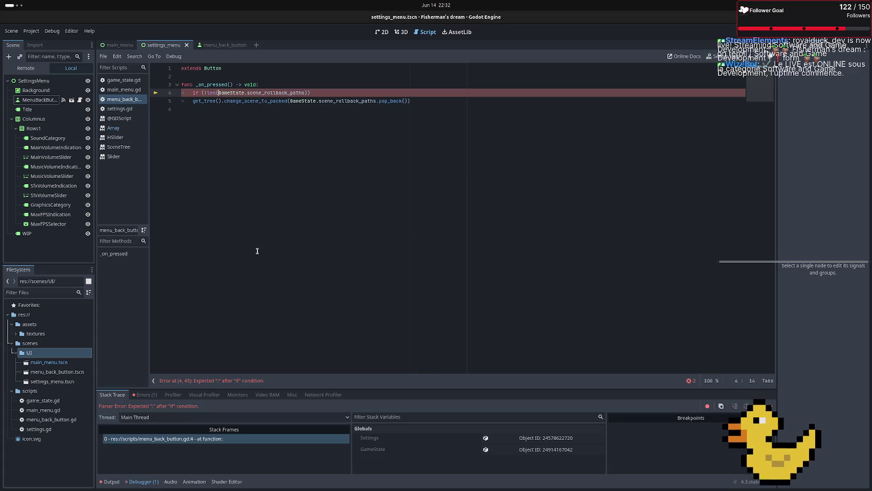
# Finish the guard with a colon and an indented return, and remove the extra parenthesis
pyautogui.click(309, 92)
pyautogui.write(':')
pyautogui.press('Return')
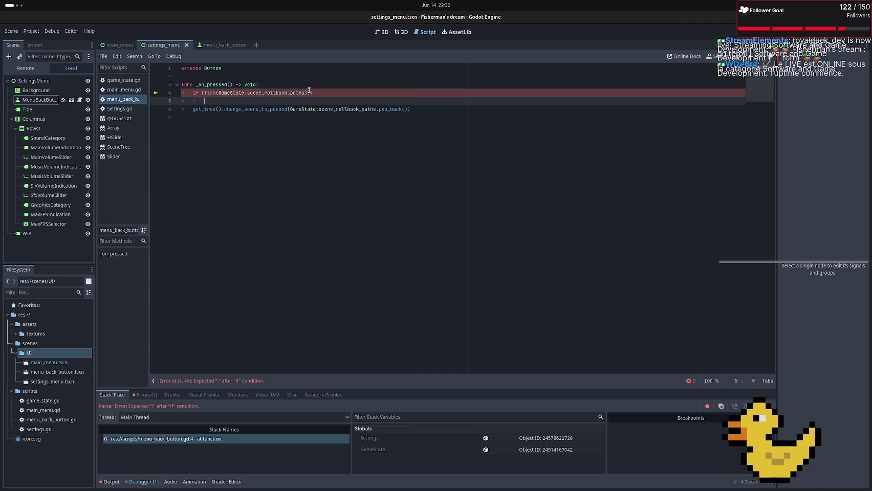
pyautogui.write('return')
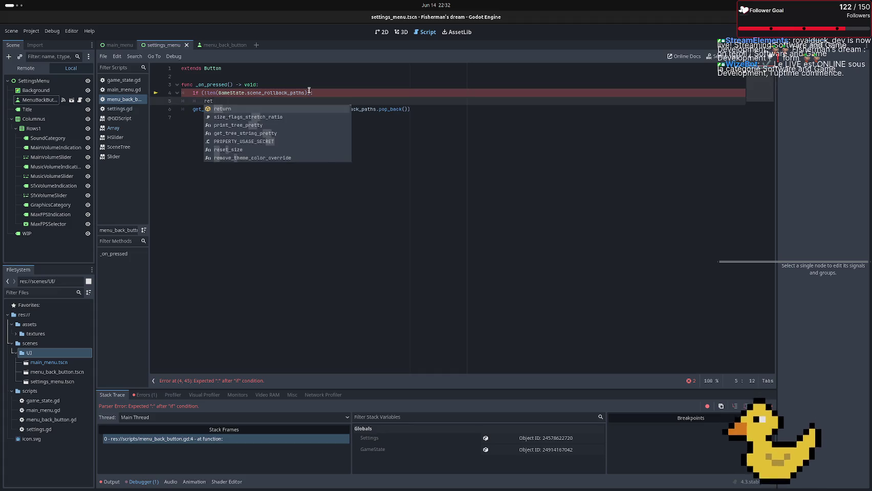
pyautogui.press('BackSpace')
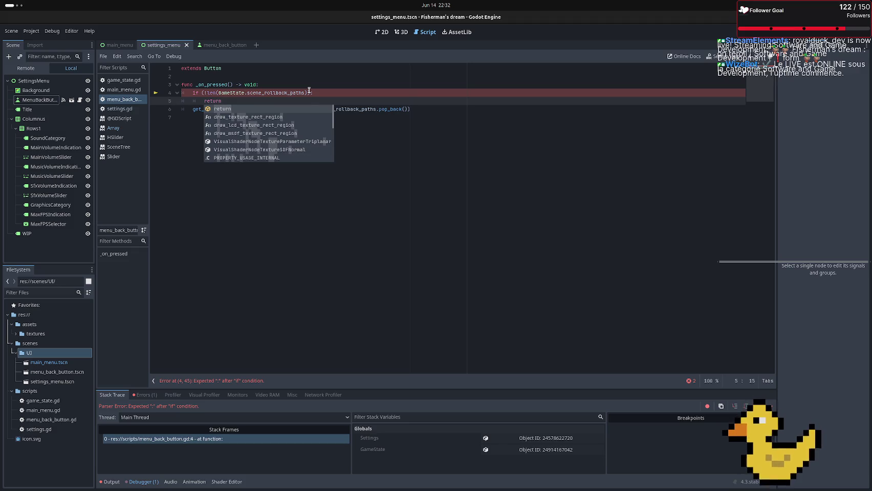
pyautogui.click(310, 92)
pyautogui.write(':')
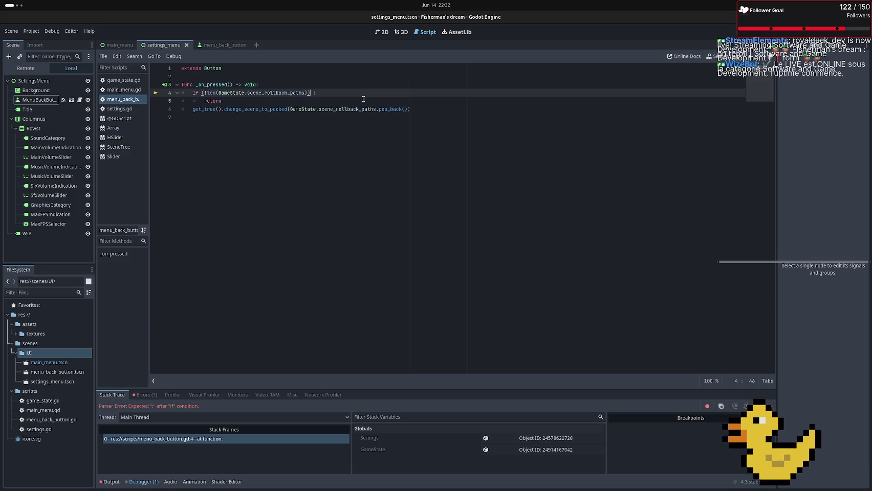
pyautogui.press('BackSpace')
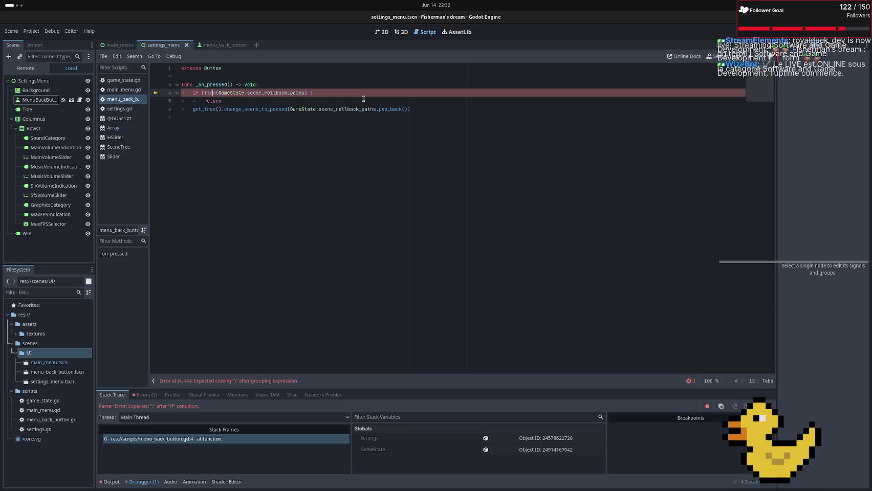
pyautogui.press('Home')
pyautogui.press('Right')
pyautogui.press('Right')
pyautogui.press('Right')
pyautogui.press('BackSpace')
pyautogui.click(327, 136)
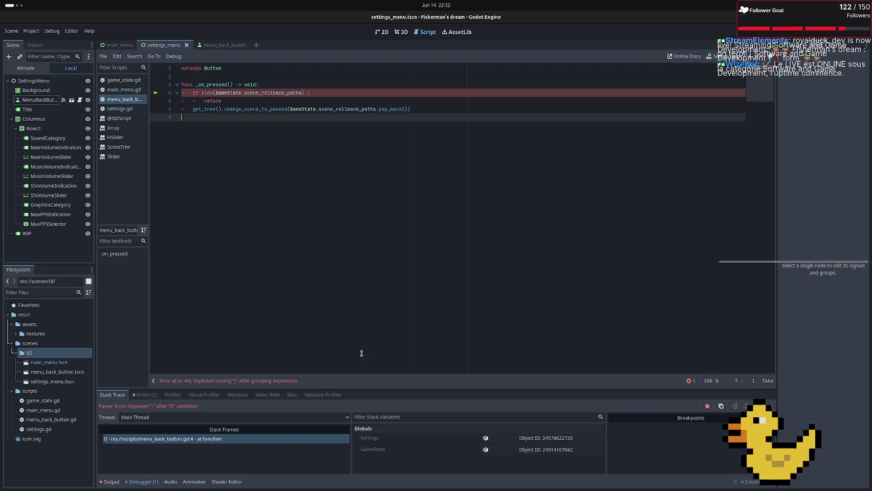
# Run the game, go to Settings, back to the main menu, then Quit
pyautogui.press('F5')
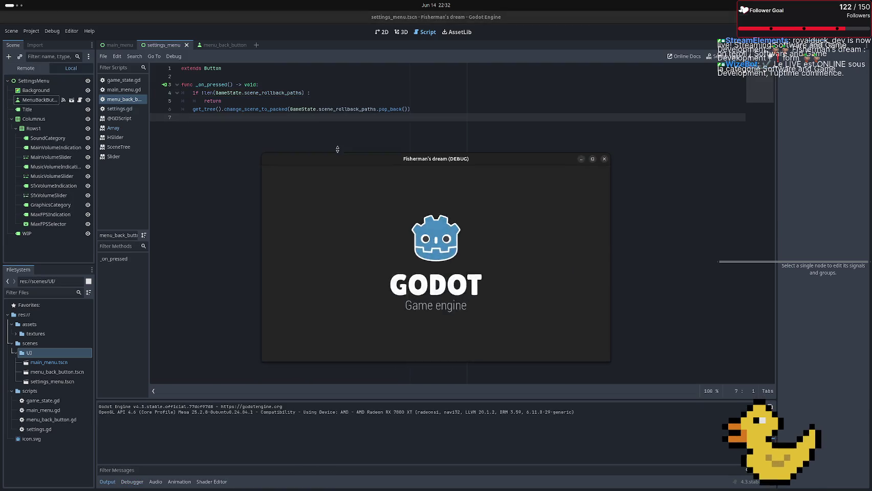
pyautogui.click(316, 255)
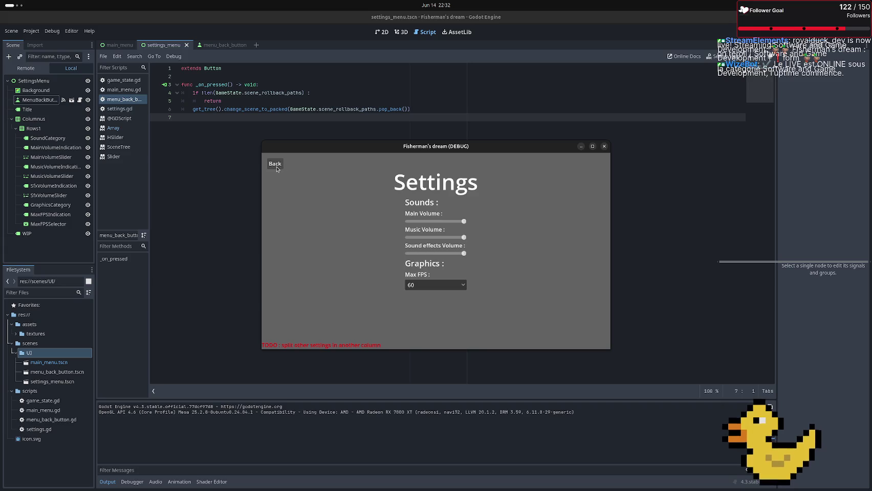
pyautogui.click(267, 163)
pyautogui.click(338, 291)
# Run the settings scene alone, test Back, stop it, and switch to main_menu
pyautogui.press('F6')
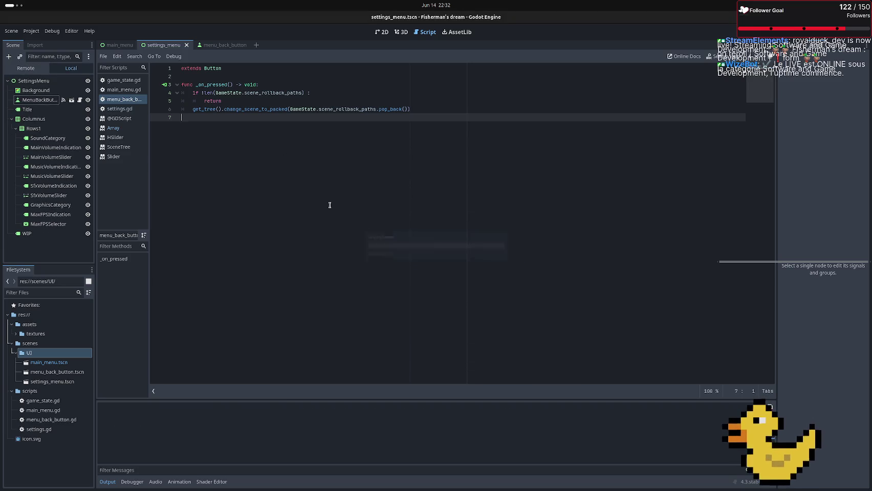
pyautogui.click(276, 164)
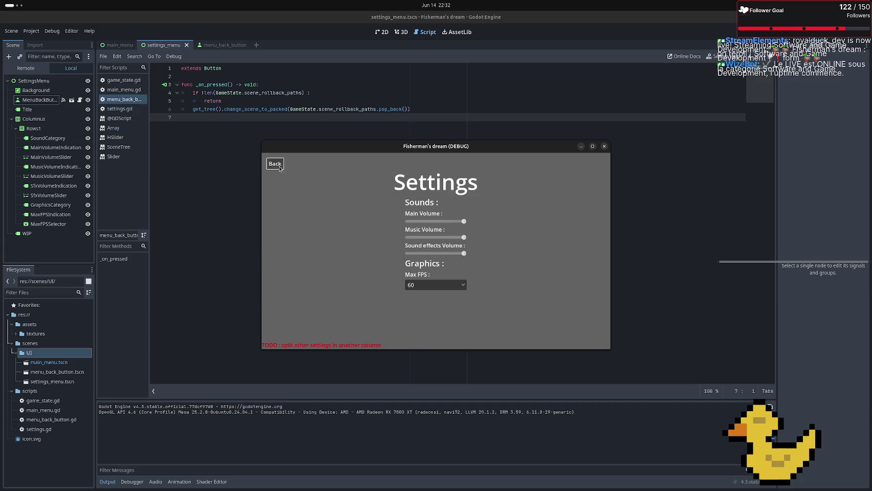
pyautogui.press('F8')
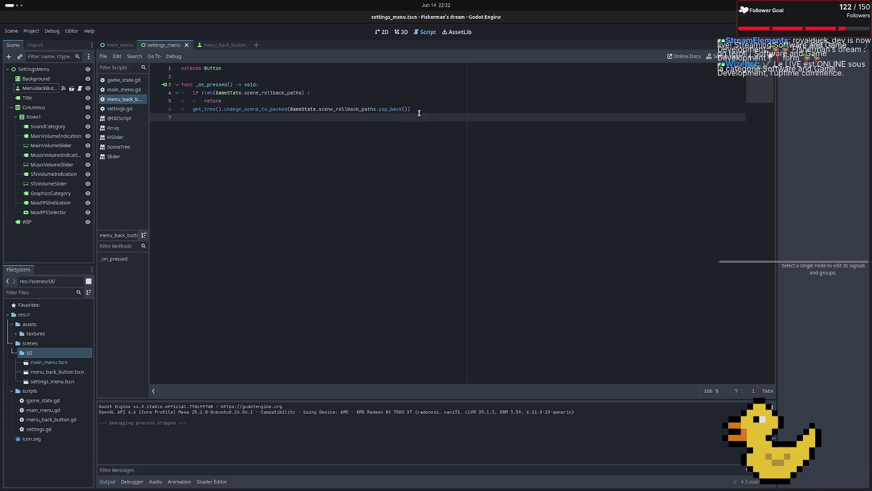
pyautogui.click(123, 46)
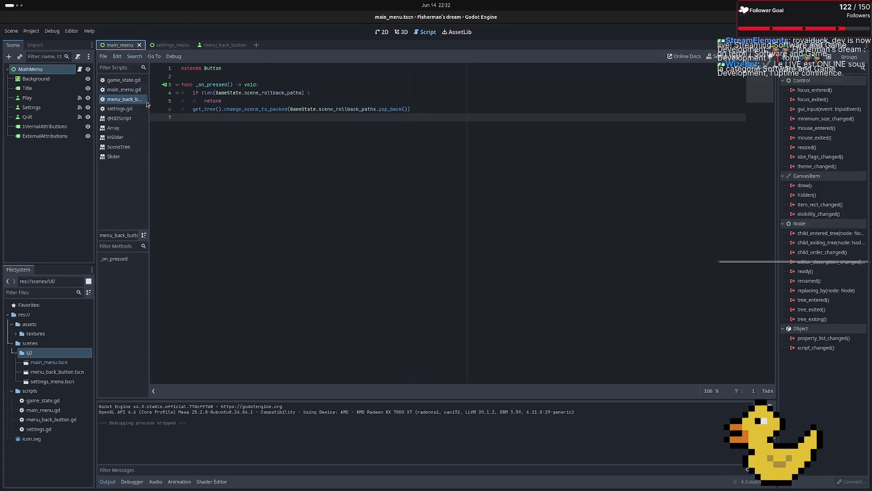
# Replace pass in main_menu.gd's _on_play_pressed with print(GameState.scene_rollback_paths) and run the game
pyautogui.click(123, 89)
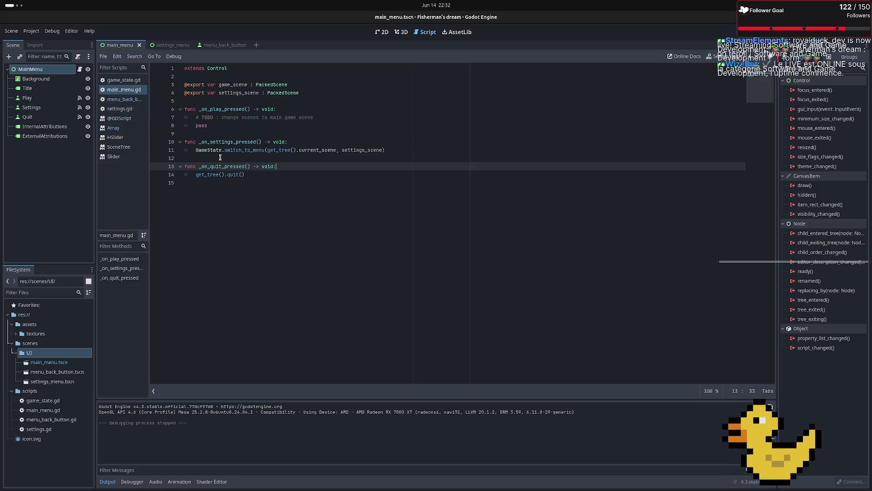
pyautogui.click(314, 118)
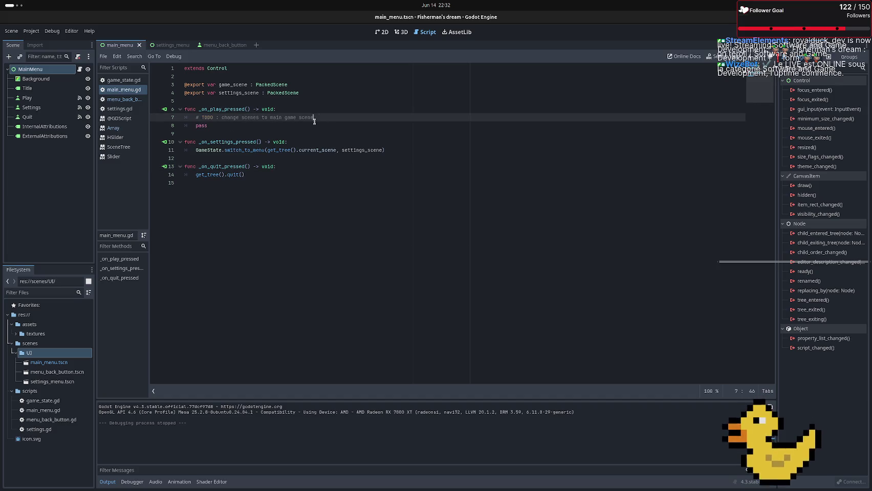
pyautogui.press('Return')
pyautogui.write('print')
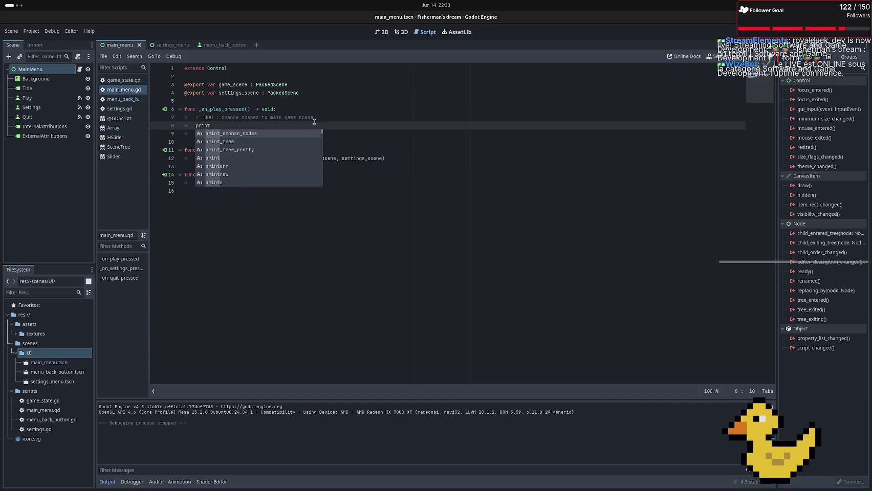
pyautogui.write('(G')
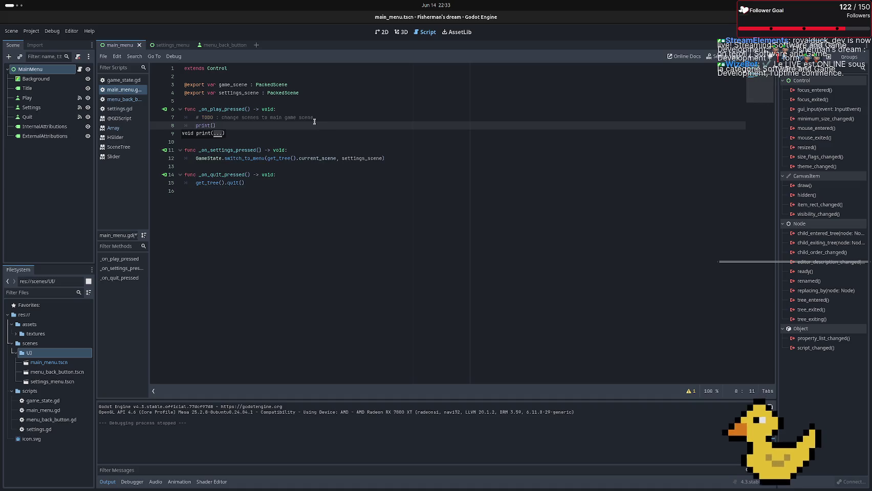
pyautogui.write('ame')
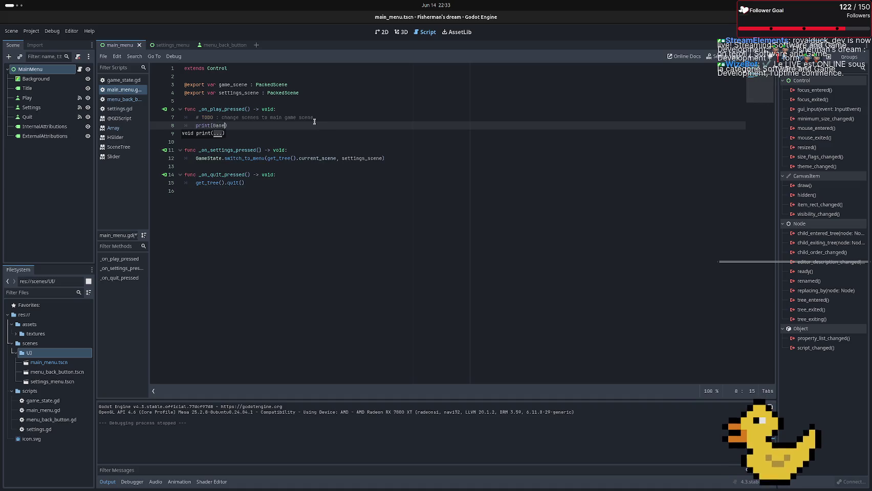
pyautogui.press('Return')
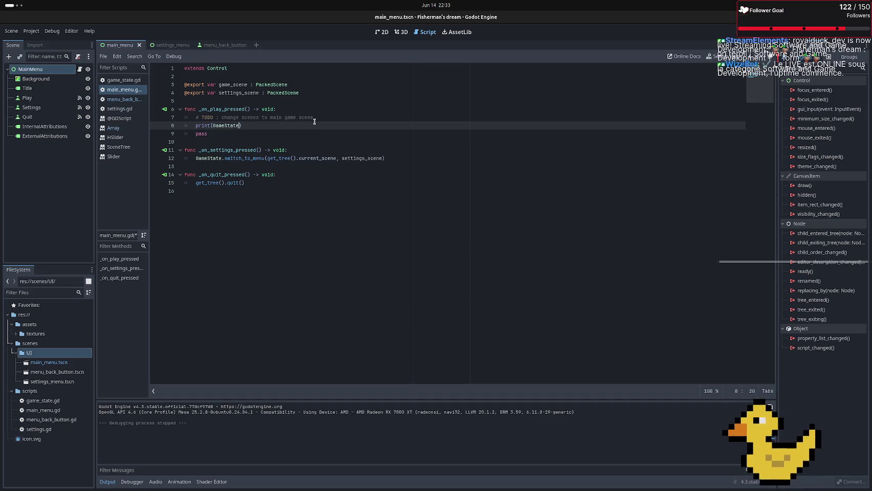
pyautogui.write('.')
pyautogui.press('Return')
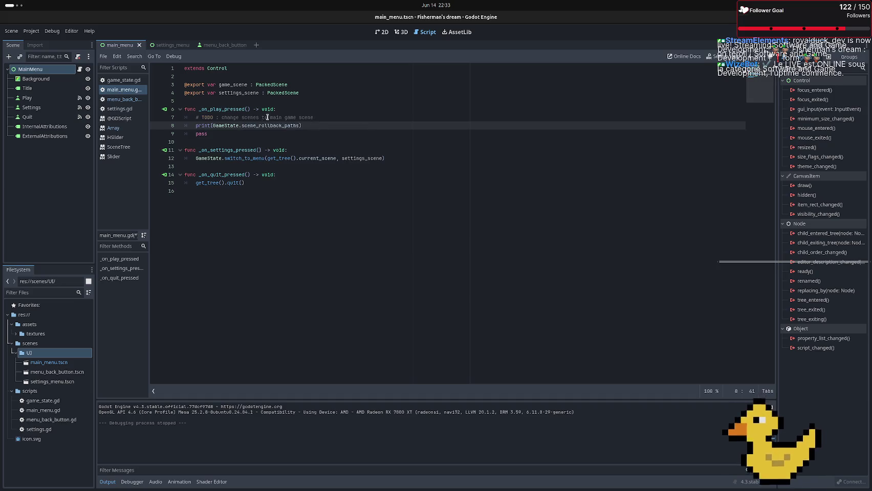
pyautogui.moveTo(312, 136); pyautogui.dragTo(319, 125)
pyautogui.press('BackSpace')
pyautogui.press('F5')
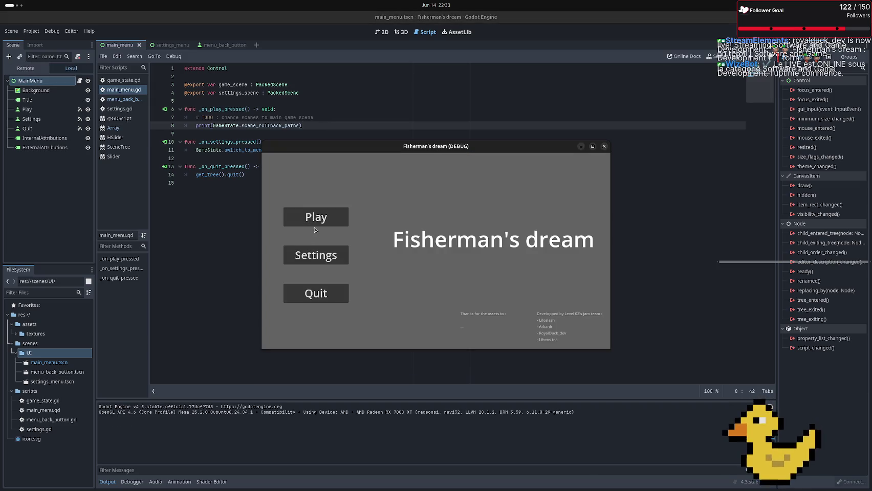
# Twice go Settings → Back → Play so Output prints [] twice, then close the game window
pyautogui.click(339, 254)
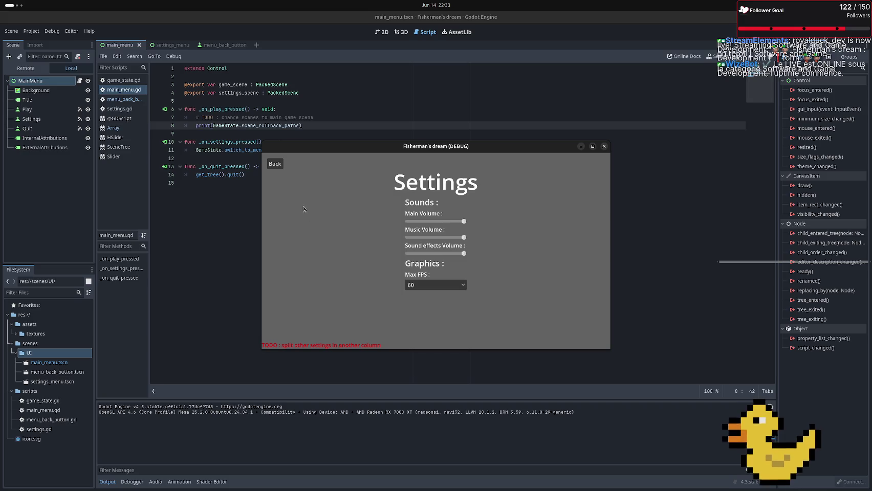
pyautogui.click(277, 164)
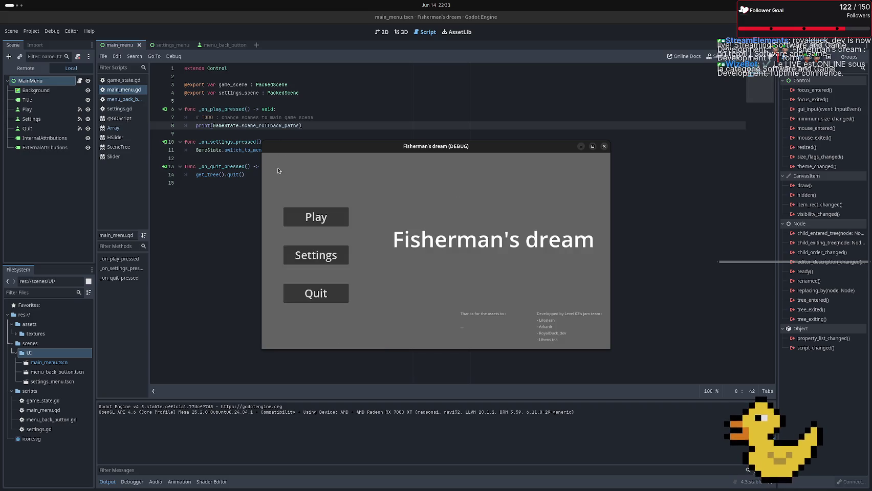
pyautogui.click(317, 218)
pyautogui.click(325, 259)
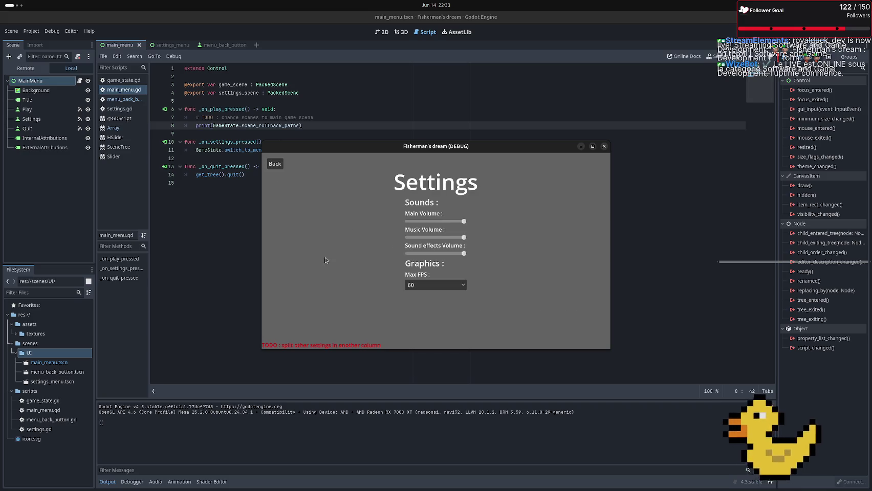
pyautogui.click(278, 168)
pyautogui.click(316, 214)
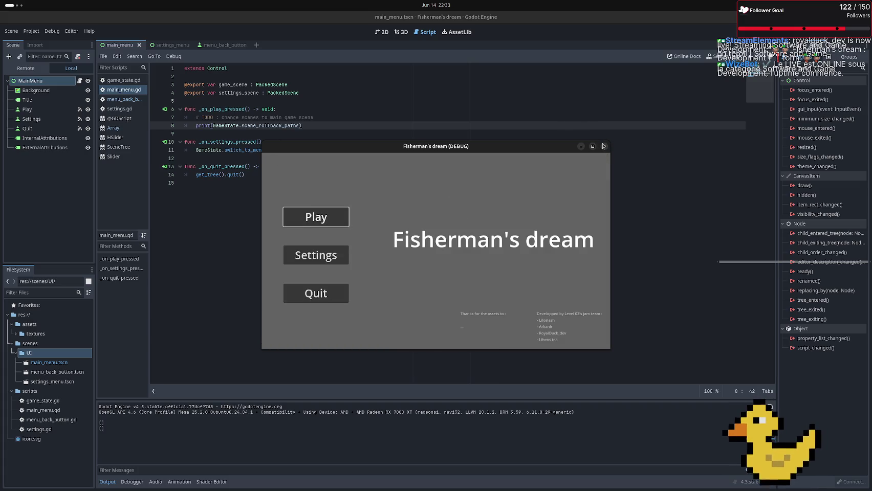
pyautogui.click(604, 147)
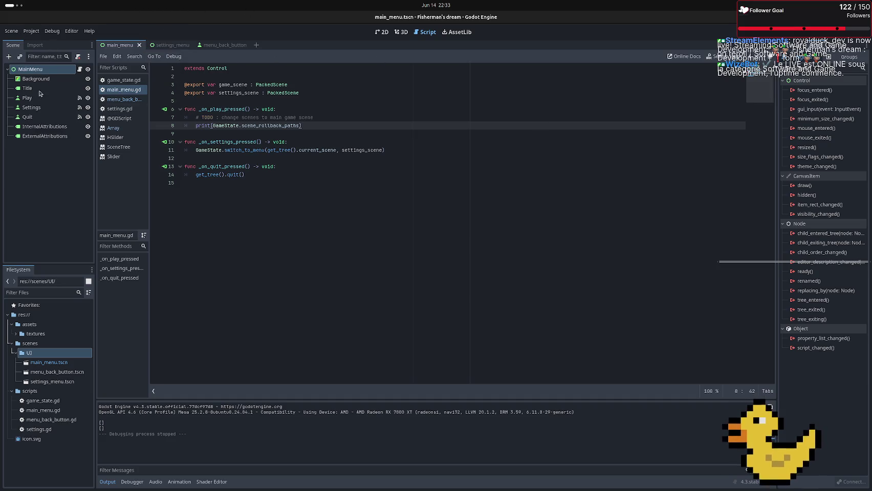
# Look over the settings_menu scene and its script, then the menu_back_button scene in 2D view
pyautogui.click(174, 46)
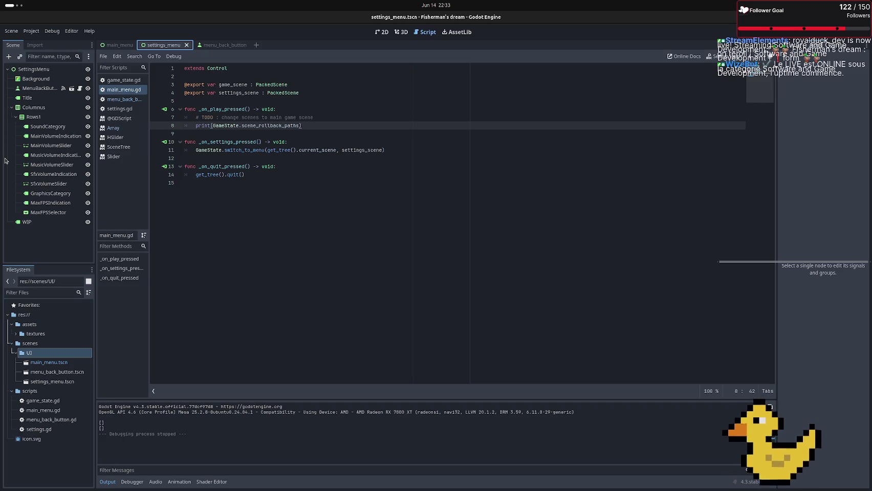
pyautogui.click(62, 71)
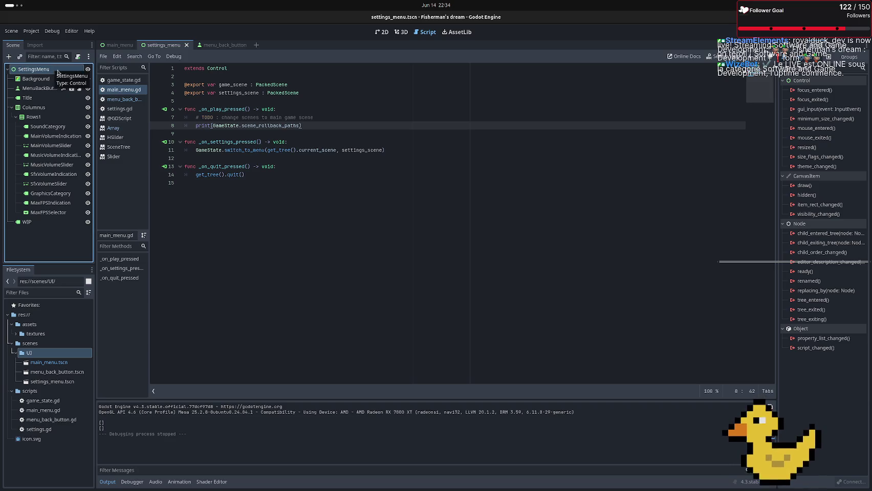
pyautogui.click(315, 183)
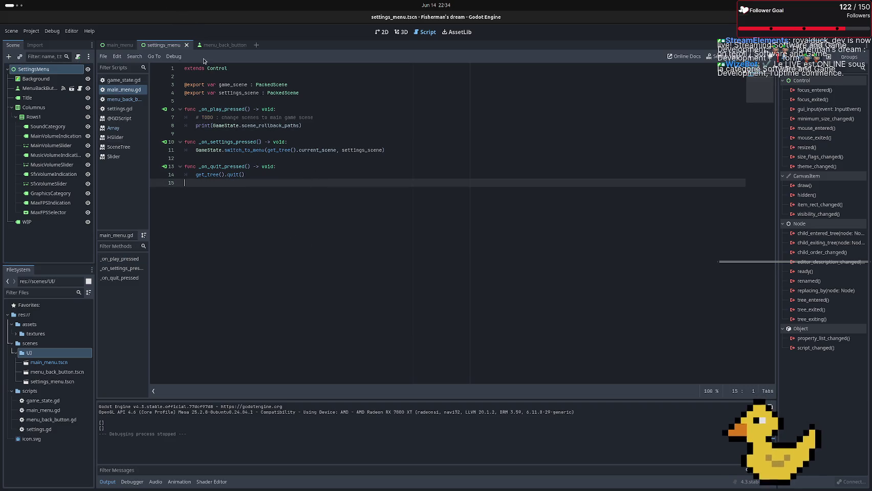
pyautogui.click(214, 45)
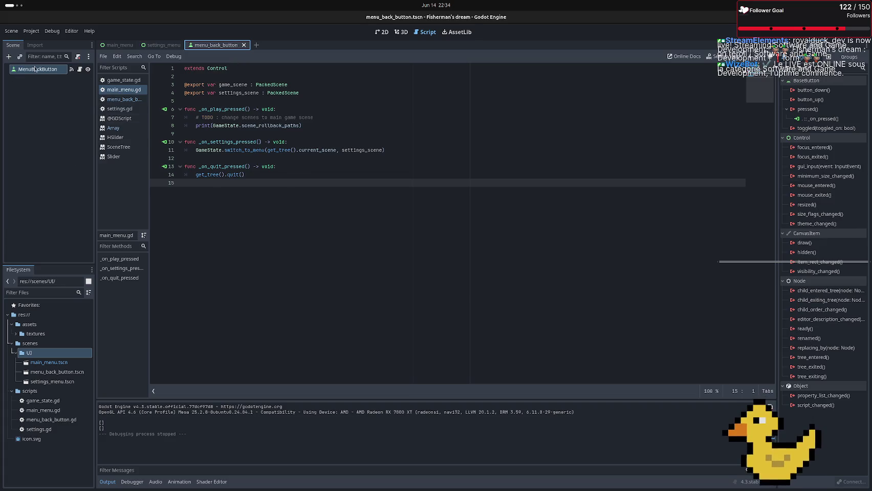
pyautogui.click(383, 33)
# Run the game, try the sound effects volume slider in Settings, then stop and reopen settings_menu
pyautogui.press('F5')
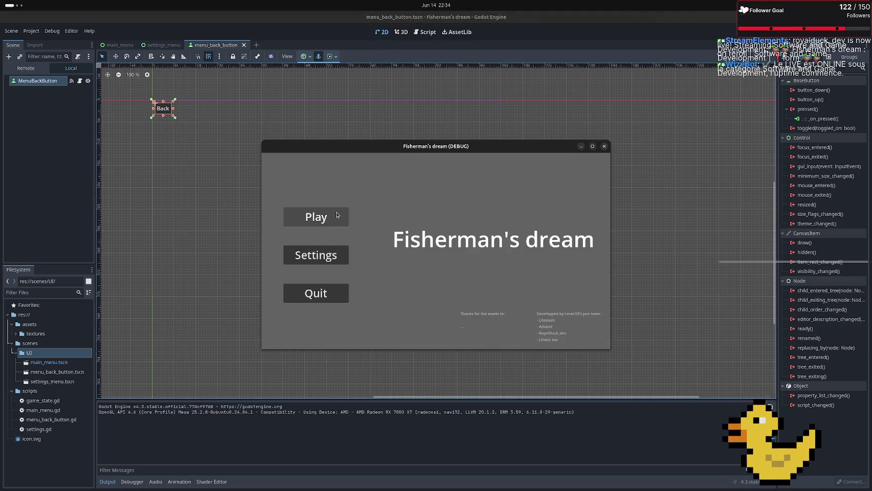
pyautogui.click(334, 256)
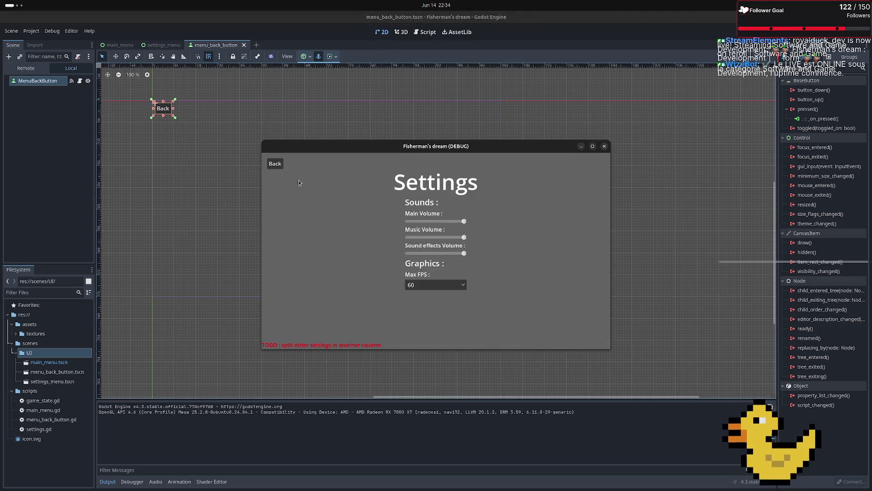
pyautogui.moveTo(446, 252)
pyautogui.mouseDown()
pyautogui.moveTo(434, 253)
pyautogui.moveTo(552, 258)
pyautogui.mouseUp()
pyautogui.press('F8')
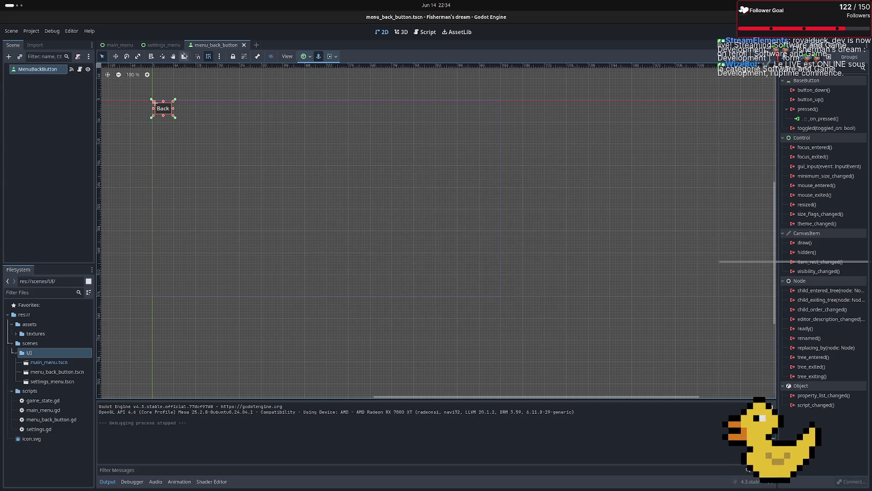
pyautogui.click(161, 45)
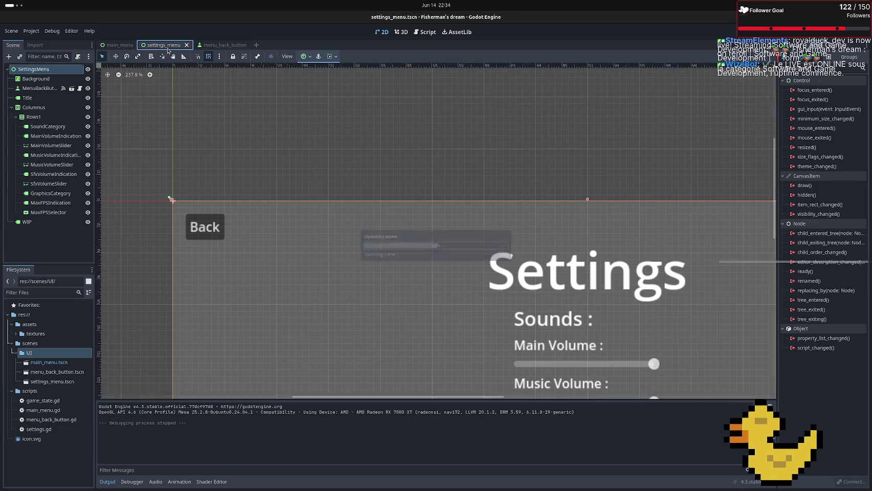
# Attach a new script at res://scripts/settings_menu.gd to the SettingsMenu node
pyautogui.click(77, 56)
pyautogui.click(507, 236)
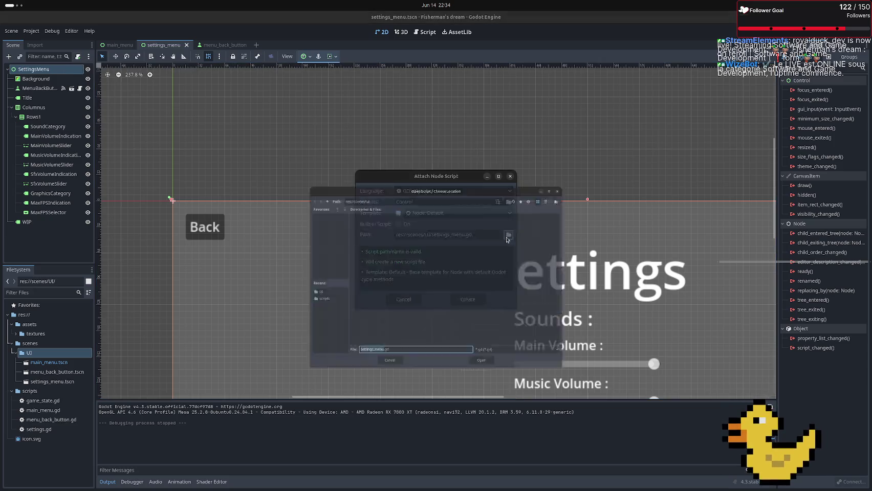
pyautogui.click(281, 134)
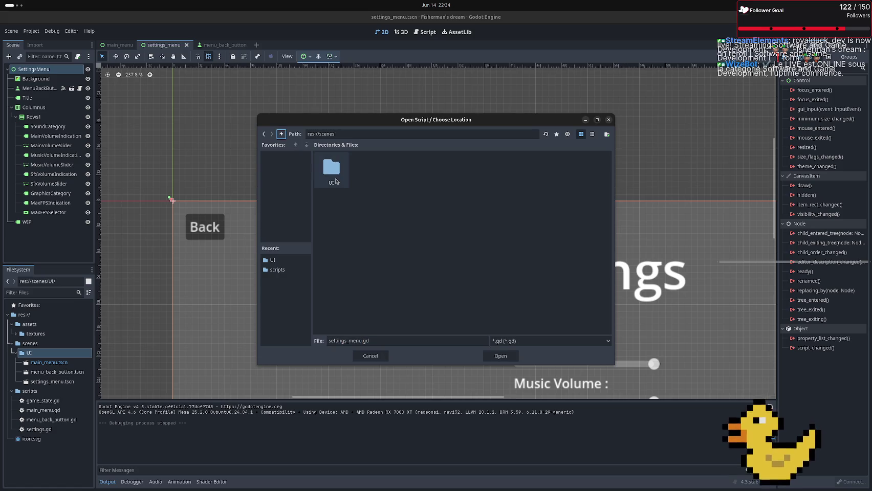
pyautogui.click(281, 134)
pyautogui.doubleClick(392, 177)
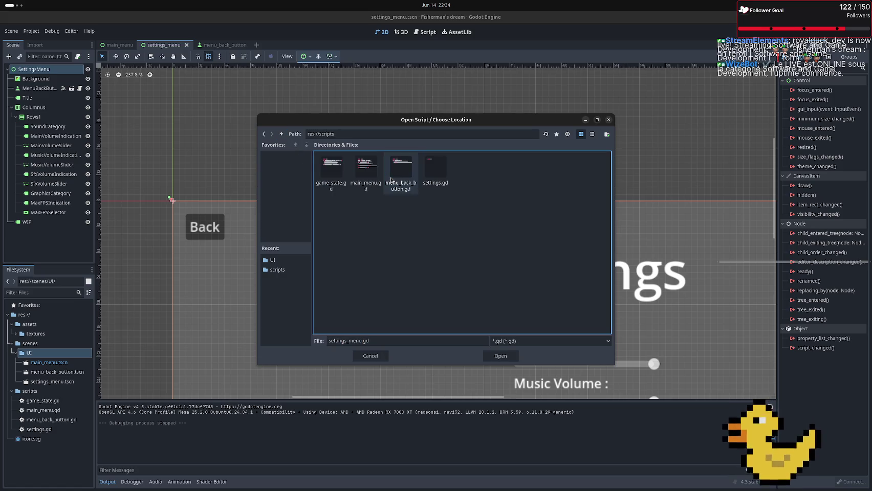
pyautogui.click(495, 357)
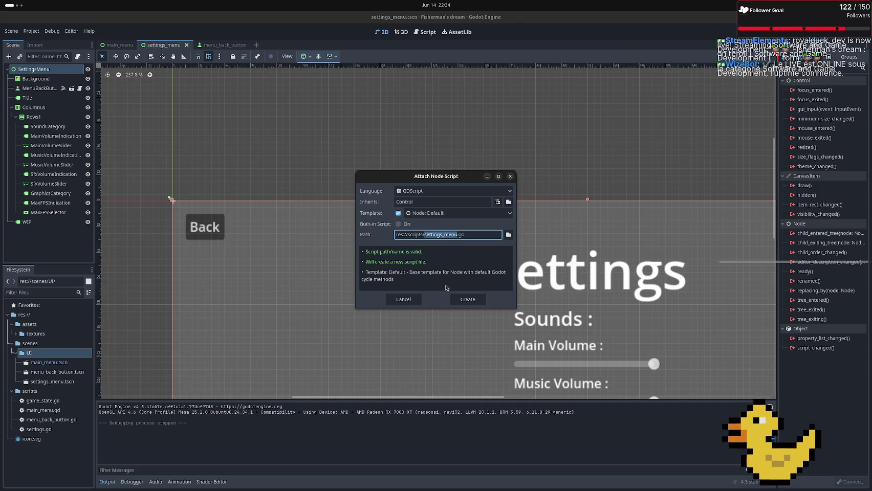
pyautogui.click(469, 304)
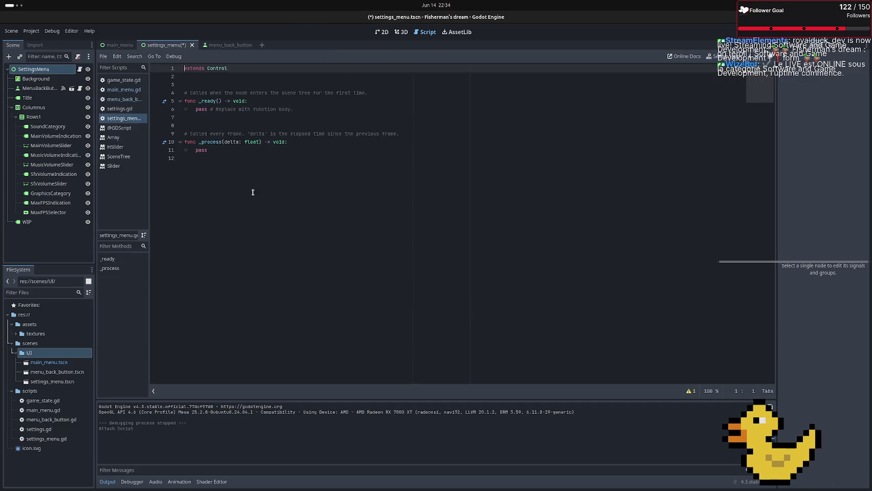
# Strip the template to just extends Control, and start connecting MaxFPSSelector's item_selected signal
pyautogui.moveTo(220, 162)
pyautogui.mouseDown()
pyautogui.moveTo(171, 138)
pyautogui.moveTo(164, 88)
pyautogui.mouseUp()
pyautogui.press('BackSpace')
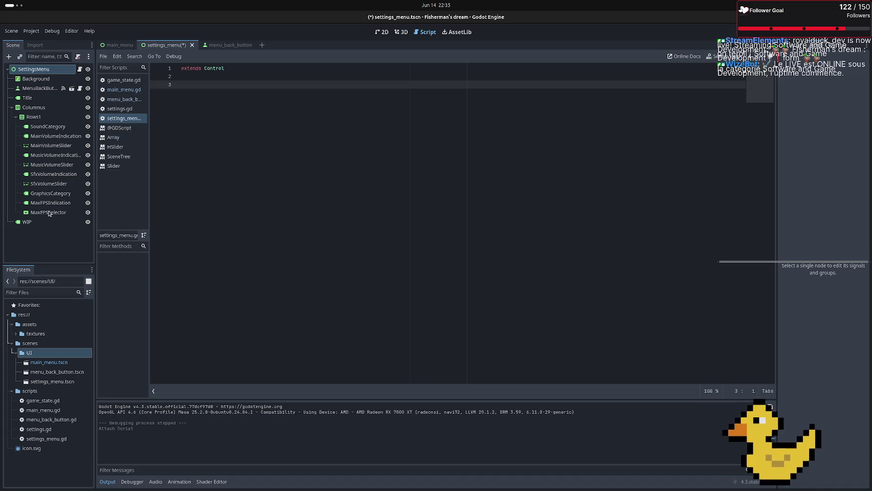
pyautogui.click(49, 212)
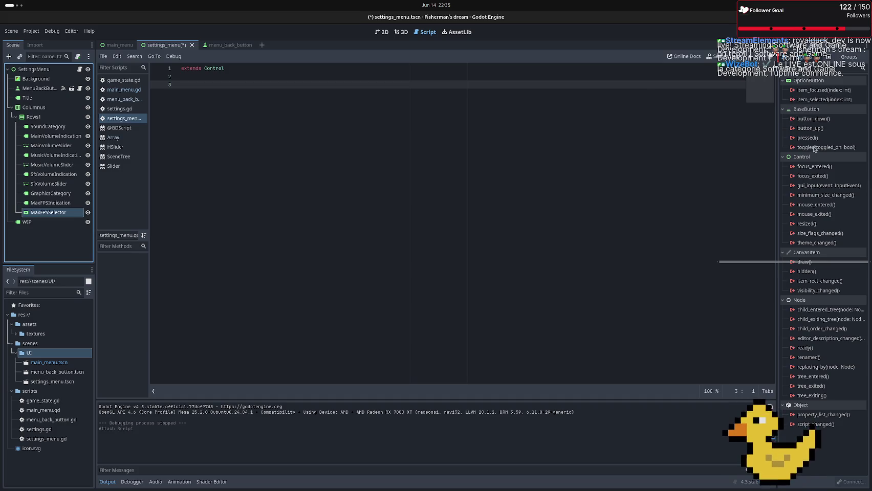
pyautogui.doubleClick(821, 101)
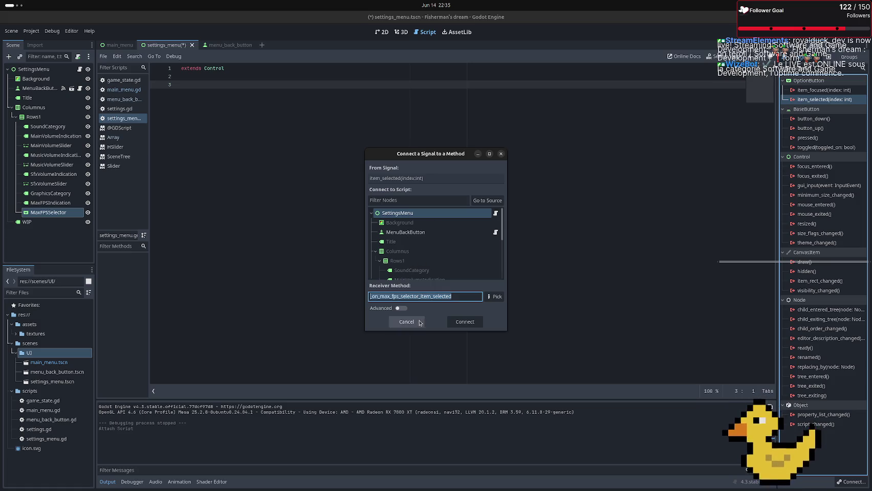
# Connect item_selected to a new _on_max_fps_selector_item_selected handler and remove the extra blank lines
pyautogui.click(457, 321)
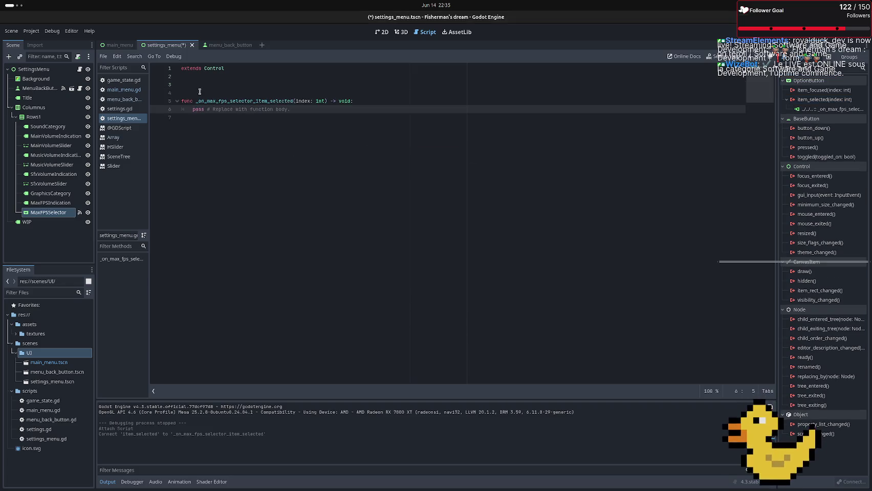
pyautogui.click(173, 87)
pyautogui.press('Delete')
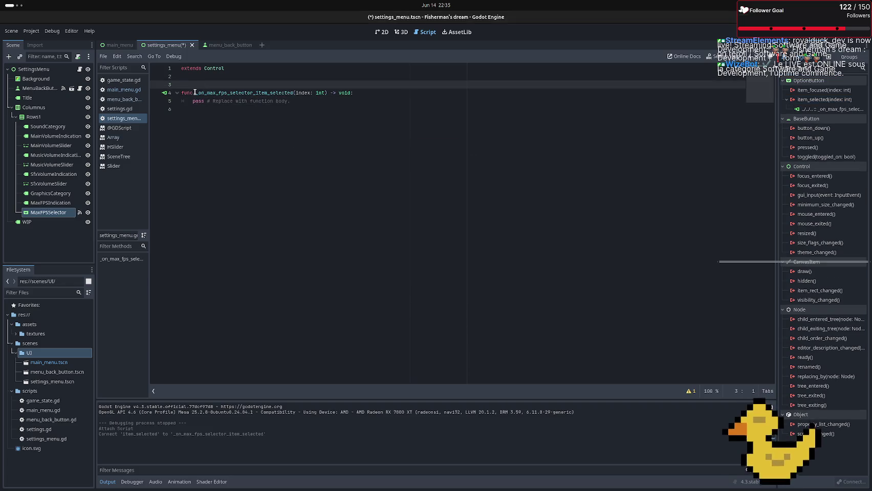
pyautogui.press('BackSpace')
# Delete the handler's pass placeholder and bring up Project Settings
pyautogui.click(307, 94)
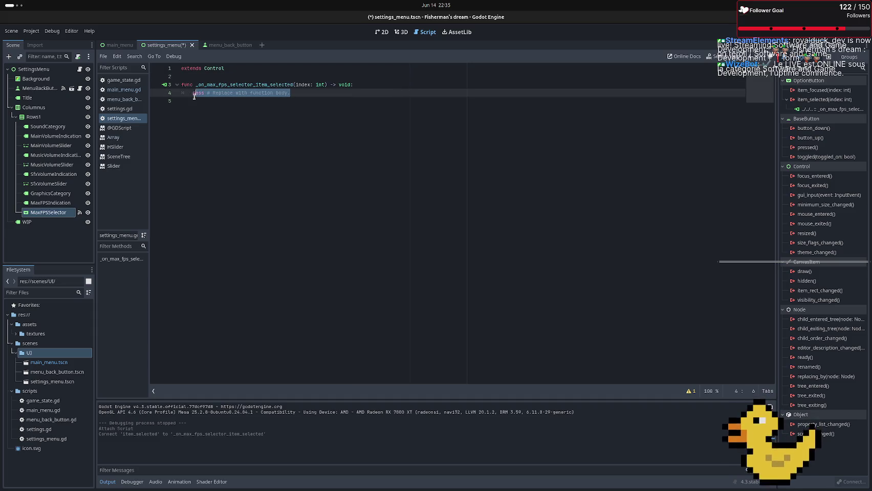
pyautogui.hotkey('shift', 'Home')
pyautogui.press('BackSpace')
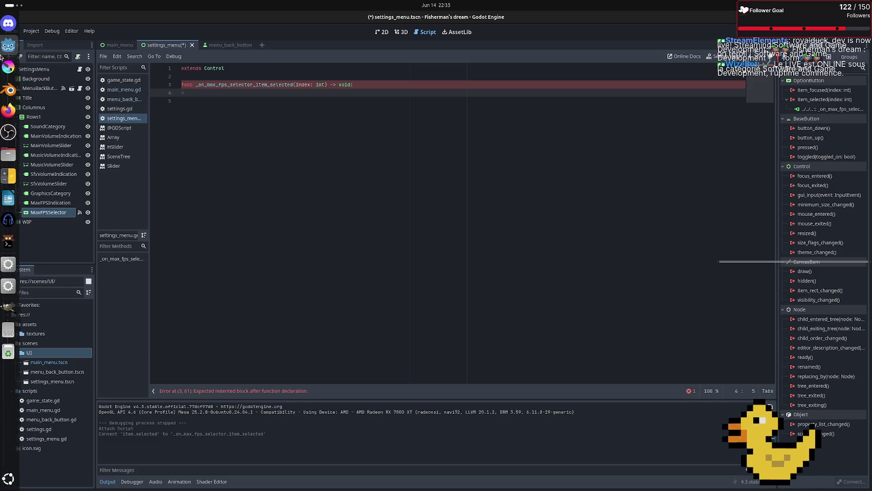
pyautogui.click(31, 31)
pyautogui.click(46, 40)
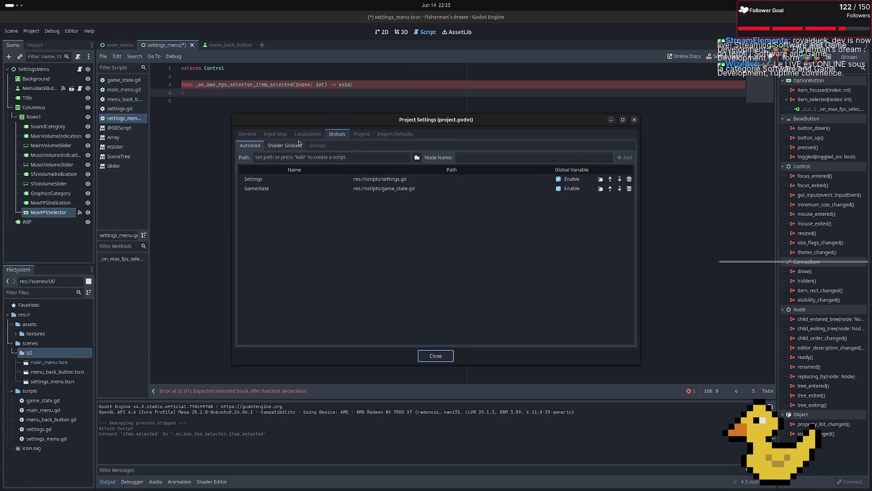
# Browse the General settings: internationalization, display window, boot splash, application config, run and mouse cursor
pyautogui.click(246, 137)
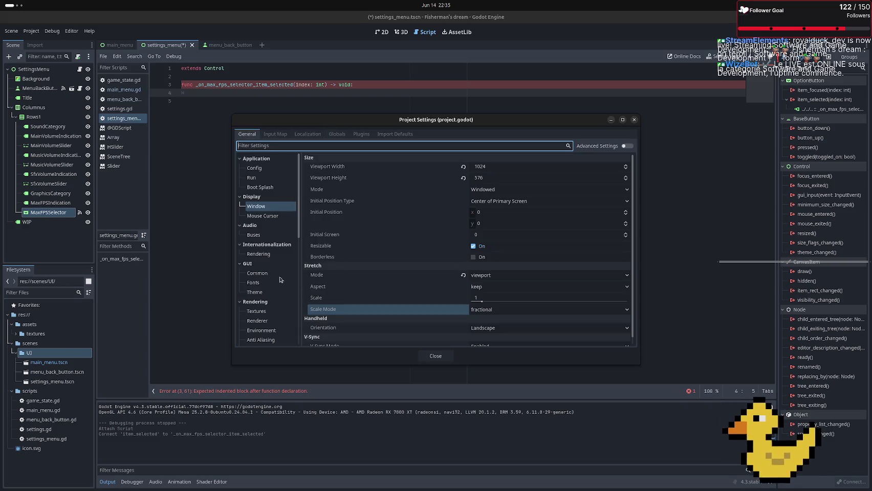
pyautogui.click(258, 254)
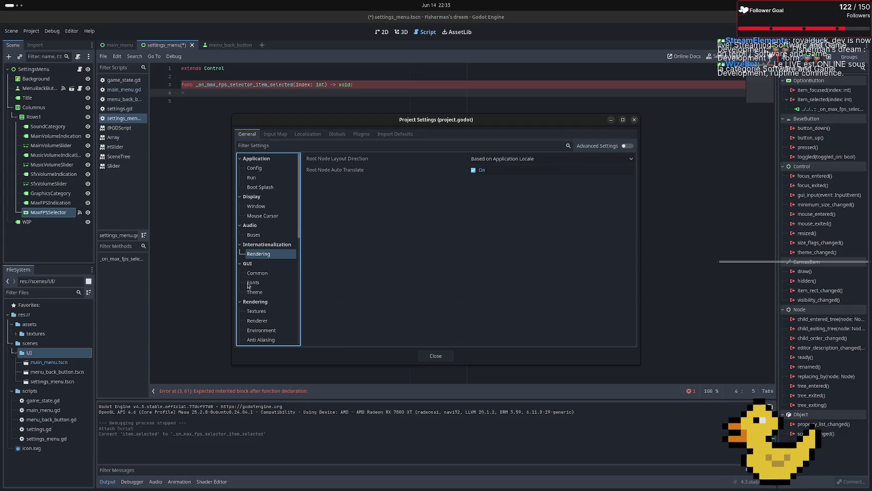
pyautogui.click(254, 206)
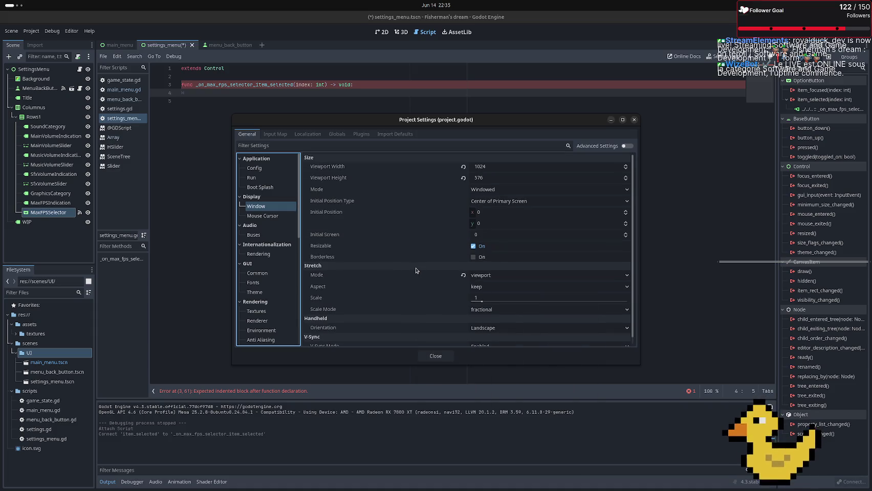
pyautogui.scroll(-1, 413, 269)
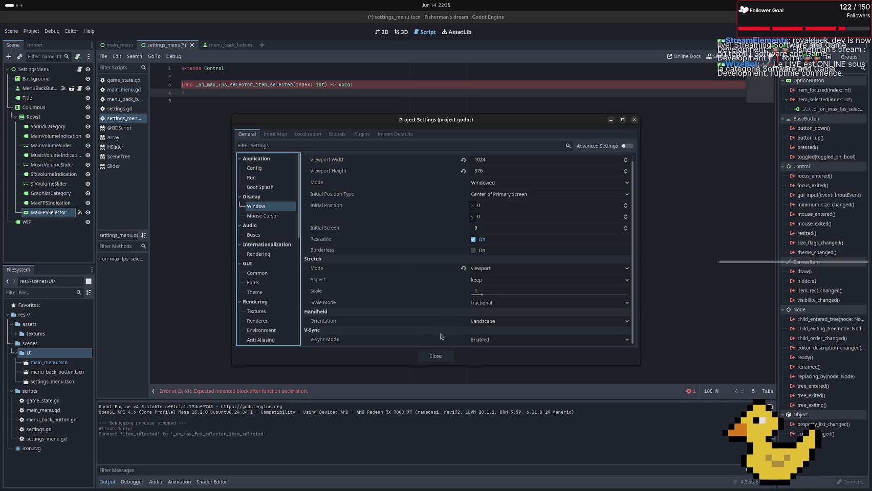
pyautogui.click(258, 190)
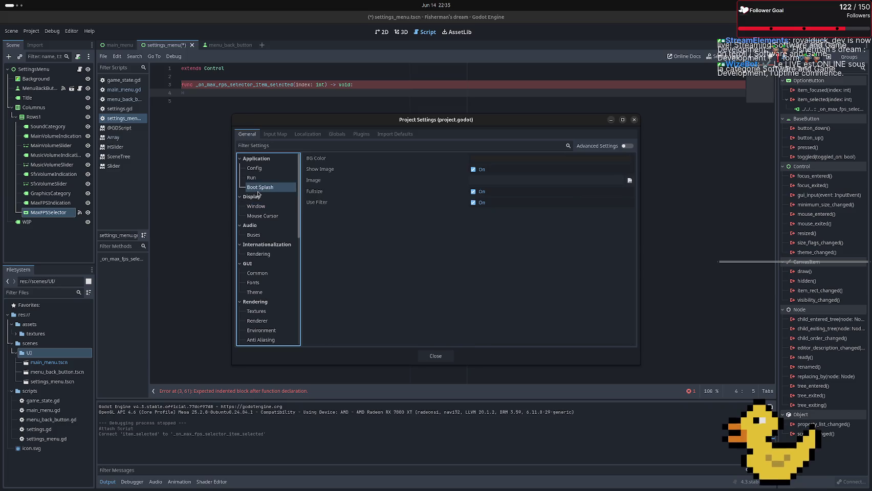
pyautogui.click(255, 170)
pyautogui.click(260, 178)
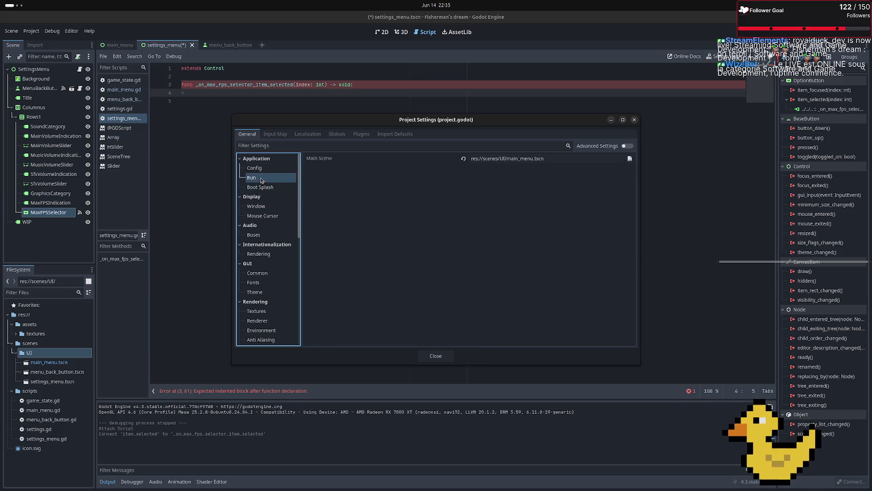
pyautogui.click(259, 171)
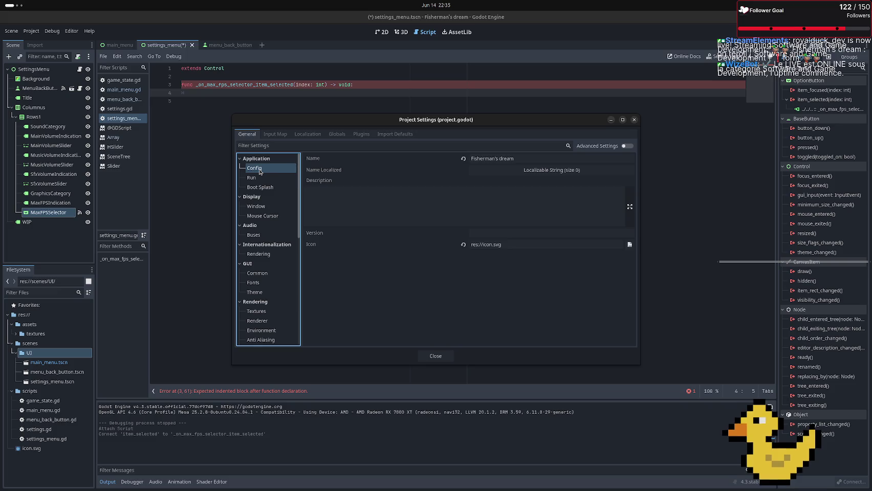
pyautogui.click(265, 178)
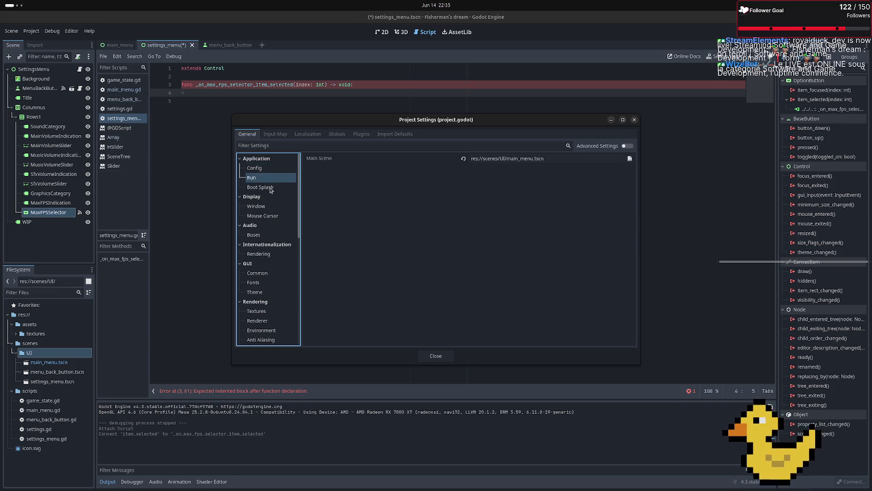
pyautogui.click(271, 188)
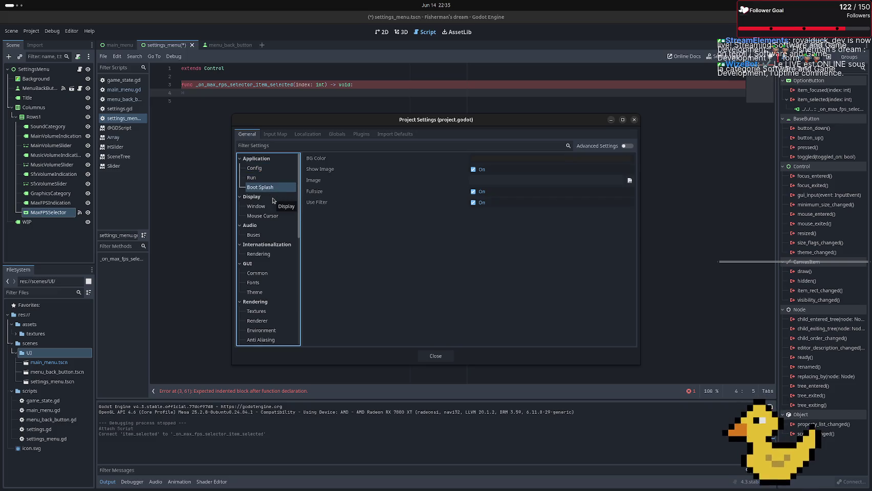
pyautogui.click(266, 207)
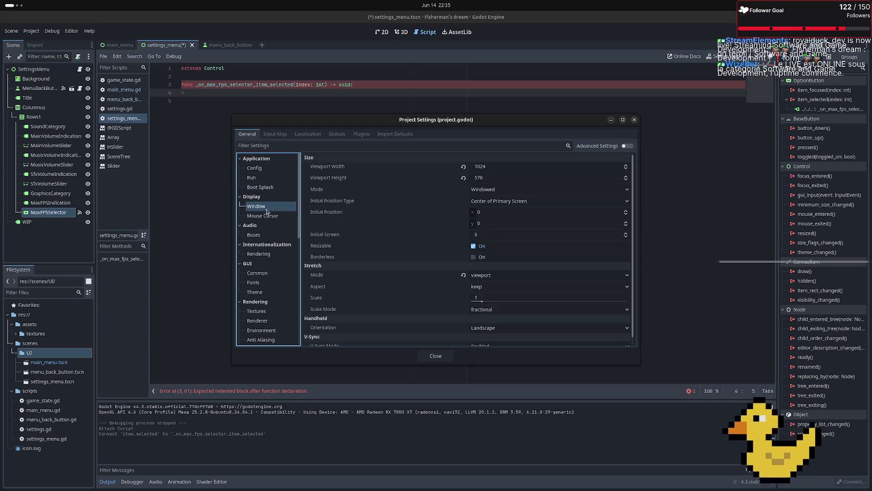
pyautogui.click(268, 215)
pyautogui.scroll(-5, 280, 241)
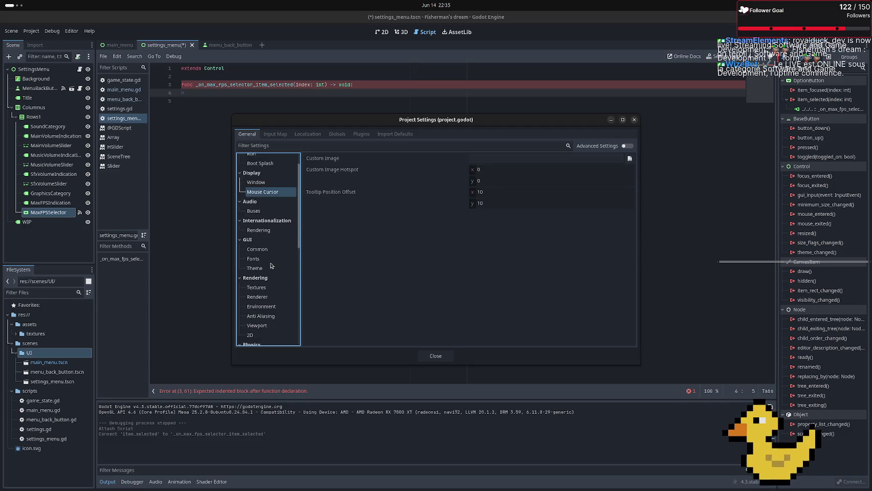
# Browse the 2D, viewport, anti-aliasing and environment rendering categories, ending at Renderer
pyautogui.click(262, 263)
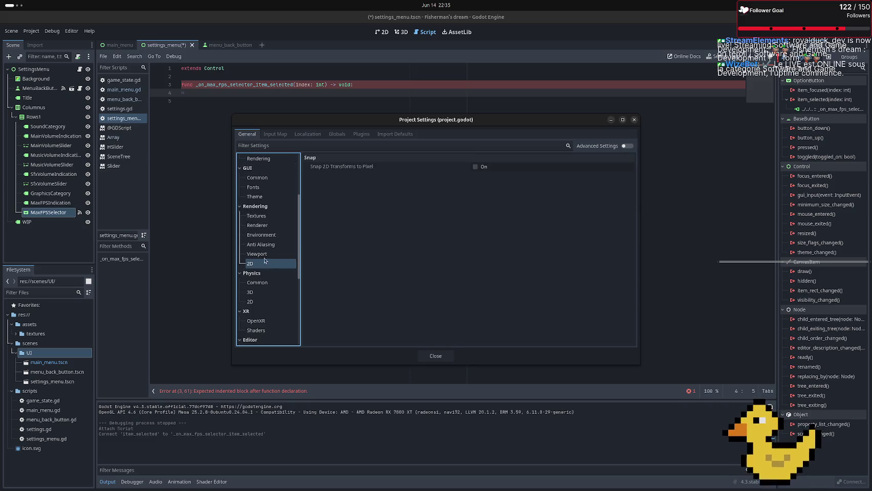
pyautogui.click(266, 253)
pyautogui.click(267, 244)
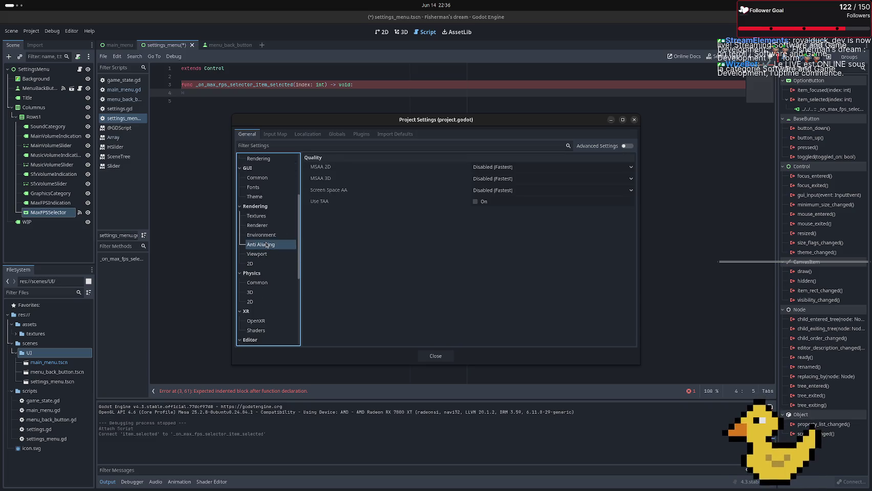
pyautogui.click(261, 236)
pyautogui.click(260, 225)
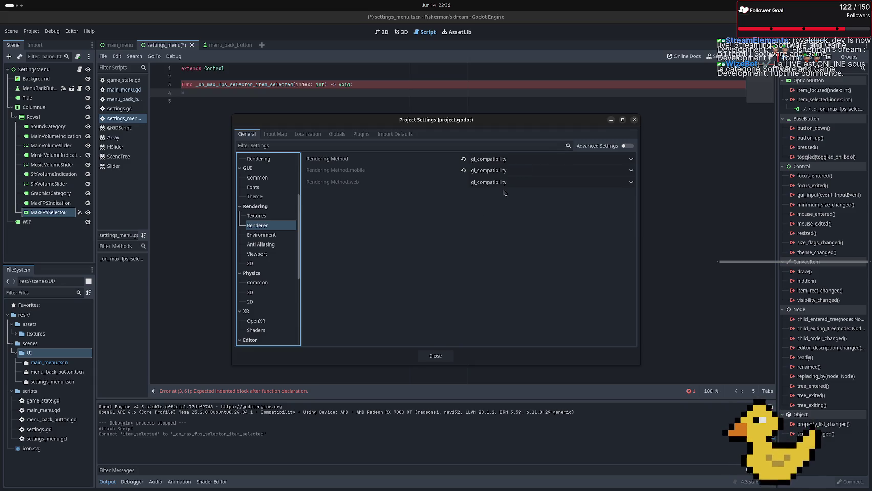
# Try mobile and forward_plus rendering methods, then set both desktop and mobile back to gl_compatibility
pyautogui.click(509, 174)
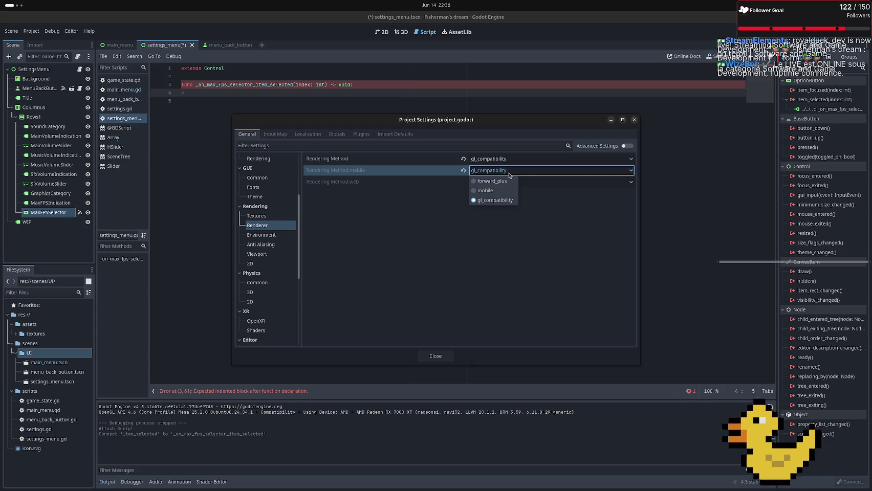
pyautogui.click(495, 191)
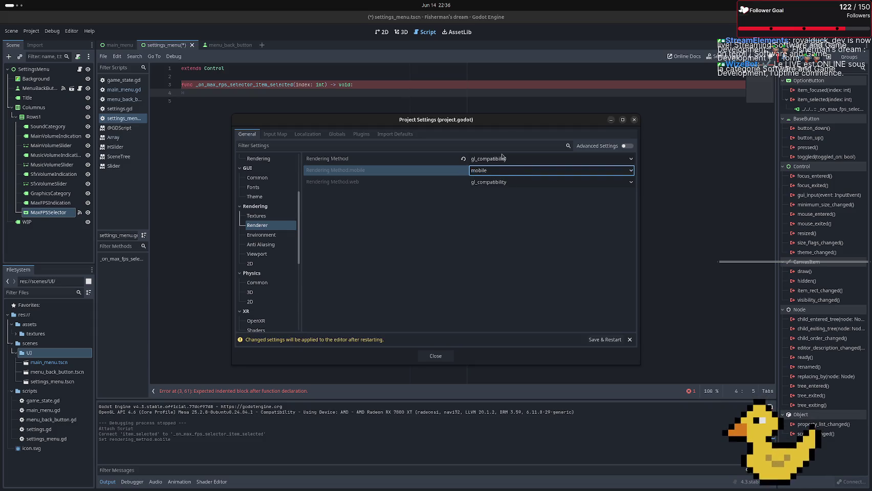
pyautogui.click(502, 159)
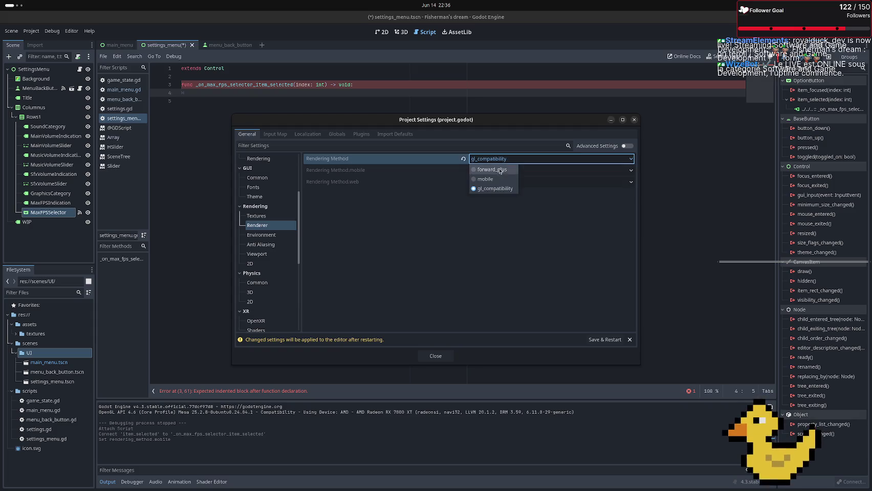
pyautogui.click(499, 171)
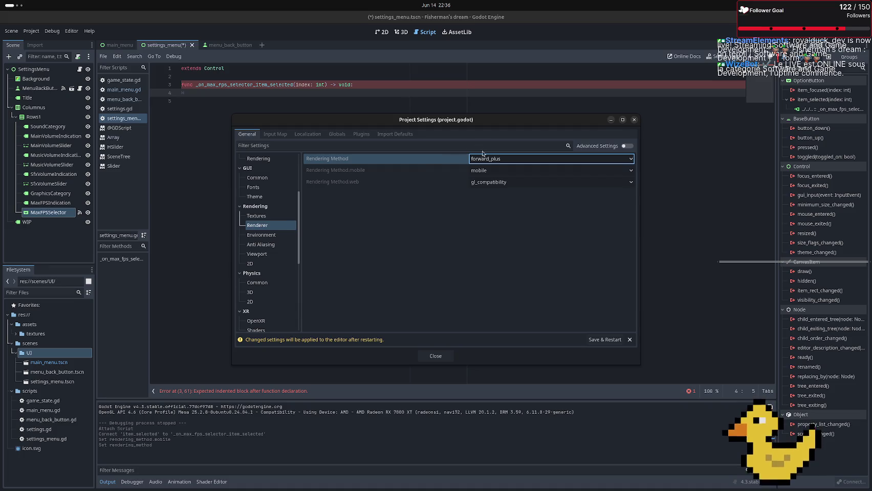
pyautogui.click(496, 159)
pyautogui.click(490, 189)
pyautogui.click(489, 170)
pyautogui.click(487, 202)
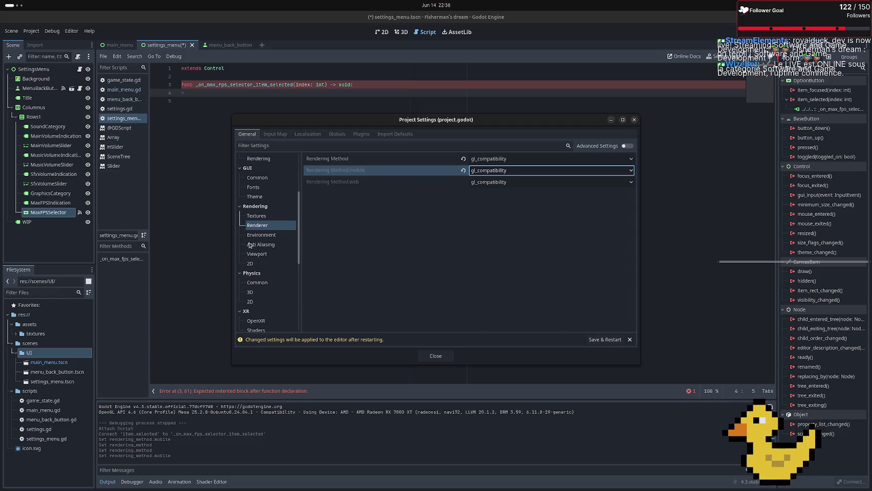
pyautogui.scroll(-3, 250, 246)
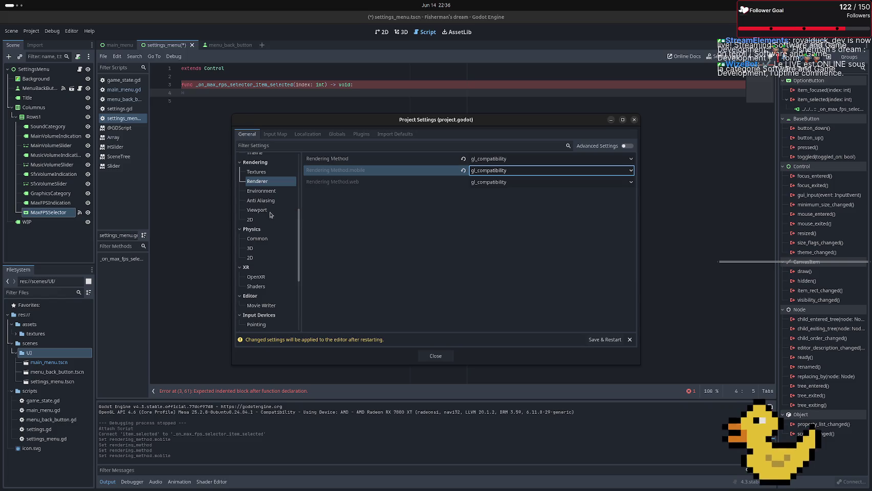
pyautogui.scroll(-5, 259, 256)
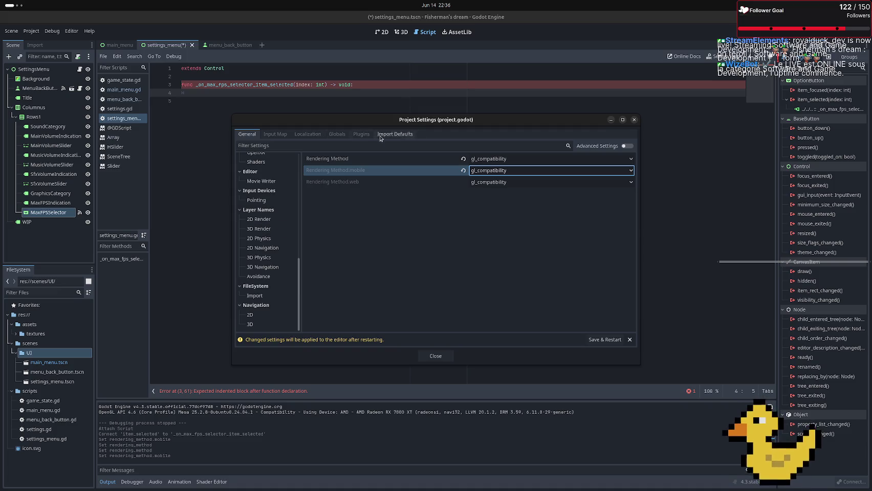
pyautogui.click(531, 145)
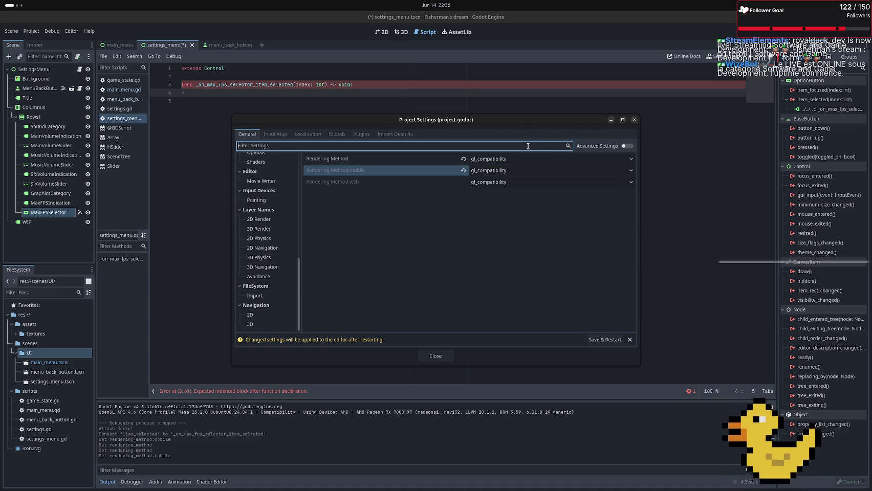
# Filter Project Settings for FPS and copy the Application > Run > Max FPS property path
pyautogui.write('FPS')
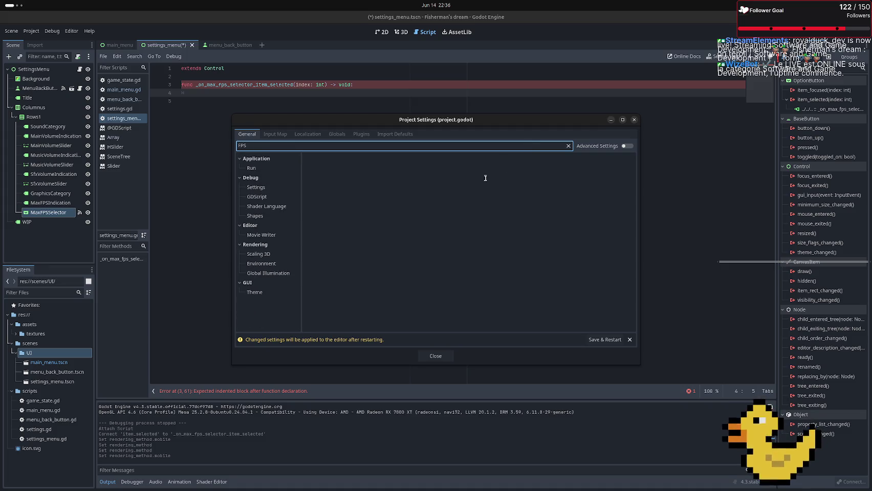
pyautogui.click(252, 170)
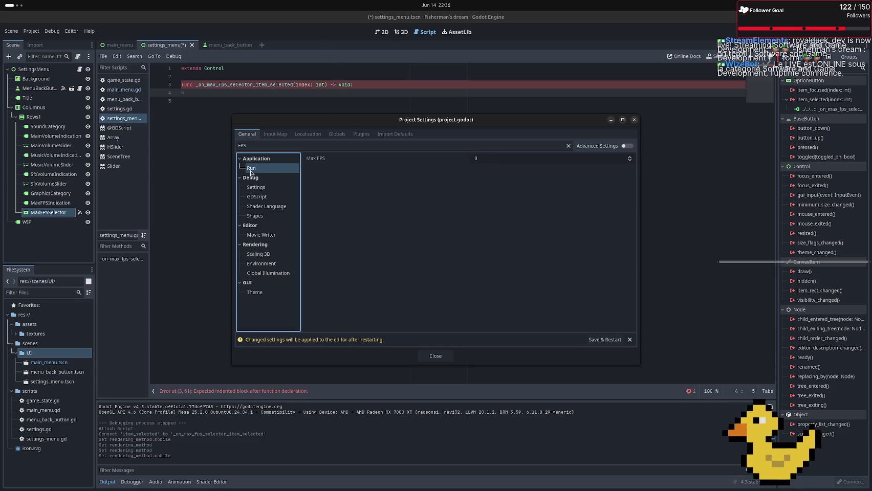
pyautogui.click(330, 162)
pyautogui.rightClick(330, 162)
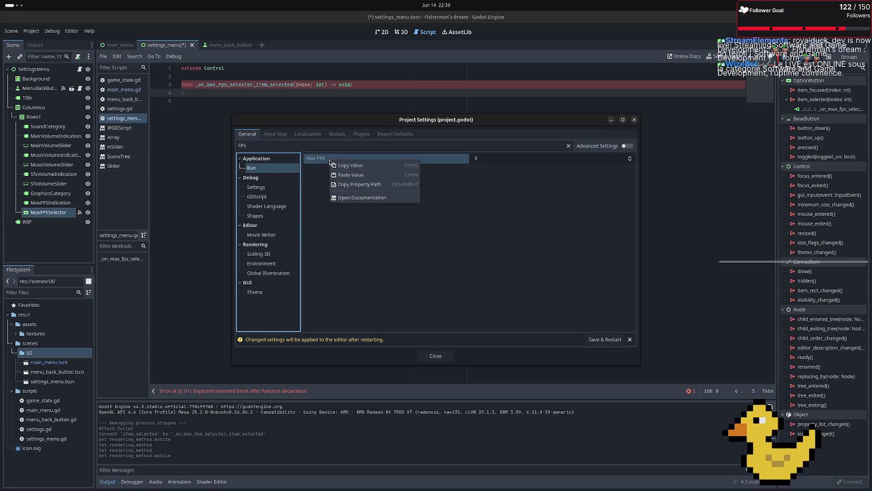
pyautogui.click(352, 189)
pyautogui.click(365, 96)
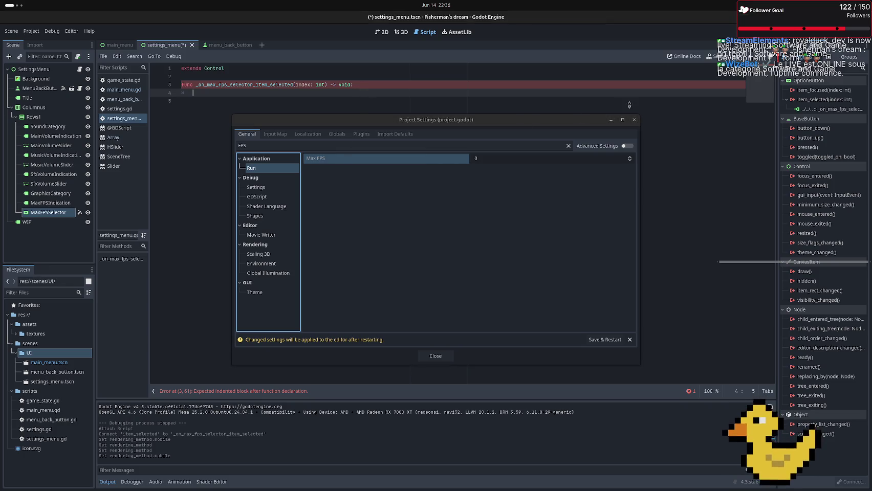
# Close Project Settings, paste the Max FPS path on line 4, and replace it with set_prope
pyautogui.click(634, 120)
pyautogui.hotkey('ctrl', 'v')
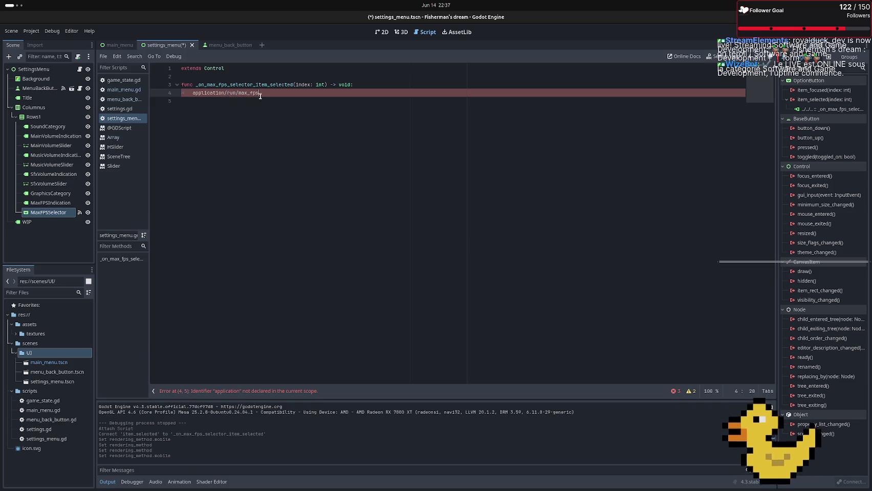
pyautogui.moveTo(260, 94)
pyautogui.mouseDown()
pyautogui.moveTo(193, 88)
pyautogui.moveTo(193, 95)
pyautogui.mouseUp()
pyautogui.write('set')
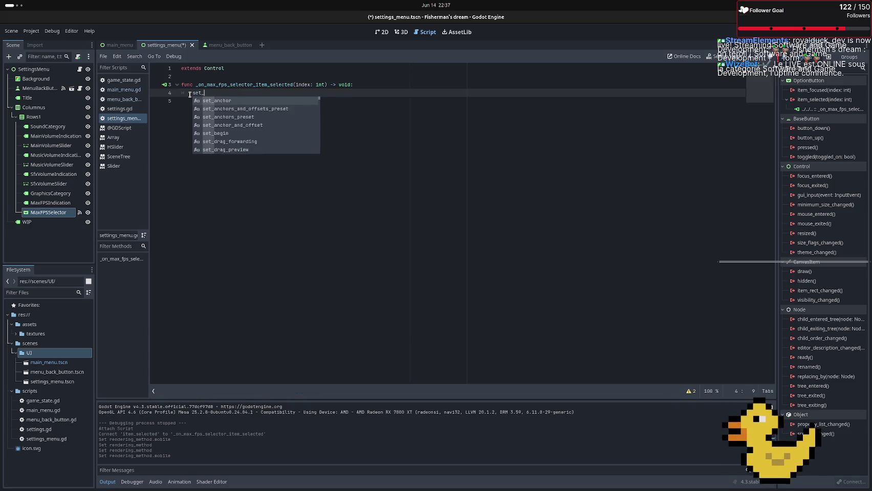
pyautogui.write('_prope')
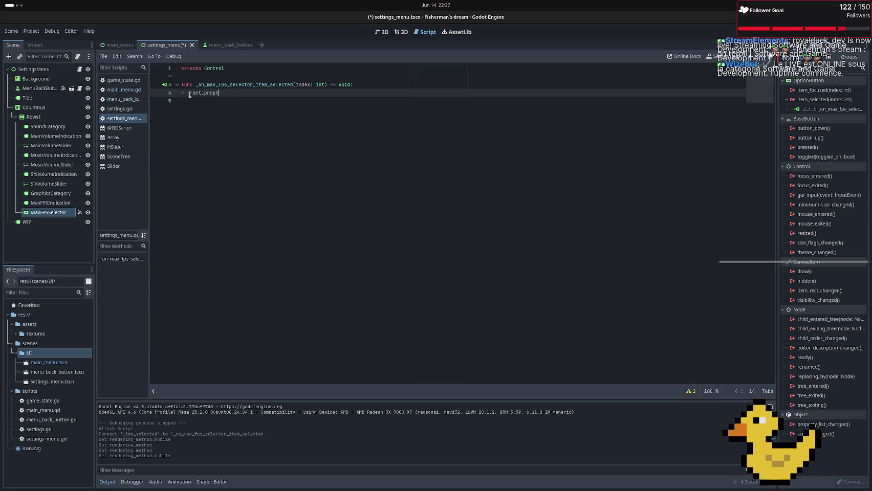
pyautogui.hotkey('alt', 'Tab')
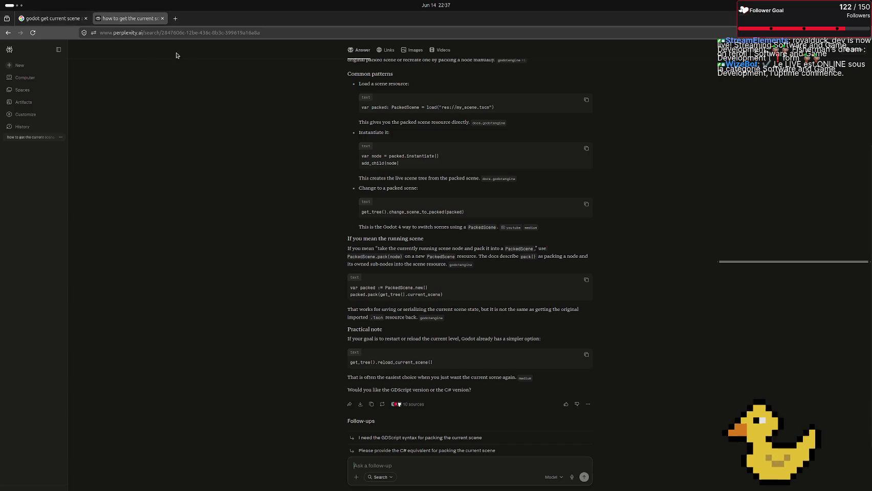
# Search 'godot set max fps in code' and read the Godot Forum answer using Engine.max_fps
pyautogui.click(77, 18)
pyautogui.press('/')
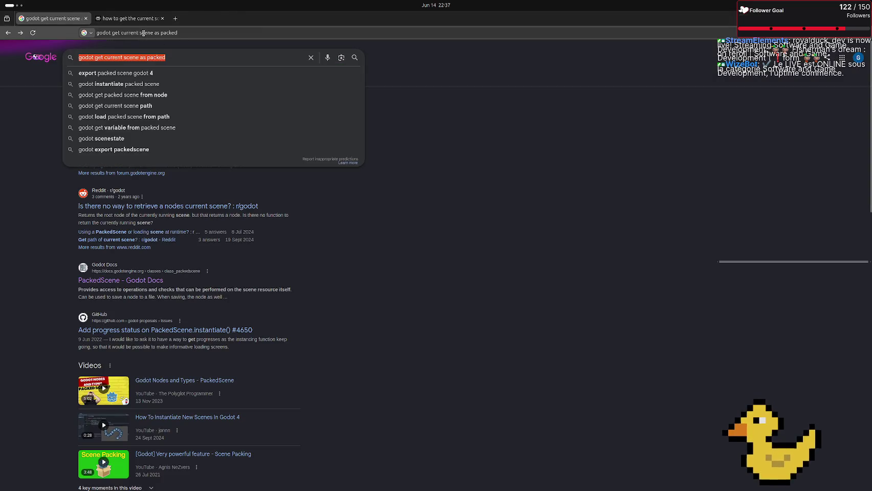
pyautogui.write('godot s')
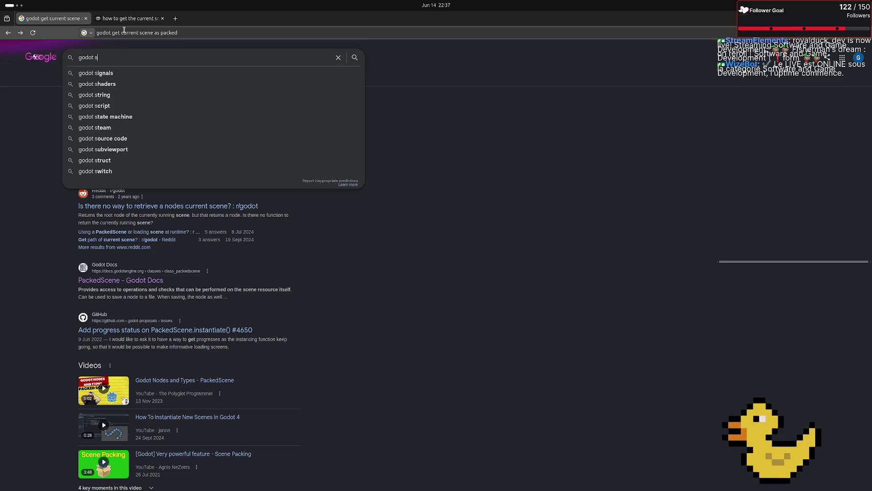
pyautogui.write('et max')
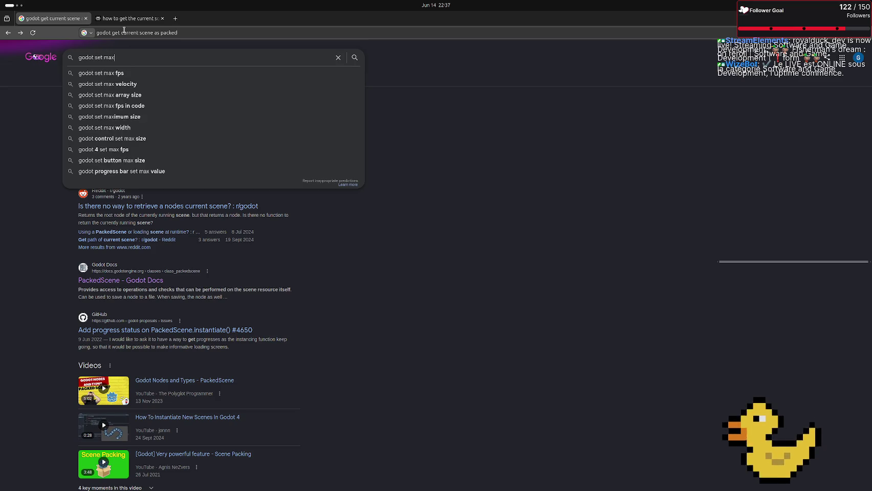
pyautogui.write(' fps in code')
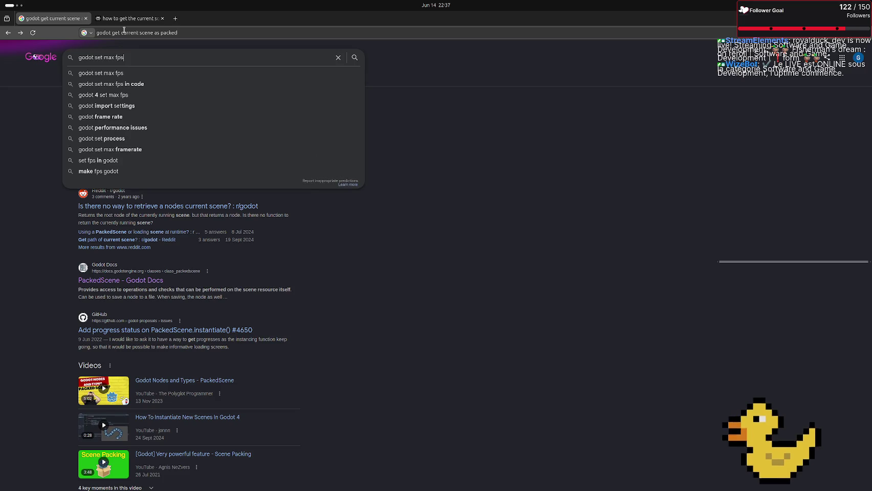
pyautogui.press('Return')
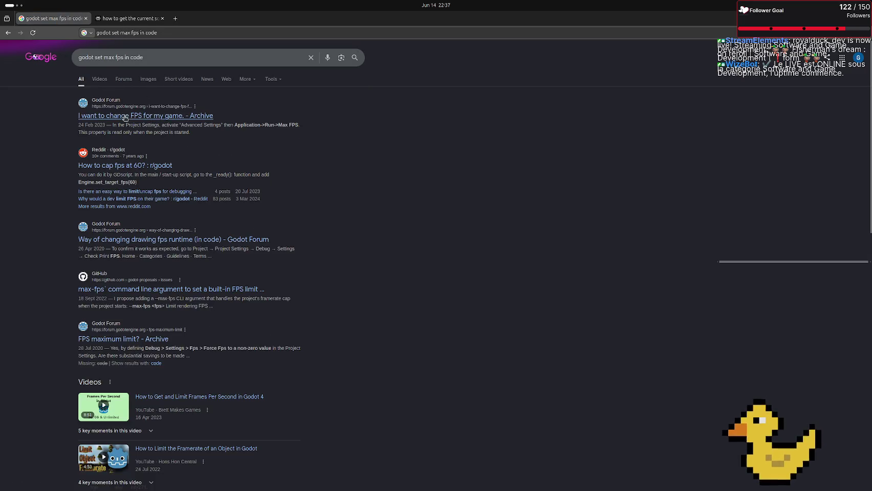
pyautogui.click(131, 120)
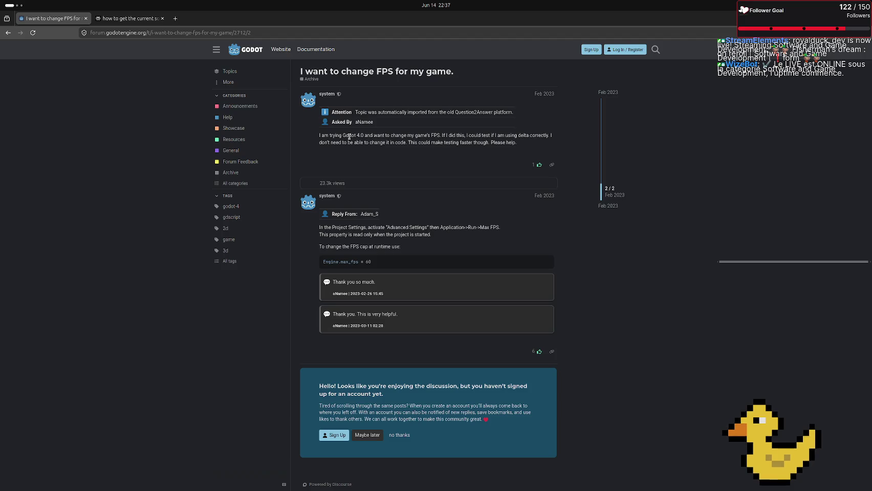
pyautogui.hotkey('alt', 'Tab')
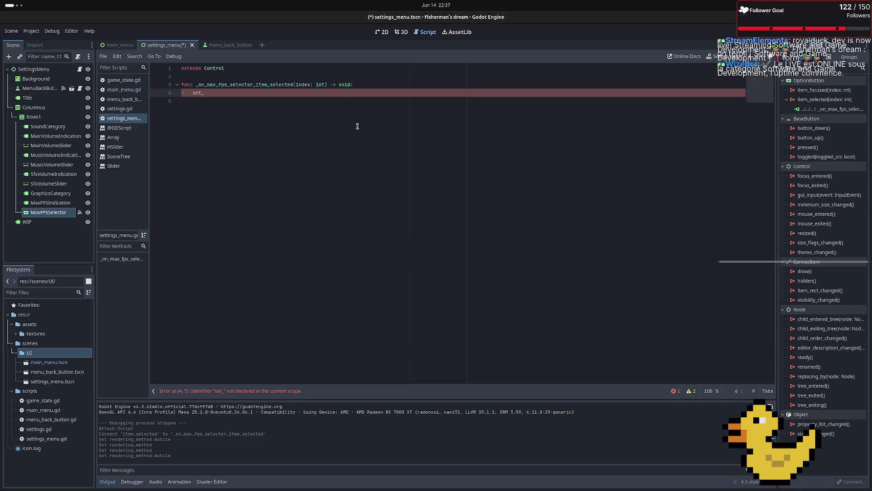
pyautogui.hotkey('alt', 'Tab')
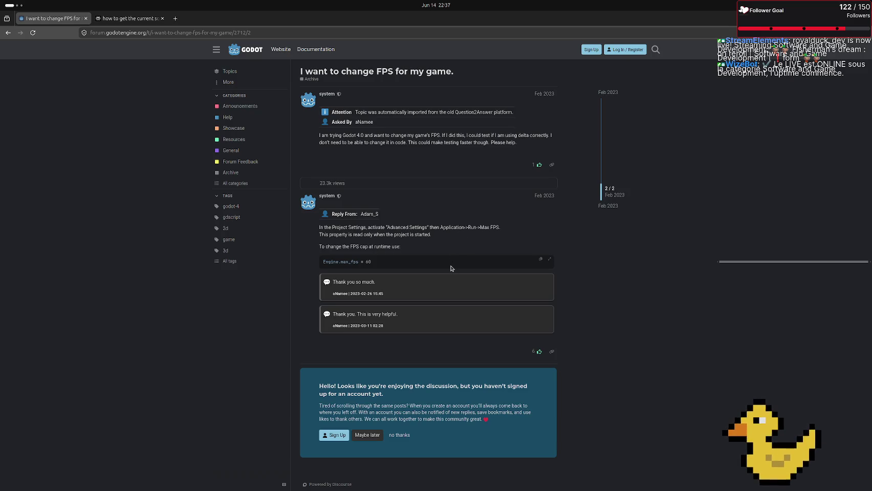
pyautogui.hotkey('alt', 'Tab')
pyautogui.press('BackSpace')
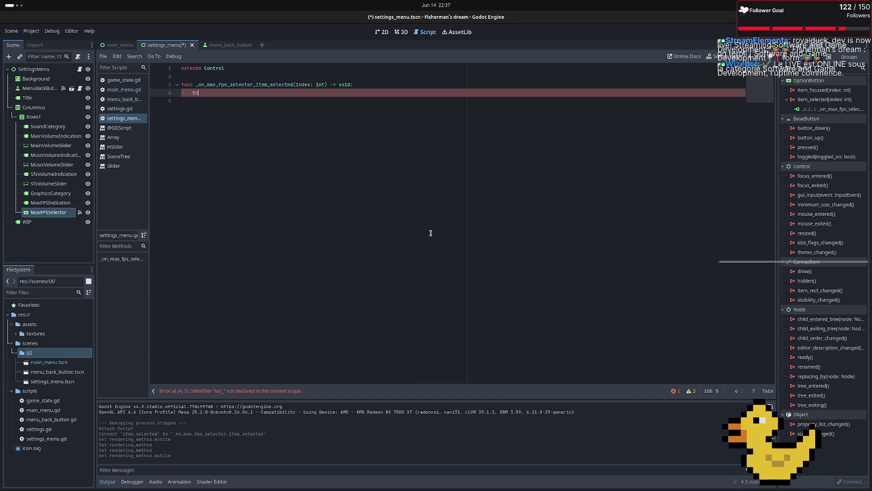
# Set Engine.max_fps = int(MaxFPSSelector.get_item_text(index)) on line 4 and save the script
pyautogui.write('gine')
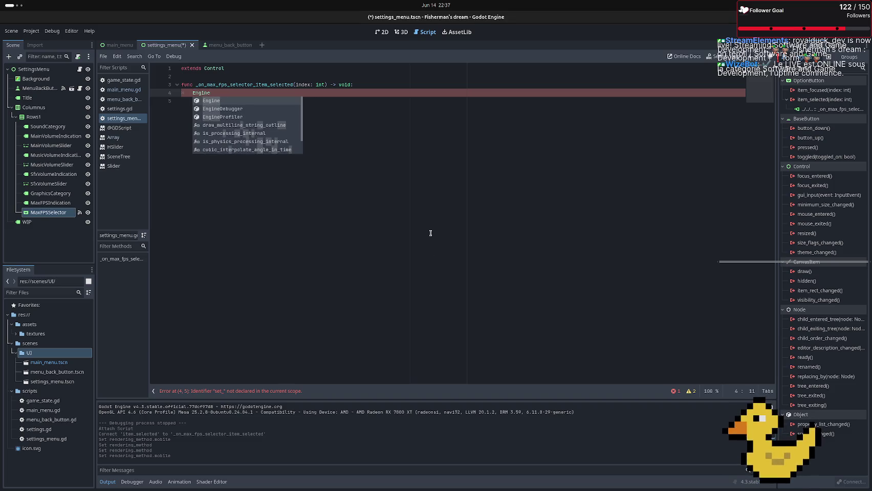
pyautogui.write('.max_fps')
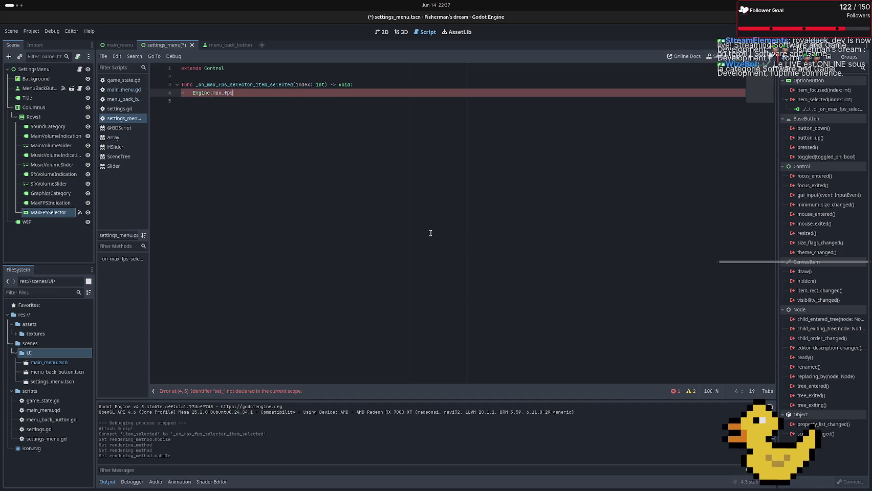
pyautogui.write(' = int(')
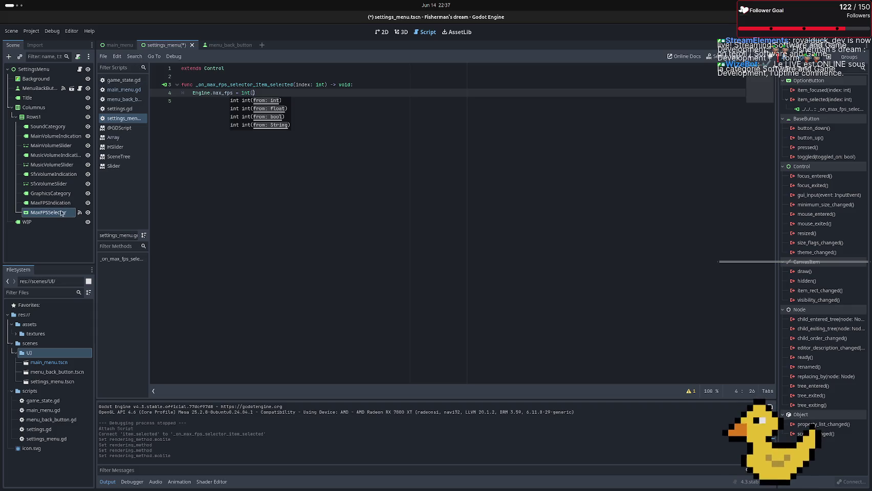
pyautogui.moveTo(62, 212); pyautogui.dragTo(252, 92)
pyautogui.write('.')
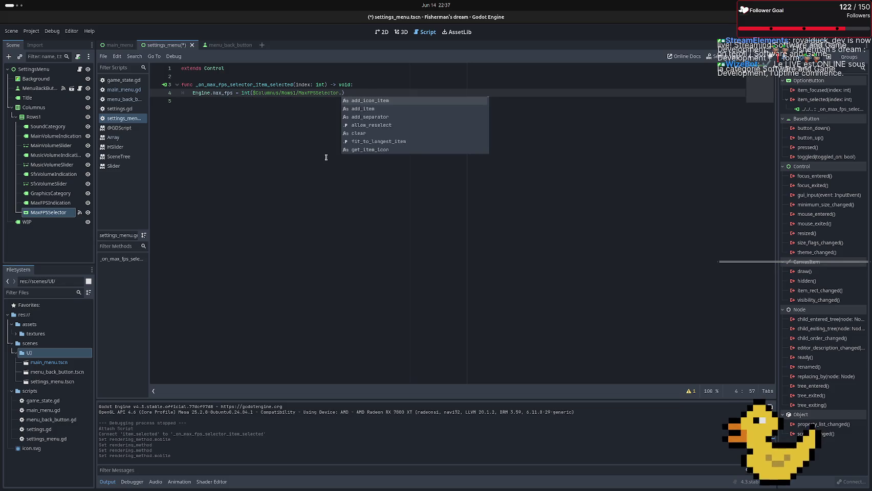
pyautogui.press('Down')
pyautogui.press('Down')
pyautogui.press('Down')
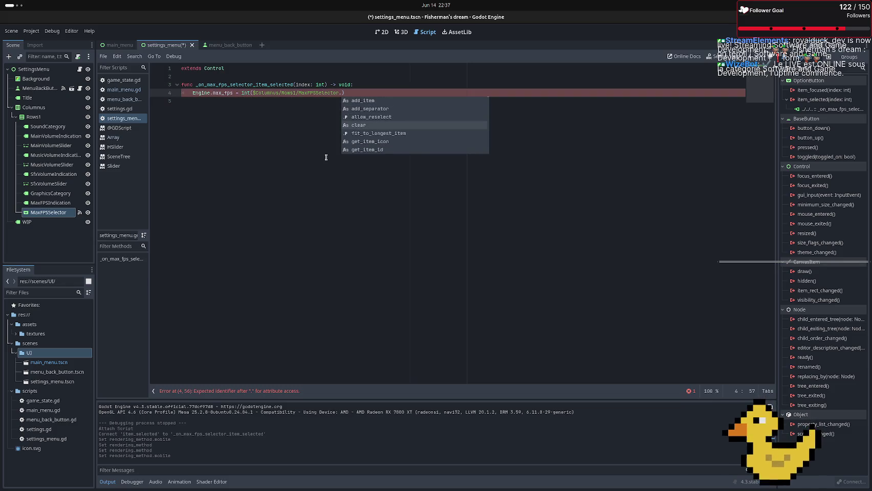
pyautogui.press('Up')
pyautogui.press('Up')
pyautogui.press('Up')
pyautogui.press('Down')
pyautogui.press('Down')
pyautogui.press('Down')
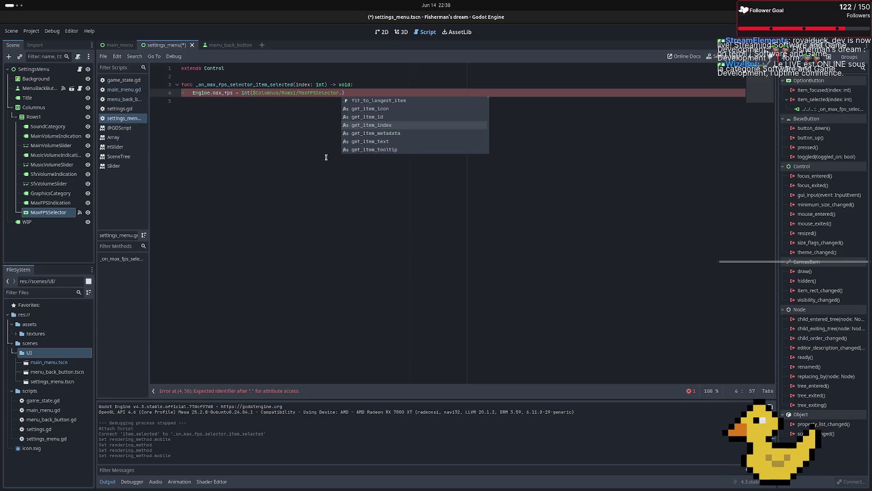
pyautogui.press('Down')
pyautogui.press('Down')
pyautogui.press('Return')
pyautogui.write('index')
pyautogui.press('Down')
pyautogui.hotkey('ctrl', 's')
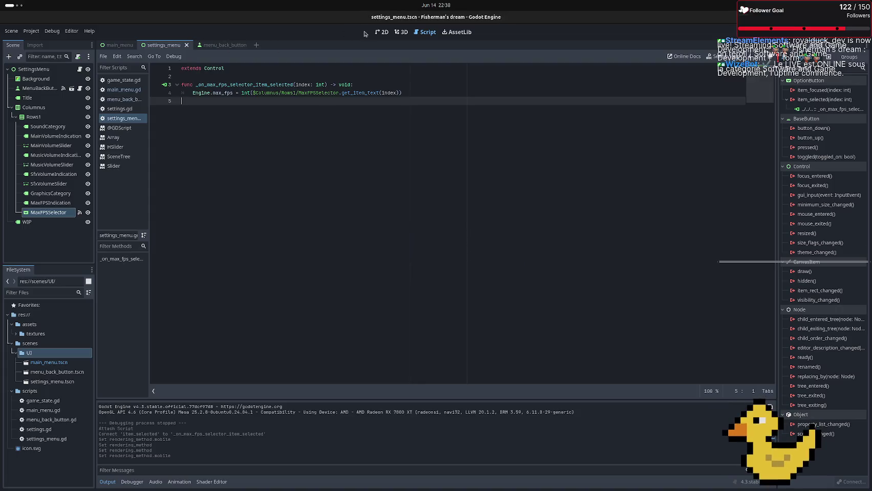
# Add a print() line showing the same int expression, then run the game
pyautogui.click(413, 92)
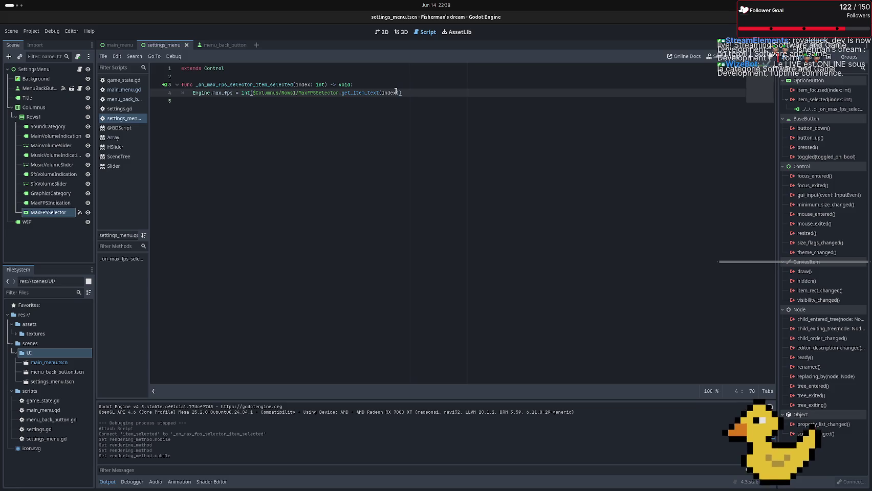
pyautogui.moveTo(402, 92)
pyautogui.mouseDown()
pyautogui.moveTo(225, 92)
pyautogui.moveTo(240, 91)
pyautogui.mouseUp()
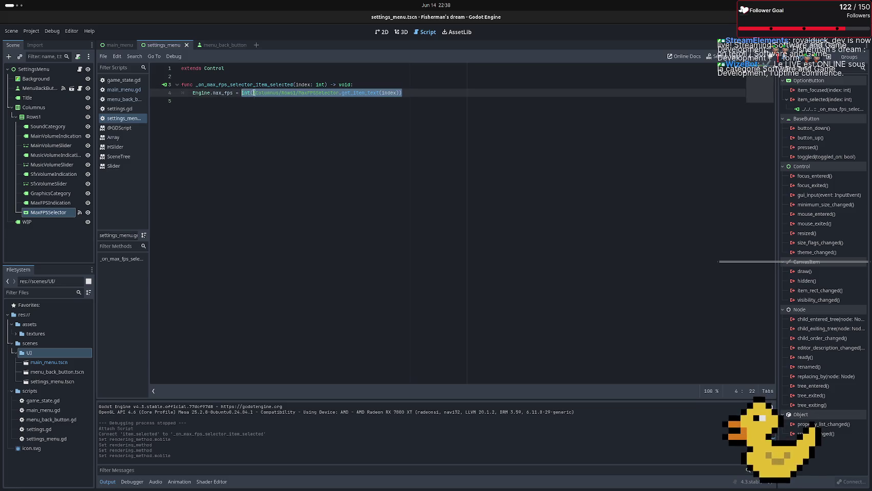
pyautogui.click(414, 93)
pyautogui.press('Return')
pyautogui.write('p')
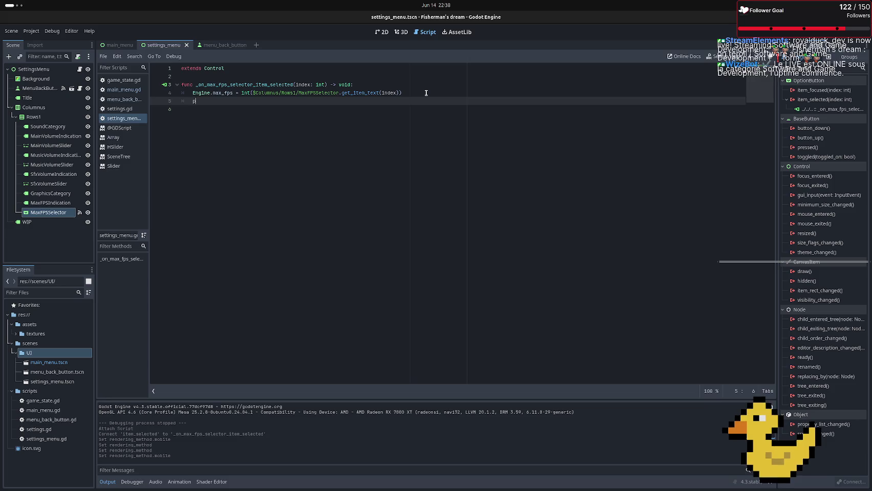
pyautogui.write('rint(')
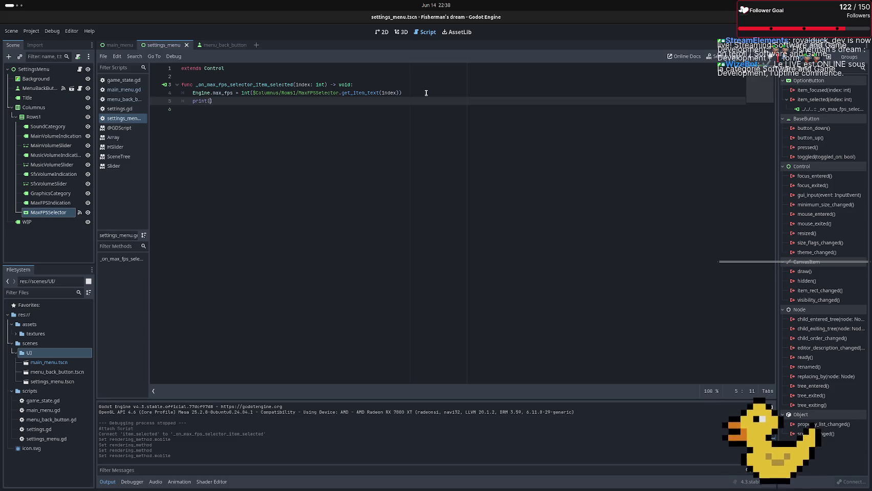
pyautogui.hotkey('ctrl', 'v')
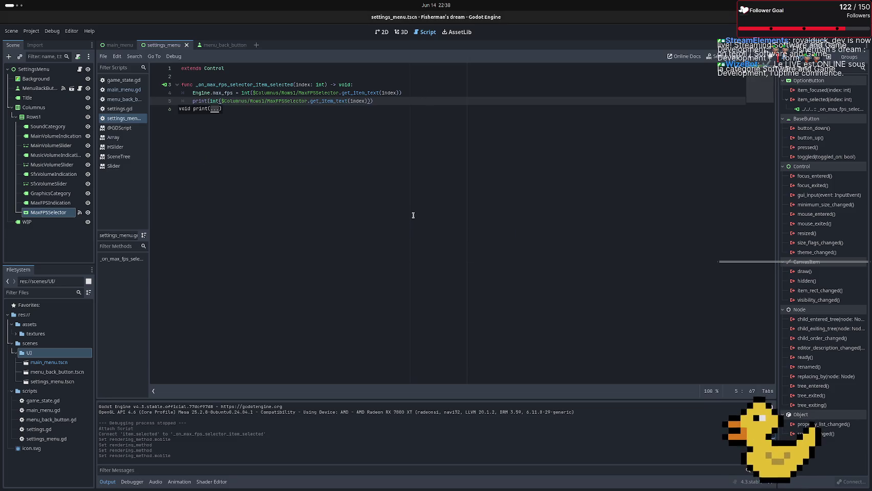
pyautogui.press('F6')
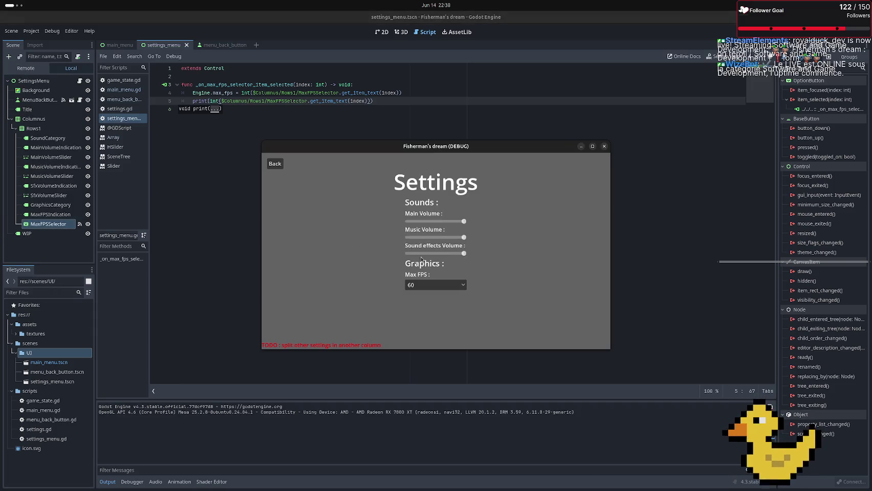
# Choose 30, 60, 120 and back to 60 in the game's Max FPS dropdown, then close the game
pyautogui.click(429, 285)
pyautogui.click(430, 295)
pyautogui.click(430, 290)
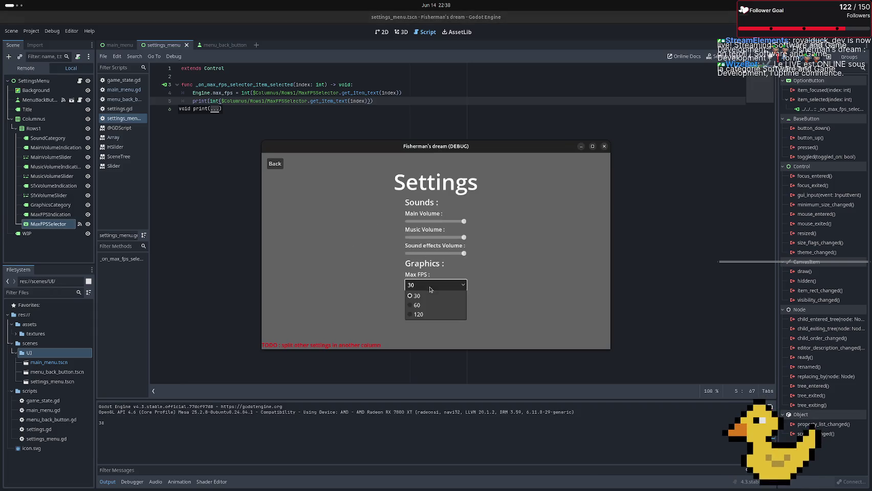
pyautogui.click(430, 289)
pyautogui.click(429, 287)
pyautogui.click(431, 304)
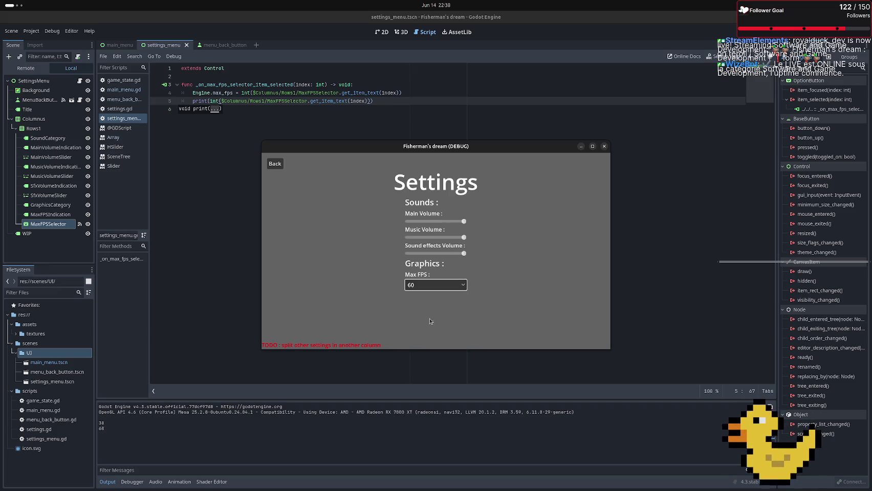
pyautogui.click(419, 285)
pyautogui.click(417, 314)
pyautogui.click(420, 285)
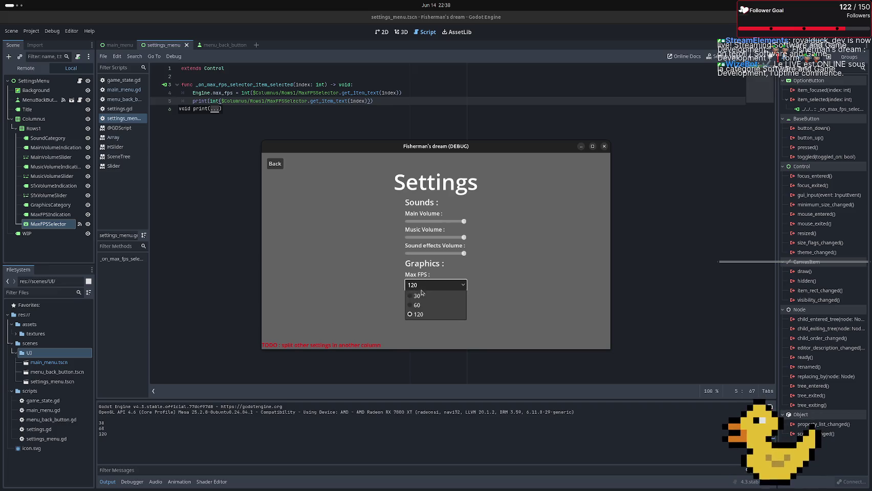
pyautogui.click(422, 305)
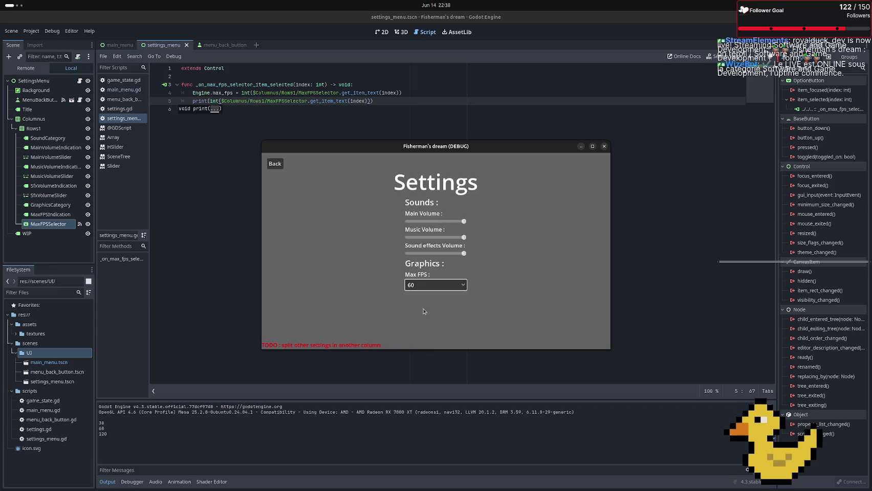
pyautogui.click(604, 146)
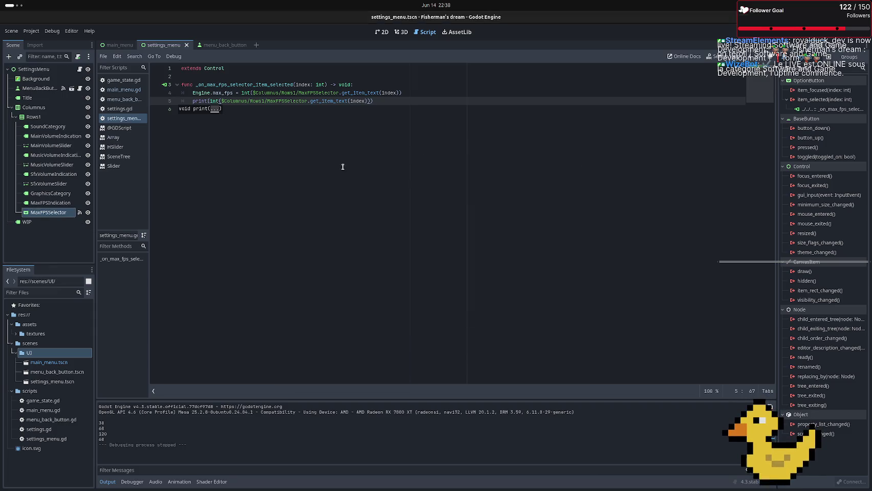
pyautogui.click(65, 384)
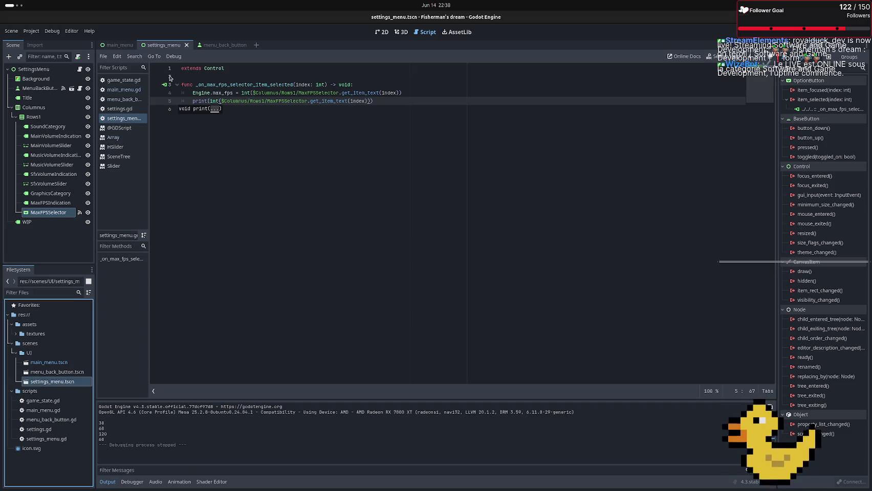
# Open settings.gd and add var max_fps : int = 60 below extends Node
pyautogui.doubleClick(42, 430)
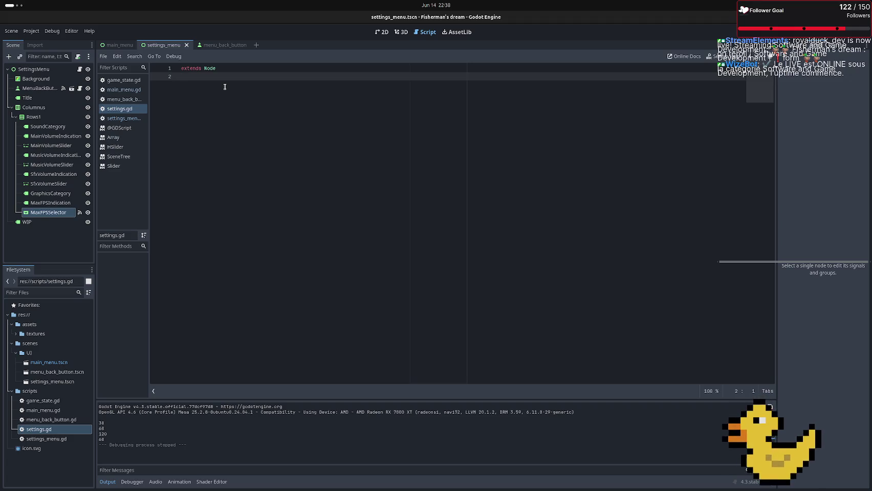
pyautogui.press('Return')
pyautogui.write('var')
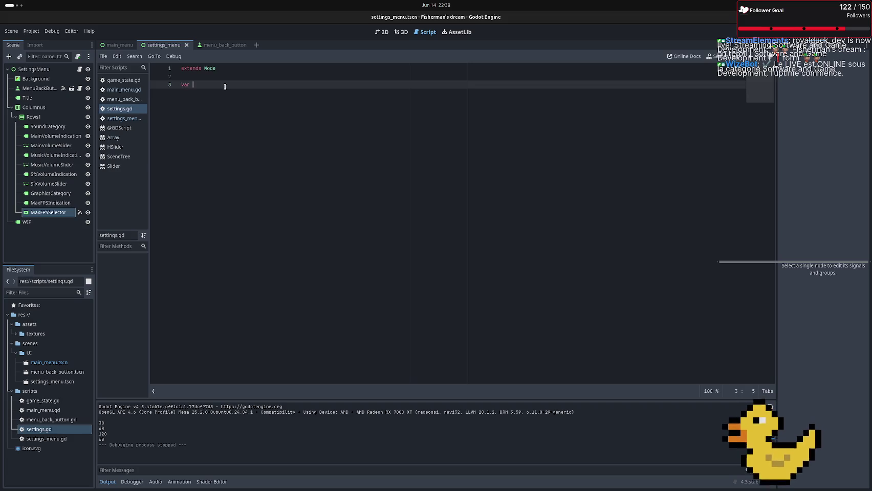
pyautogui.write('me')
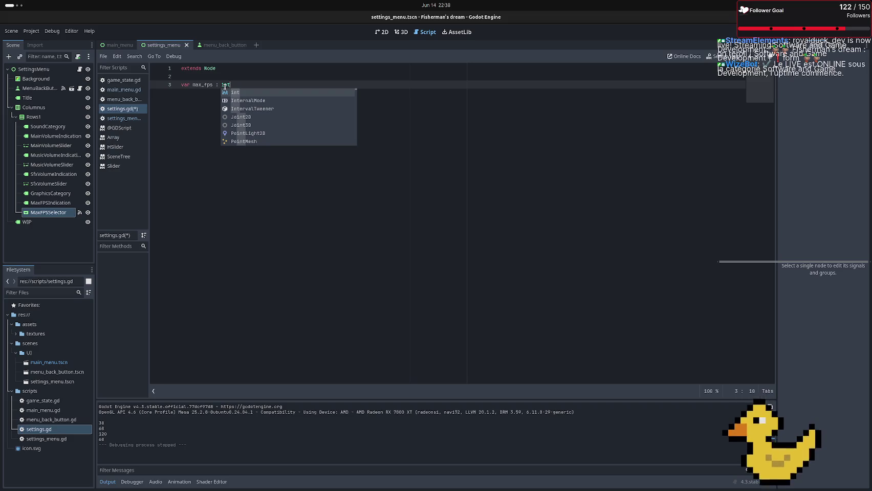
pyautogui.write('= ')
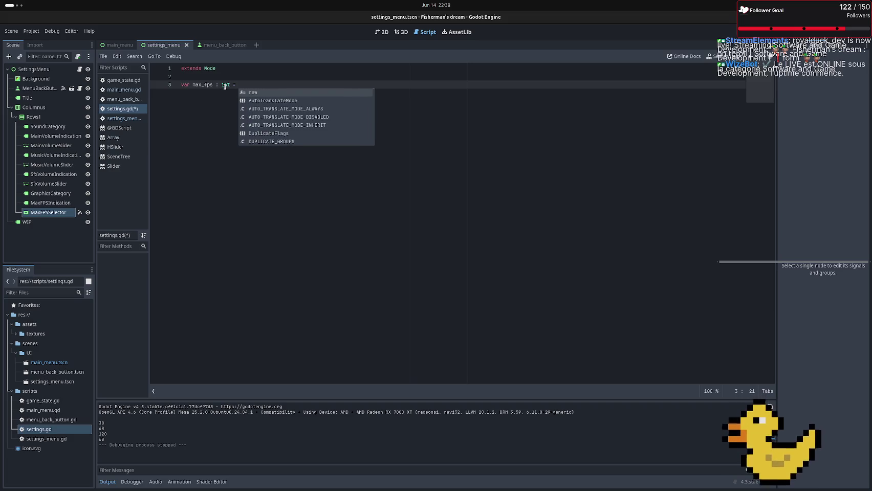
pyautogui.write('60')
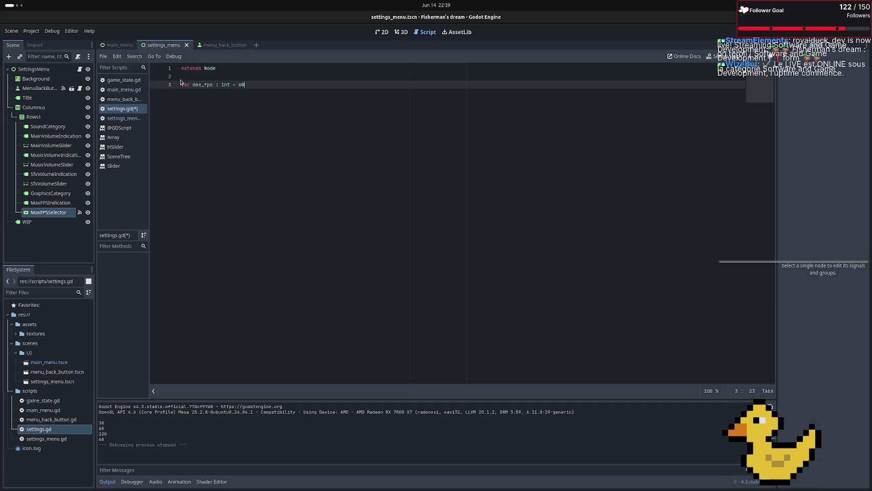
pyautogui.hotkey('ctrl', 'd')
pyautogui.hotkey('shift', 'Home')
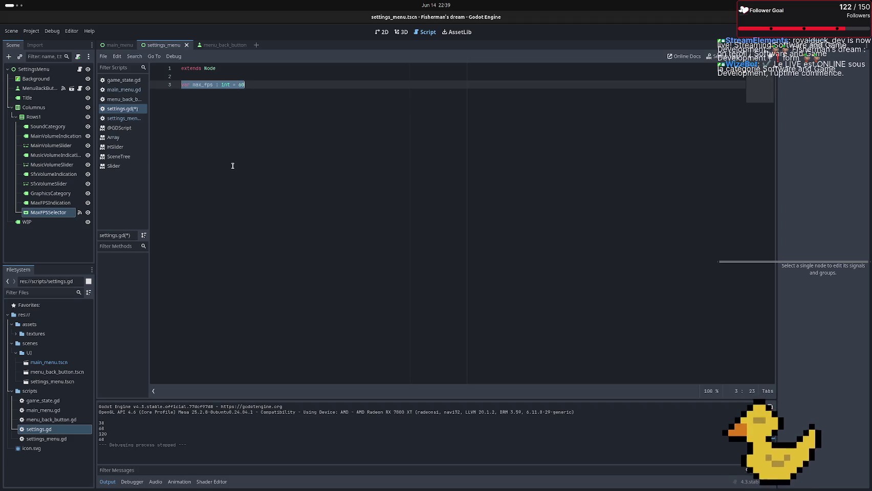
pyautogui.press('End')
pyautogui.hotkey('shift', 'Home')
# Add a var save_file := preload() line above the max_fps declaration
pyautogui.click(238, 75)
pyautogui.press('Return')
pyautogui.press('Up')
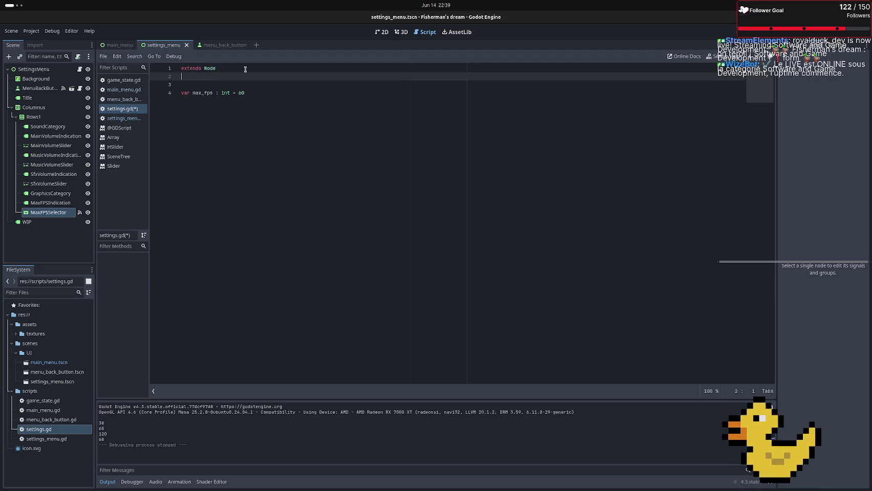
pyautogui.press('Return')
pyautogui.write('var s')
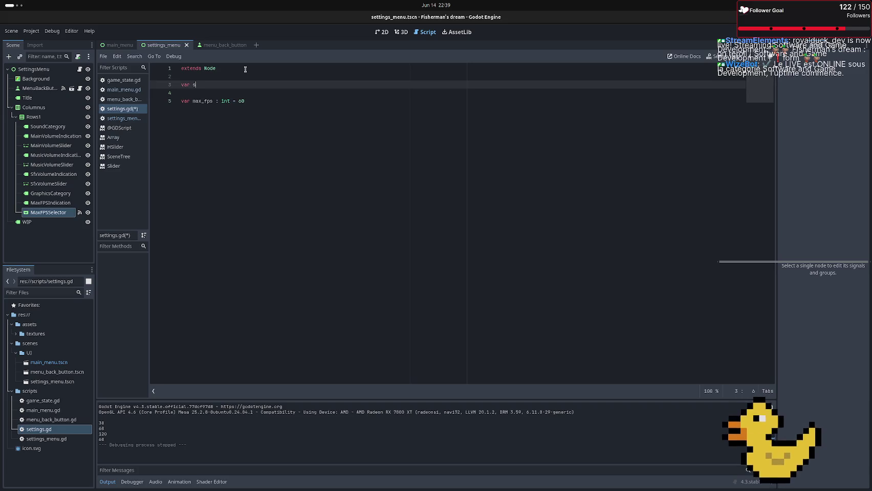
pyautogui.write('ave_file')
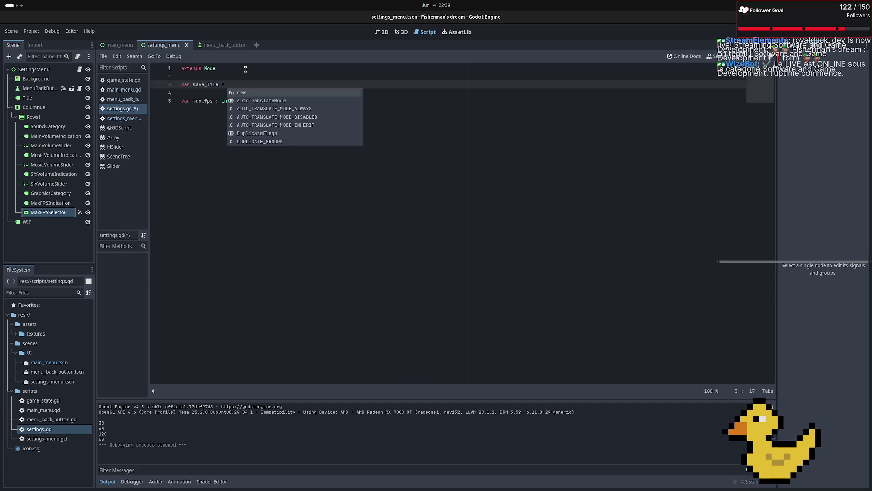
pyautogui.write(' := ')
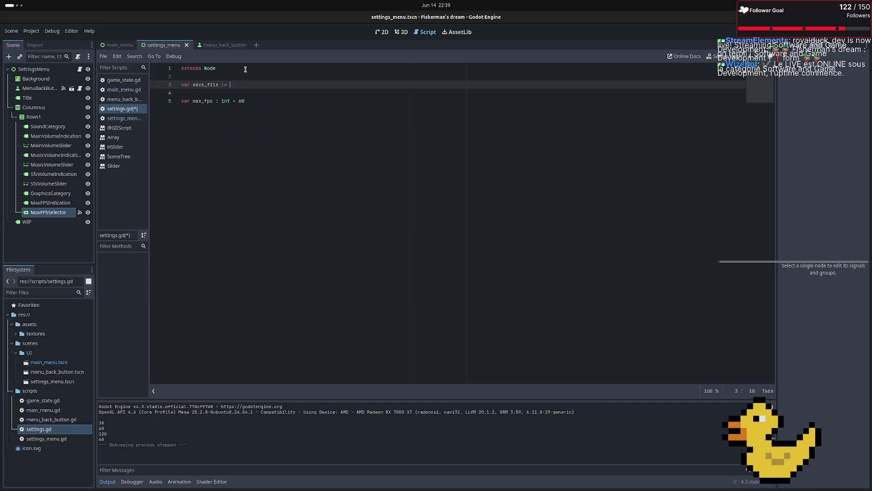
pyautogui.write('prel')
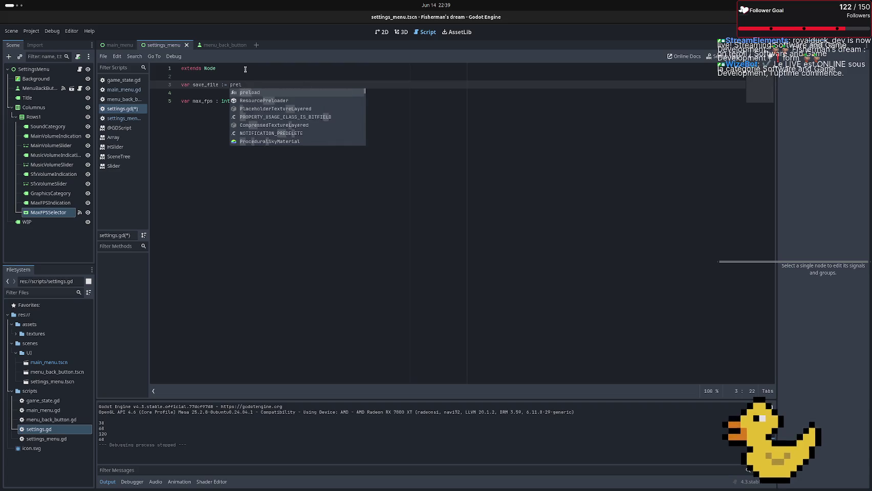
pyautogui.write('oad(')
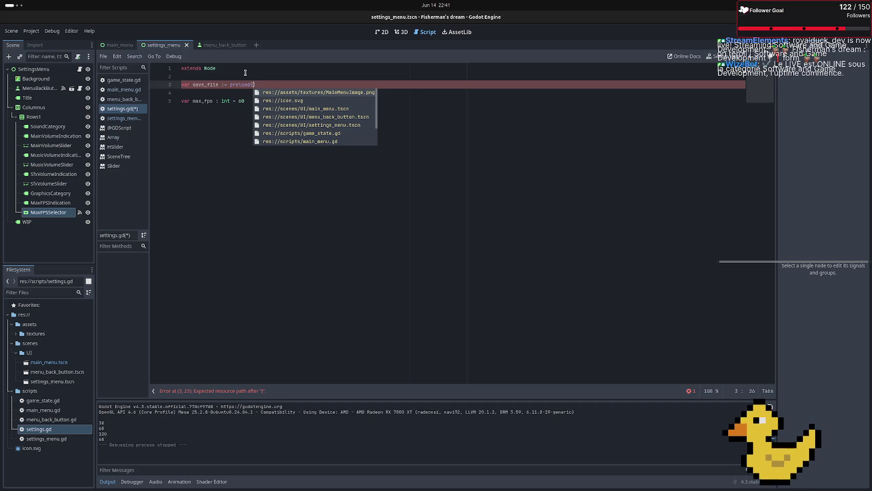
pyautogui.click(255, 76)
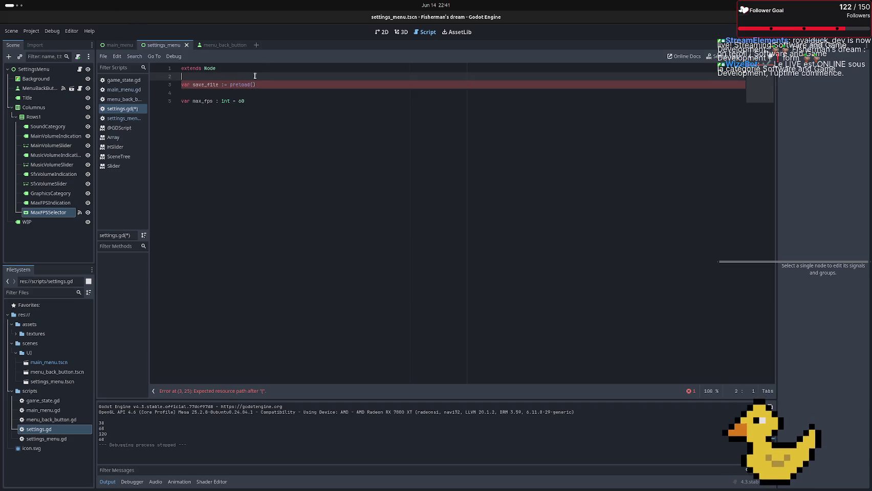
# Declare const config_file_path = "user://settings.cfg" above the save_file line
pyautogui.press('Return')
pyautogui.press('Return')
pyautogui.press('Up')
pyautogui.write('ons')
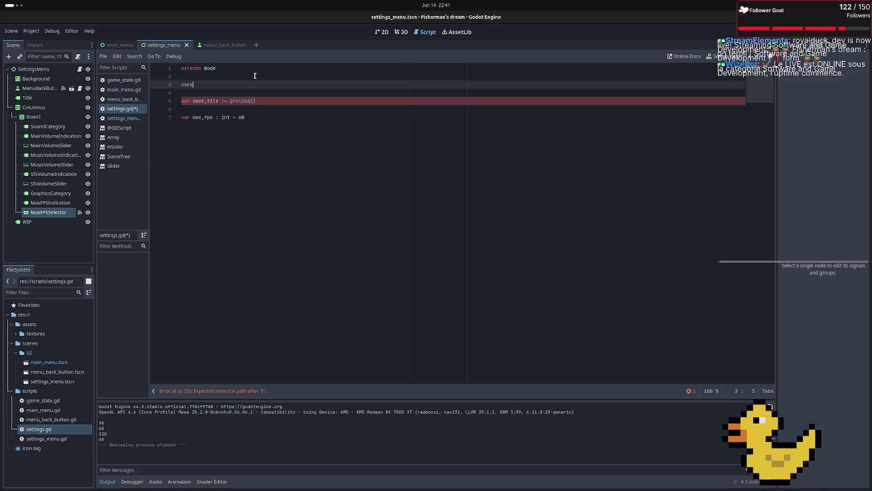
pyautogui.write('t confi')
pyautogui.write('g')
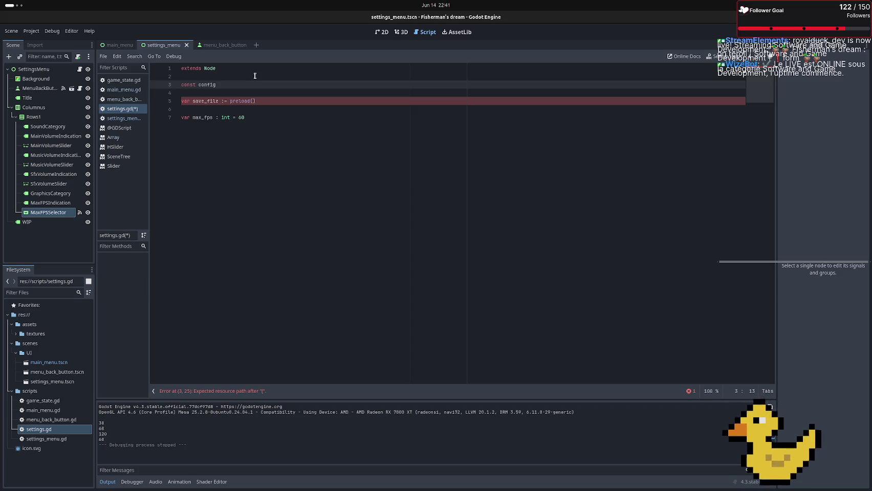
pyautogui.write('_fi')
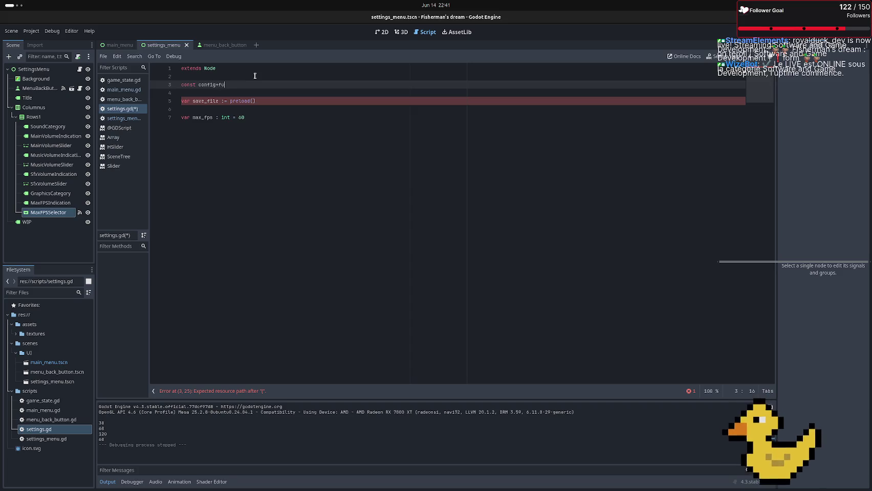
pyautogui.press('BackSpace')
pyautogui.press('BackSpace')
pyautogui.press('BackSpace')
pyautogui.write('file')
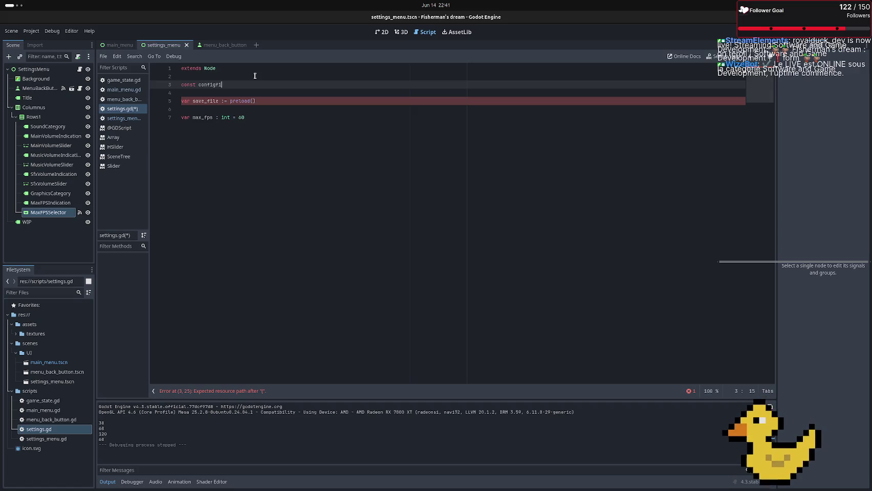
pyautogui.press('BackSpace')
pyautogui.press('BackSpace')
pyautogui.press('BackSpace')
pyautogui.write('g_file')
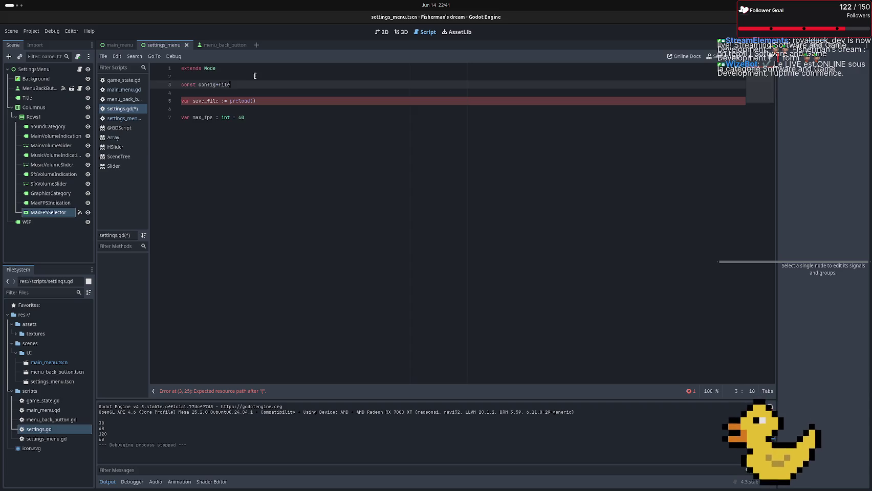
pyautogui.press('BackSpace')
pyautogui.press('BackSpace')
pyautogui.press('BackSpace')
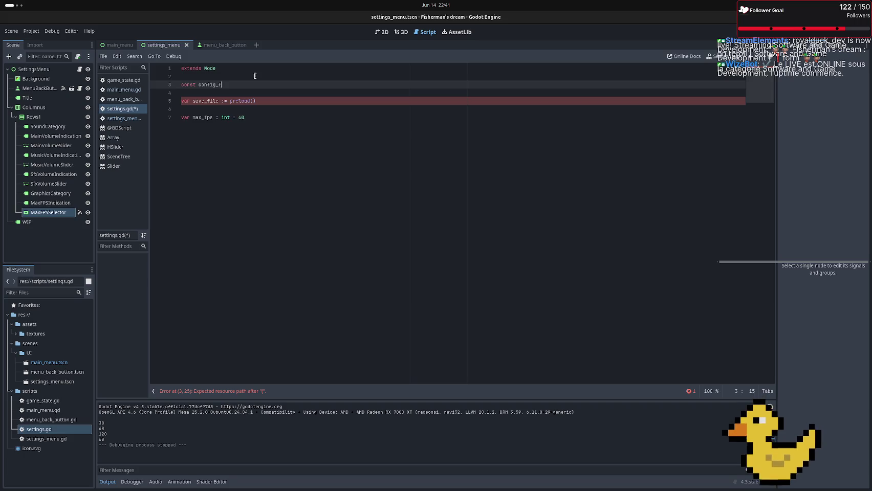
pyautogui.write('ile_path ')
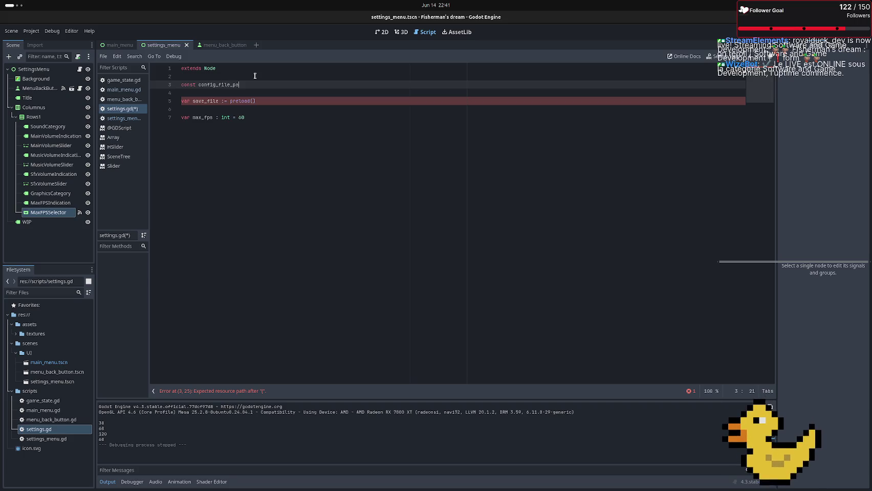
pyautogui.write('= ')
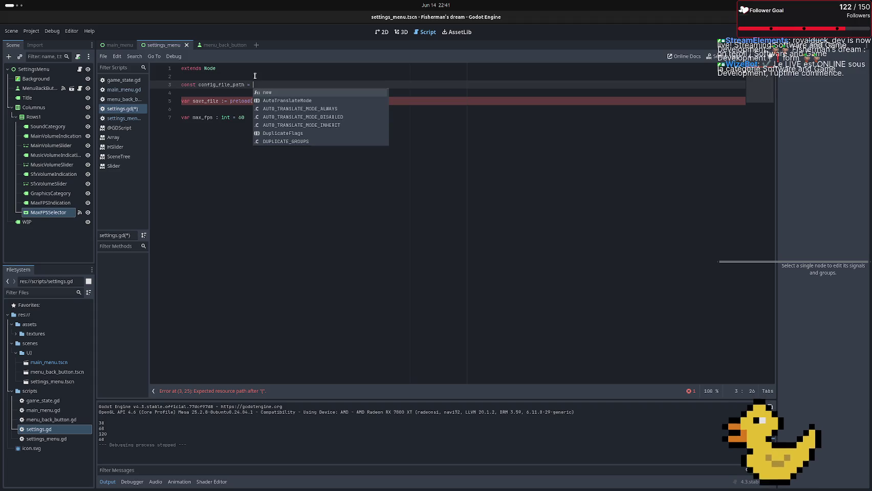
pyautogui.write('"')
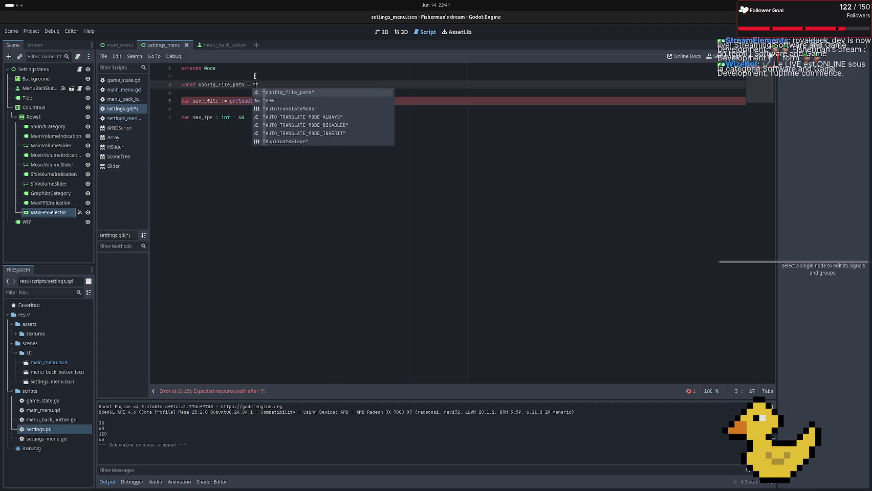
pyautogui.write('user')
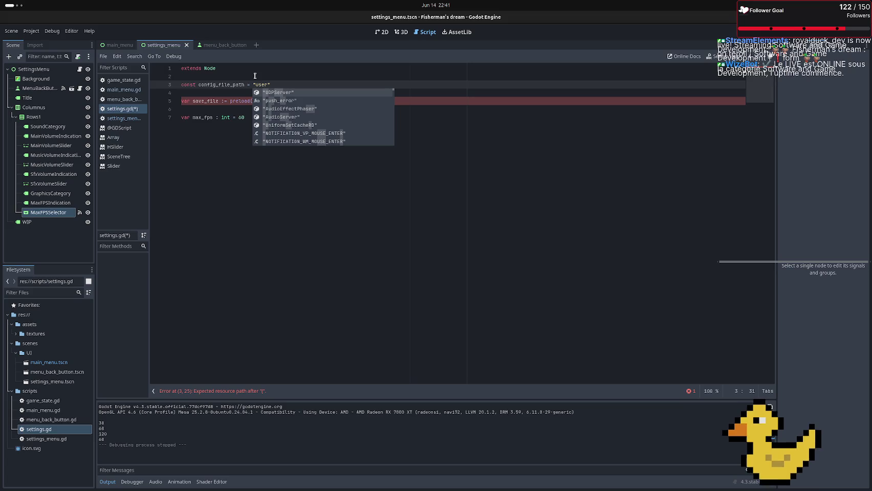
pyautogui.write(':')
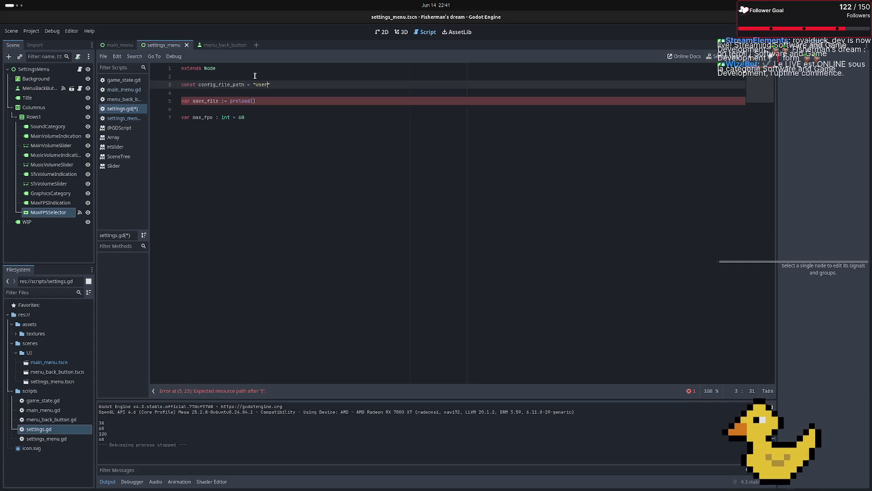
pyautogui.write('//')
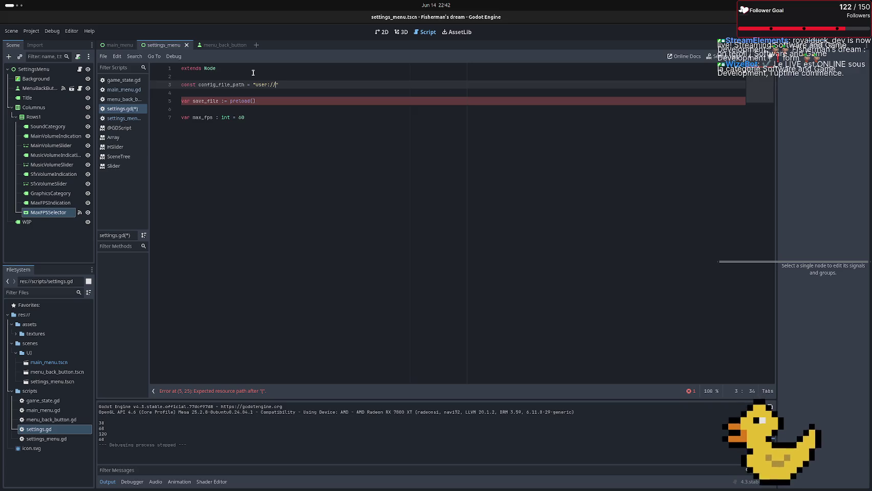
pyautogui.write('settings')
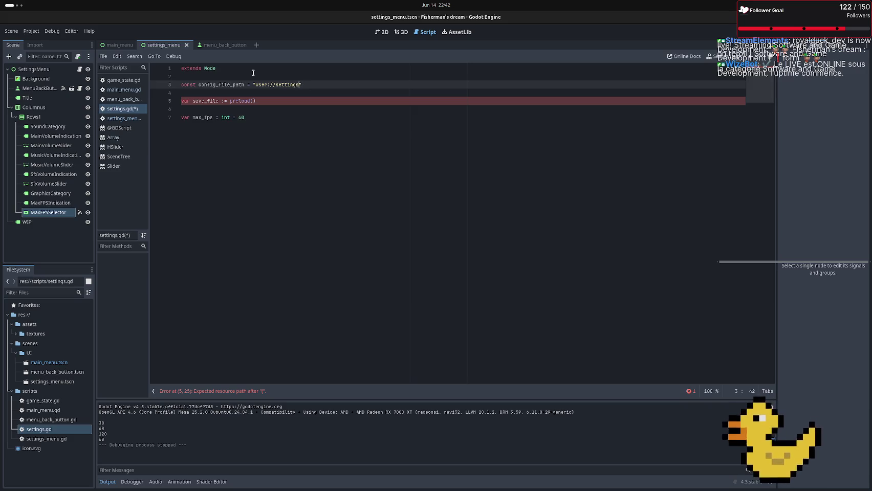
pyautogui.write('.cfg')
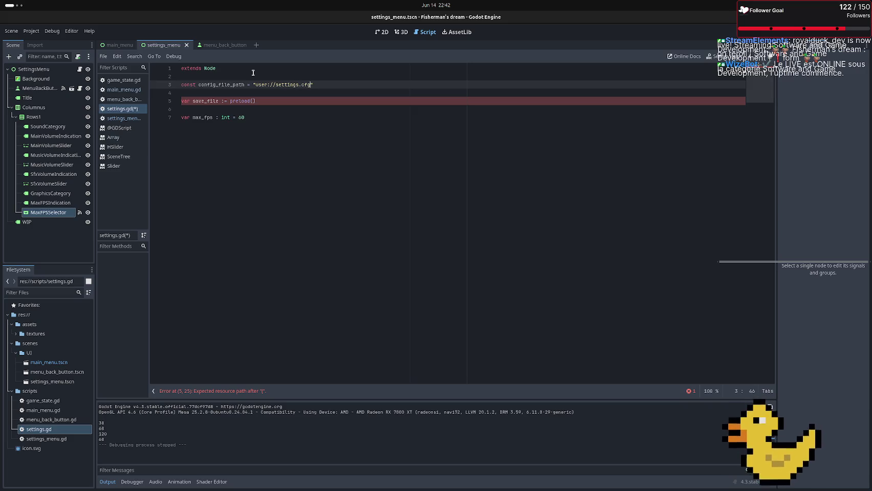
pyautogui.press('Down')
pyautogui.press('Down')
# Change the save_file line to var config_file := ConfigFile.new()
pyautogui.press('BackSpace')
pyautogui.press('BackSpace')
pyautogui.press('BackSpace')
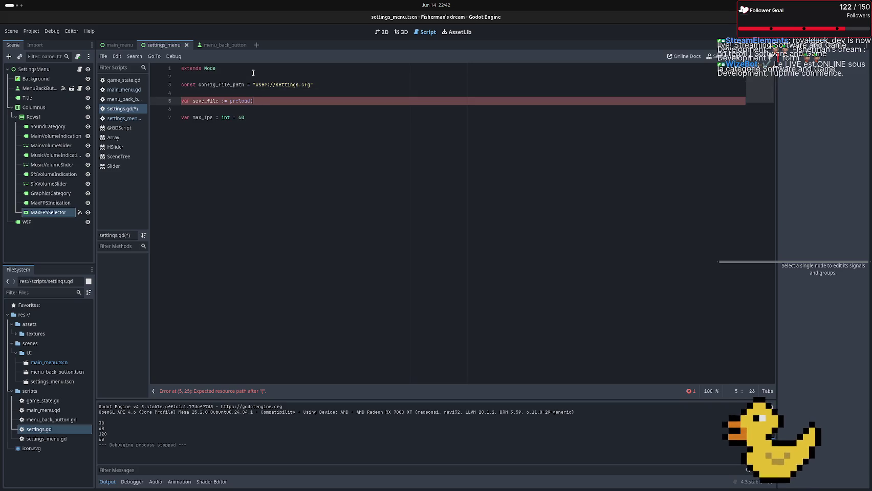
pyautogui.write('Config')
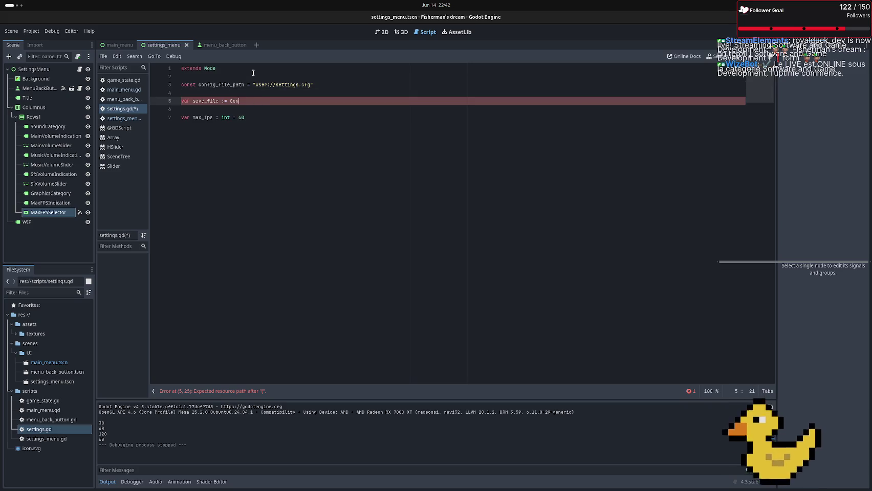
pyautogui.press('Return')
pyautogui.write('.new')
pyautogui.press('Return')
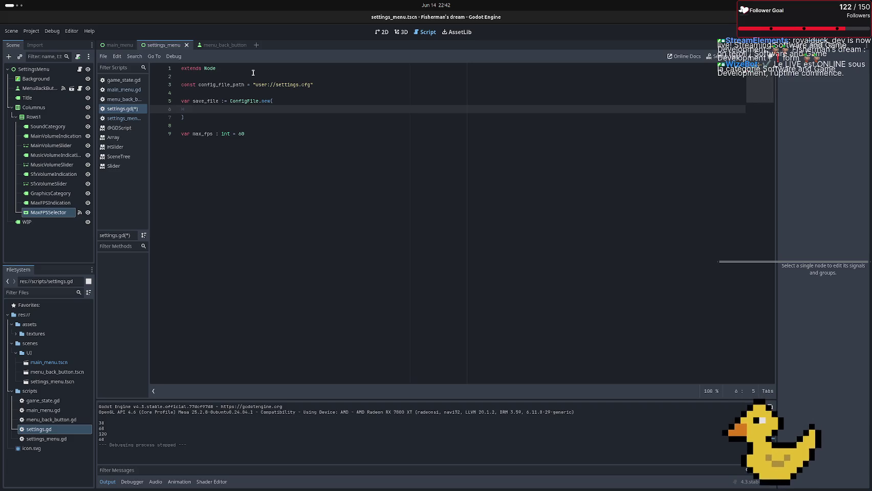
pyautogui.press('BackSpace')
pyautogui.press('BackSpace')
pyautogui.press('Delete')
pyautogui.press('Left')
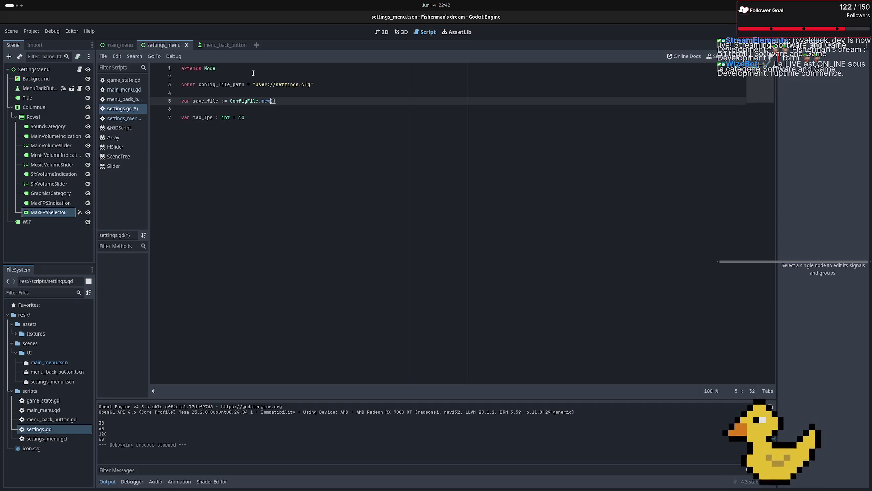
pyautogui.press('Left')
pyautogui.press('Left')
pyautogui.press('Left')
pyautogui.press('BackSpace')
pyautogui.press('BackSpace')
pyautogui.press('BackSpace')
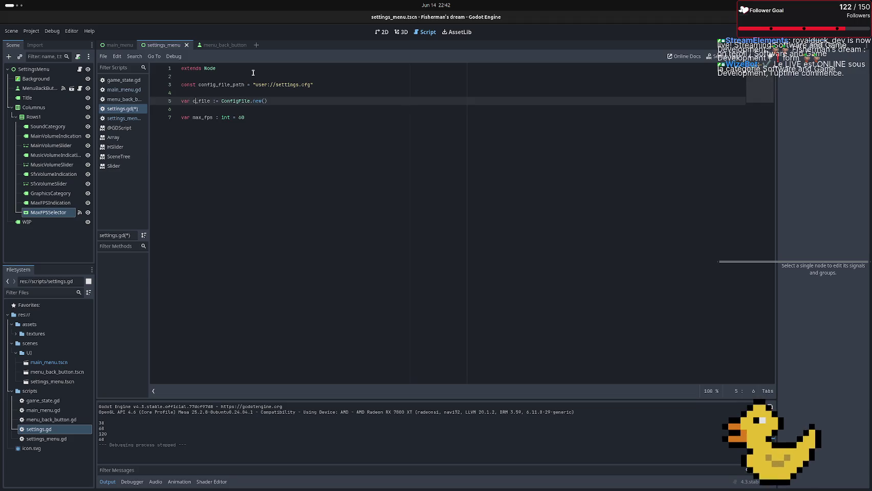
pyautogui.write('onfi')
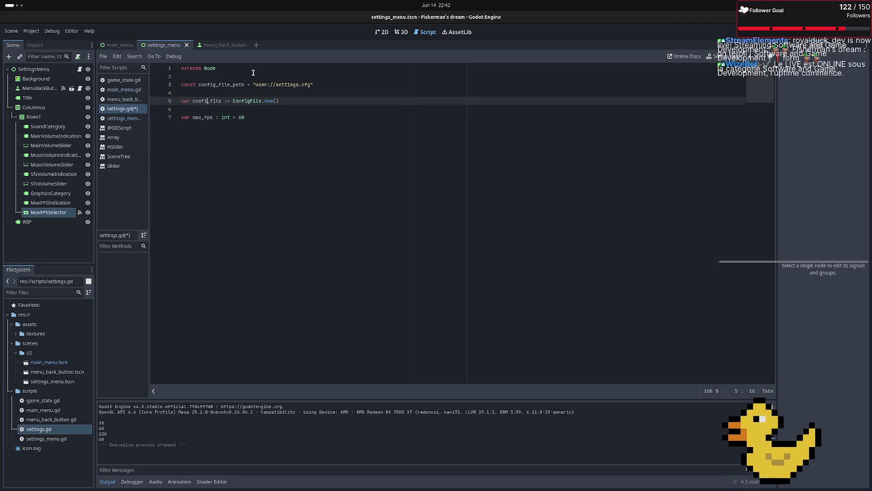
pyautogui.write('g')
# Move the config_file line directly under the constant and add blank lines before max_fps
pyautogui.press('Up')
pyautogui.press('BackSpace')
pyautogui.press('Down')
pyautogui.press('Down')
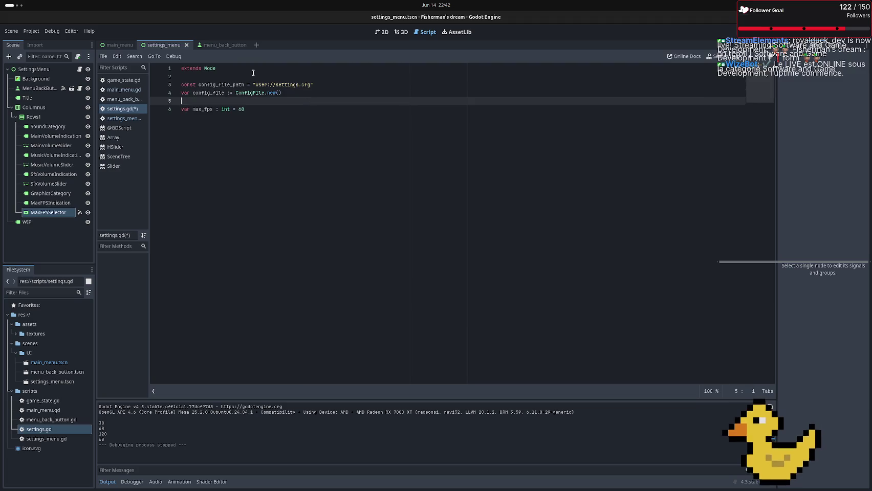
pyautogui.press('Down')
pyautogui.press('Return')
pyautogui.press('Return')
pyautogui.press('Up')
pyautogui.press('Up')
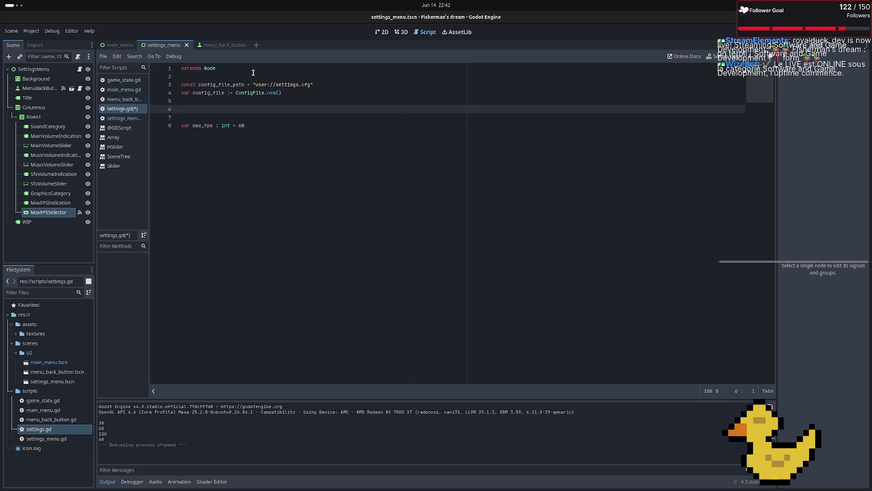
# Write var err = config_file.load(config_file_path) on line 6 below the ConfigFile declaration
pyautogui.write('var err =')
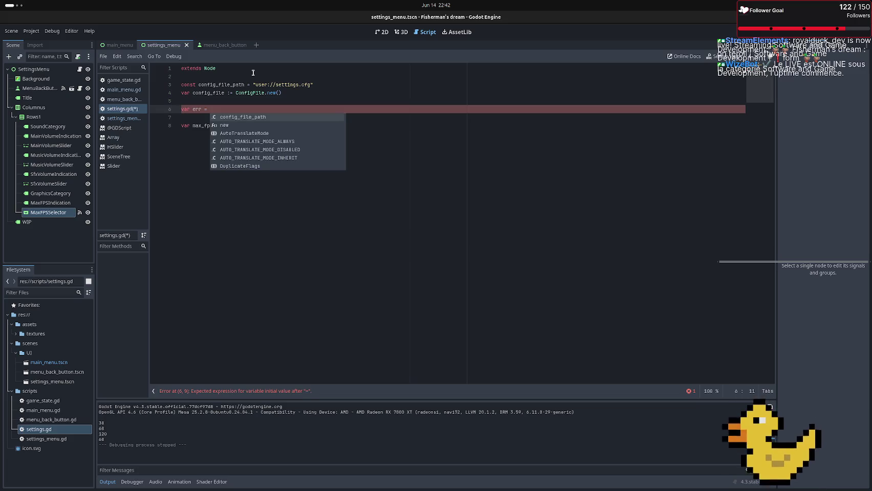
pyautogui.write('g')
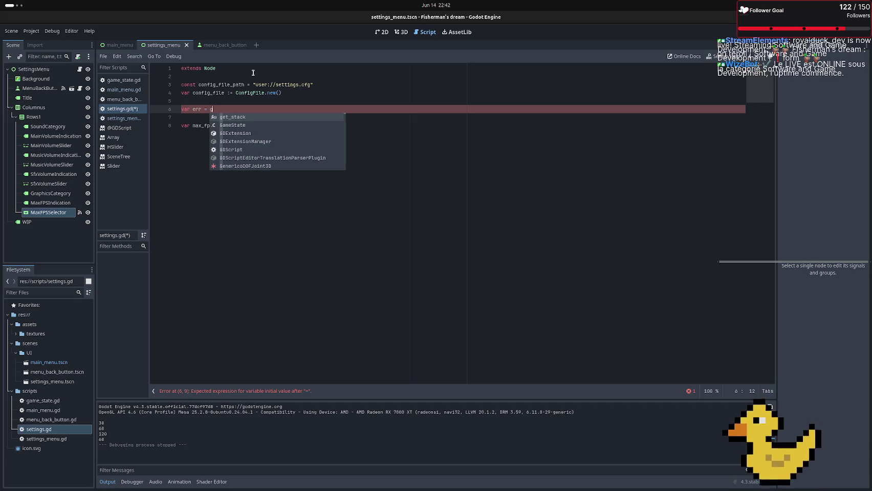
pyautogui.press('BackSpace')
pyautogui.write('conf')
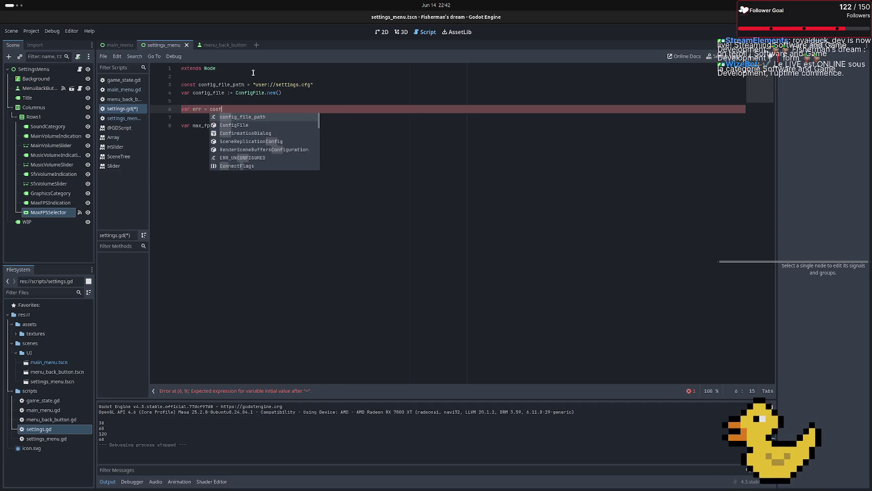
pyautogui.press('Down')
pyautogui.press('Down')
pyautogui.press('Up')
pyautogui.press('Return')
pyautogui.press('BackSpace')
pyautogui.press('BackSpace')
pyautogui.press('BackSpace')
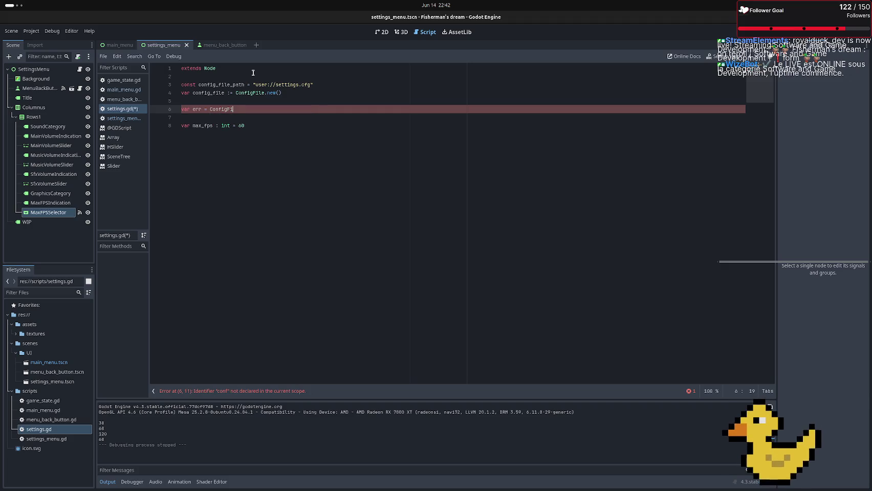
pyautogui.write('conf')
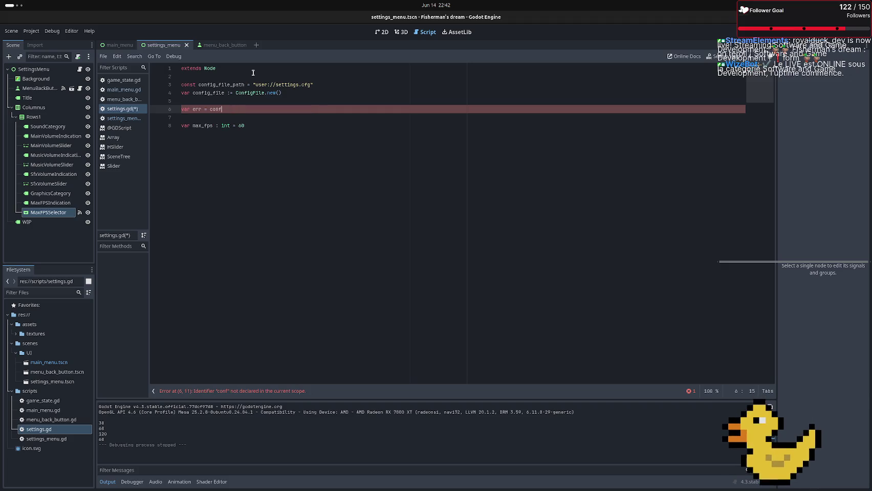
pyautogui.write('ig_fi')
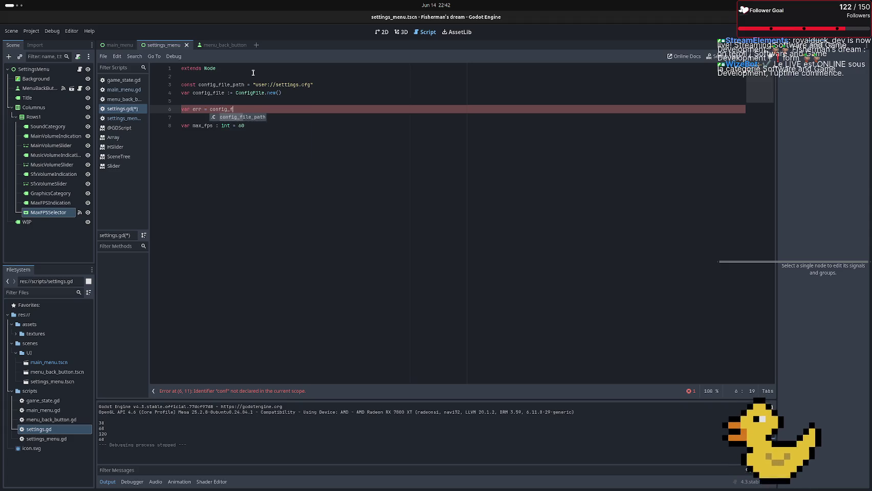
pyautogui.press('Return')
pyautogui.press('BackSpace')
pyautogui.press('BackSpace')
pyautogui.press('BackSpace')
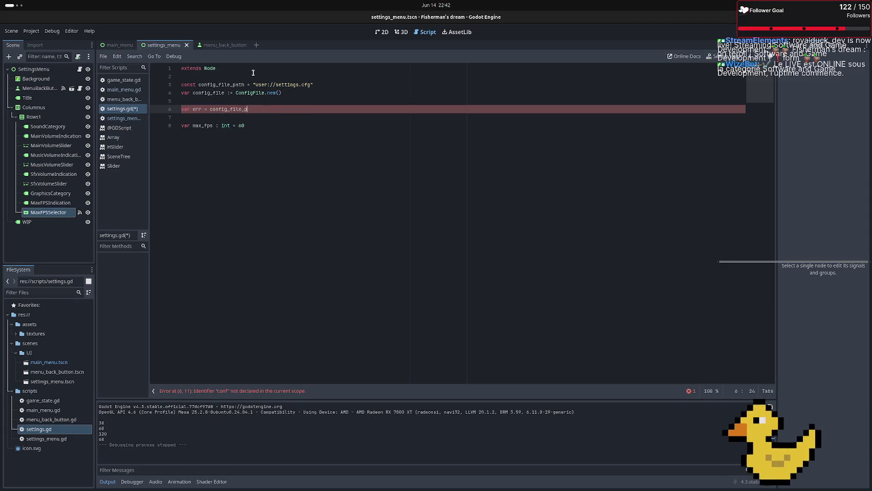
pyautogui.write('.')
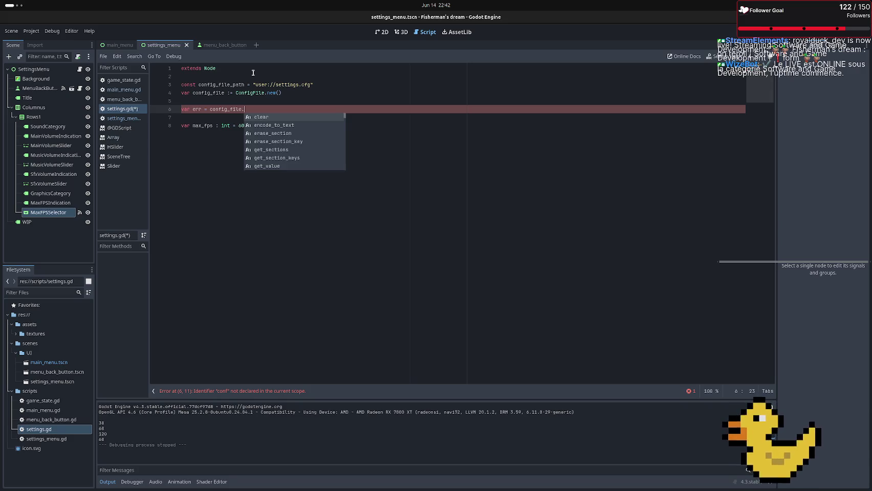
pyautogui.write('load(')
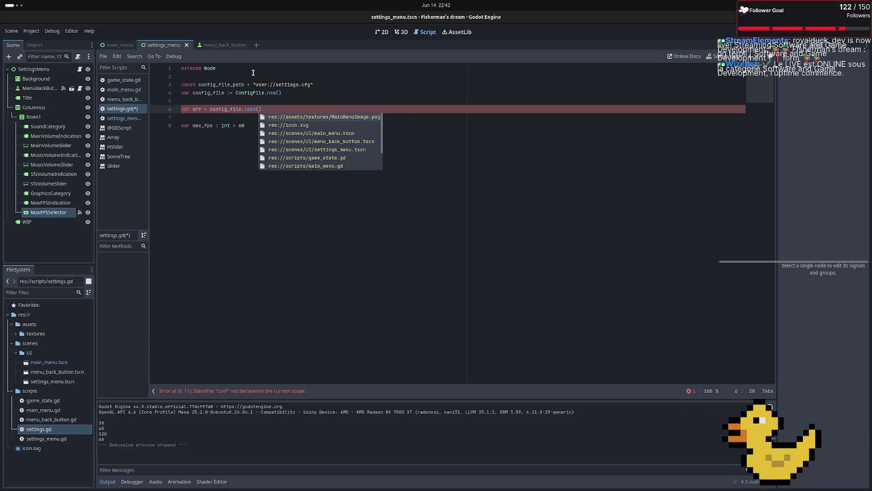
pyautogui.write('con')
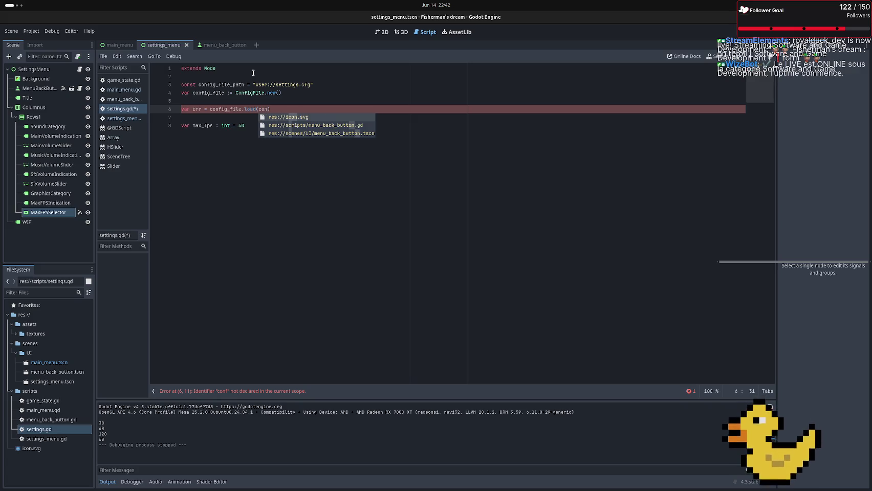
pyautogui.write('fig')
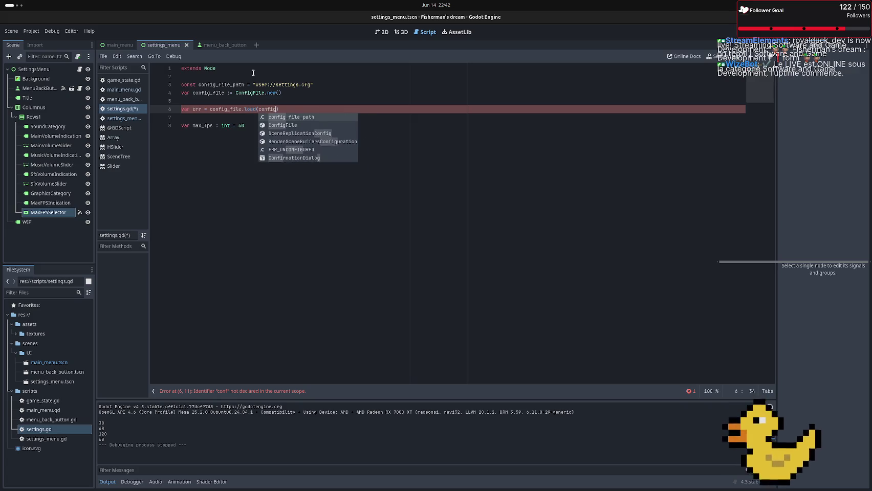
pyautogui.press('Return')
pyautogui.press('Down')
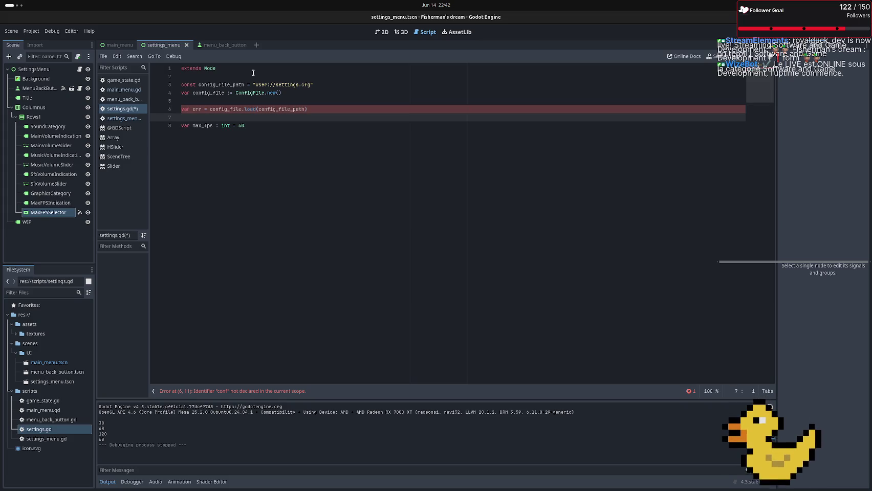
pyautogui.press('Return')
pyautogui.press('Return')
# Add the line 'if err != OK:' below the load line in settings.gd
pyautogui.press('Up')
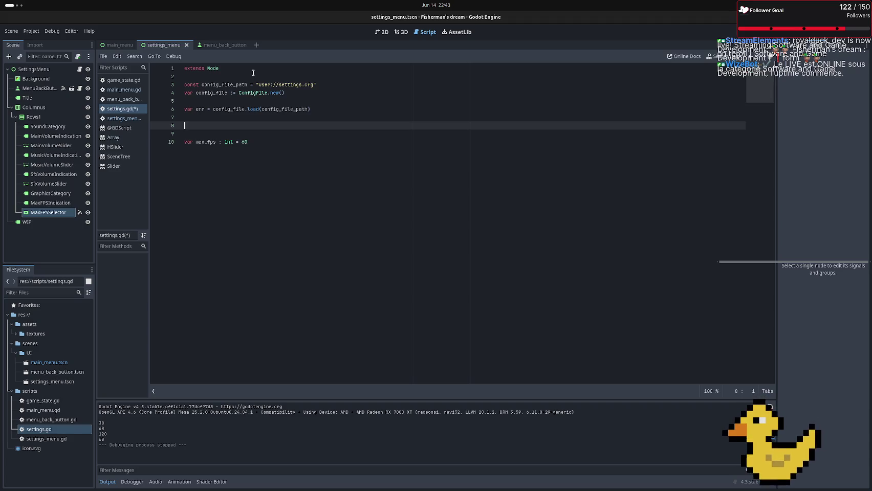
pyautogui.press('BackSpace')
pyautogui.write('if')
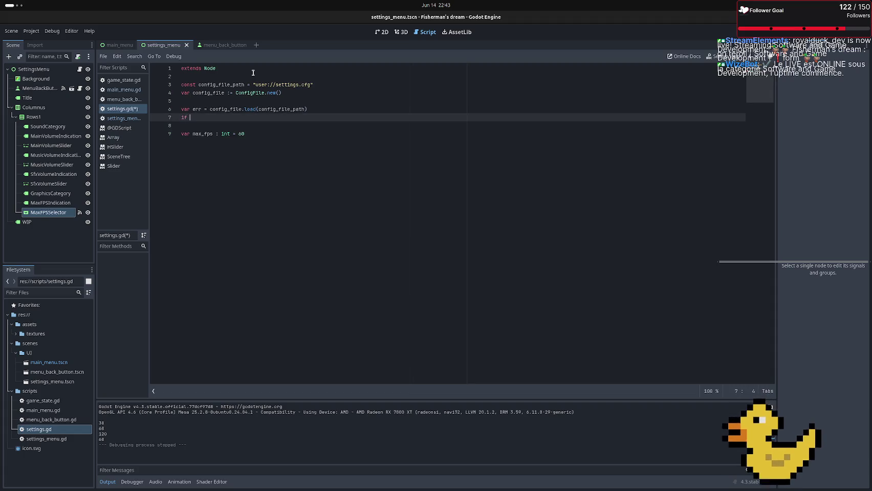
pyautogui.write('err !')
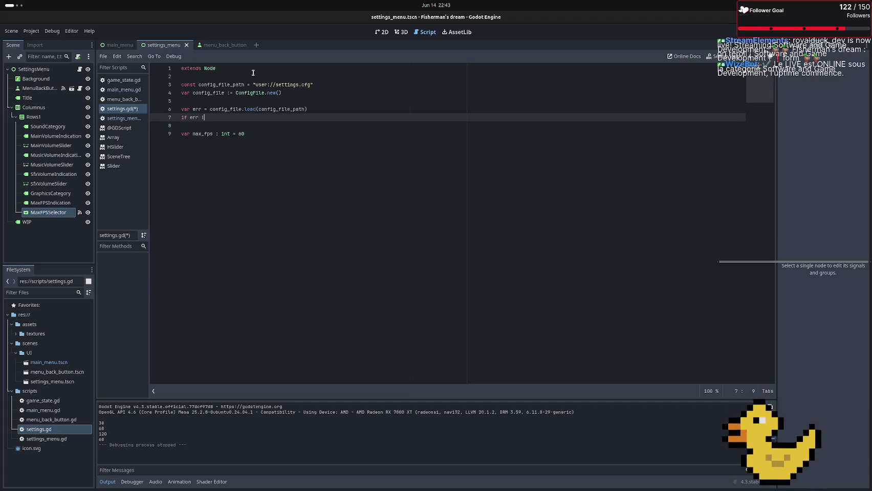
pyautogui.write('= ok')
pyautogui.press('BackSpace')
pyautogui.press('BackSpace')
pyautogui.write('K')
pyautogui.write(':')
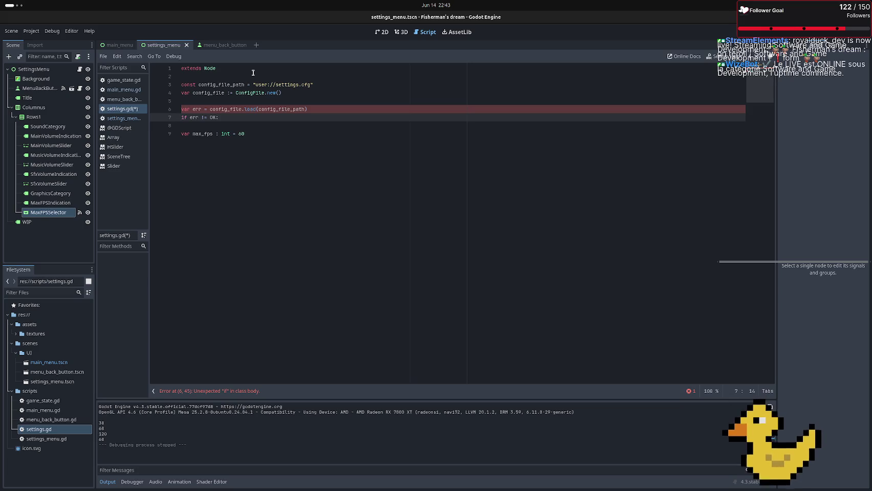
# Switch to the other workspace where the browser is open
pyautogui.hotkey('alt', 'Tab')
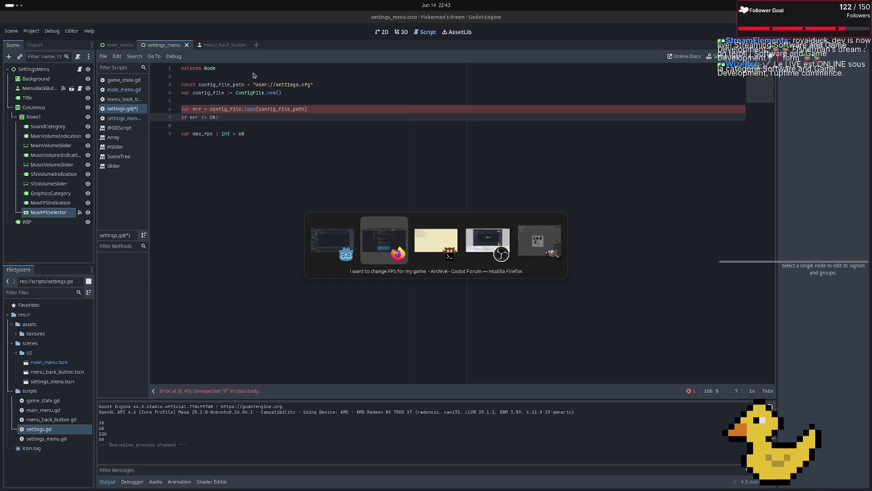
pyautogui.press('Escape')
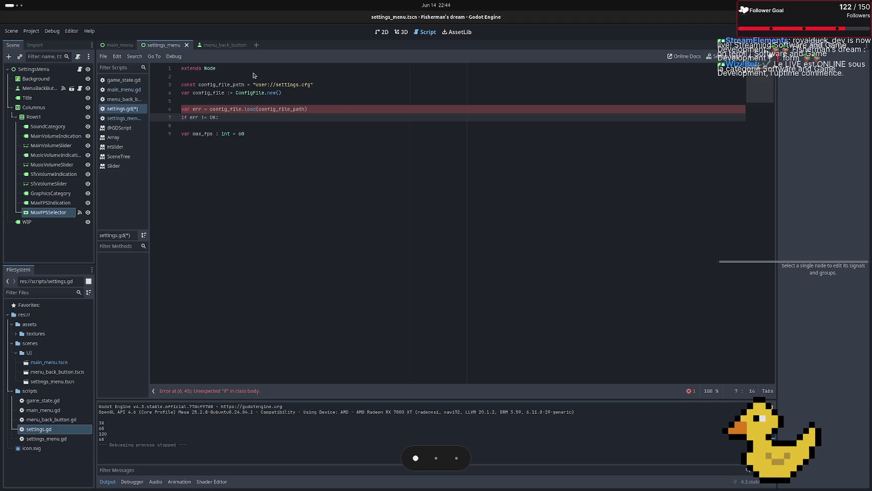
pyautogui.press('super+Page_Down')
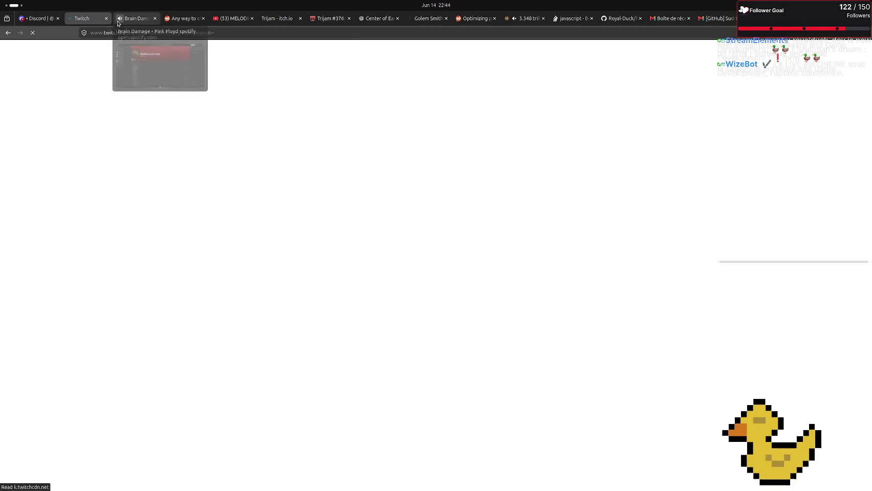
# Play the 'good music, beilive me' playlist in Spotify and return to the Godot editor
pyautogui.click(119, 19)
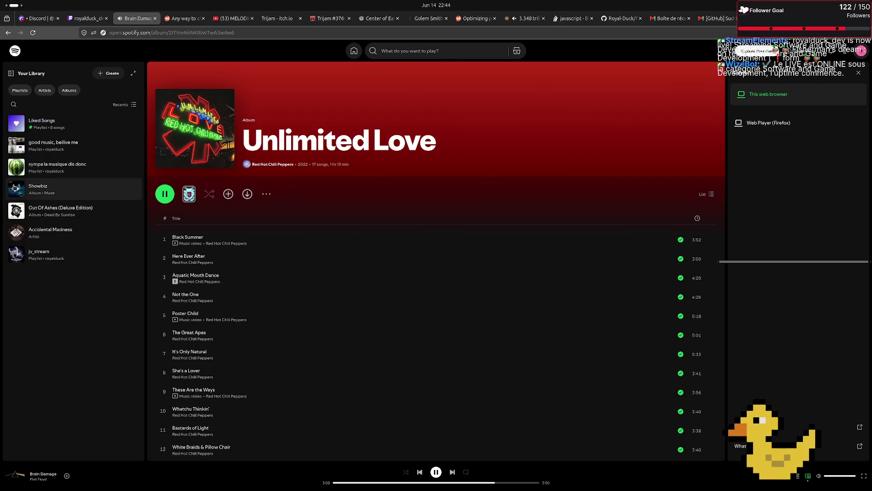
pyautogui.click(16, 145)
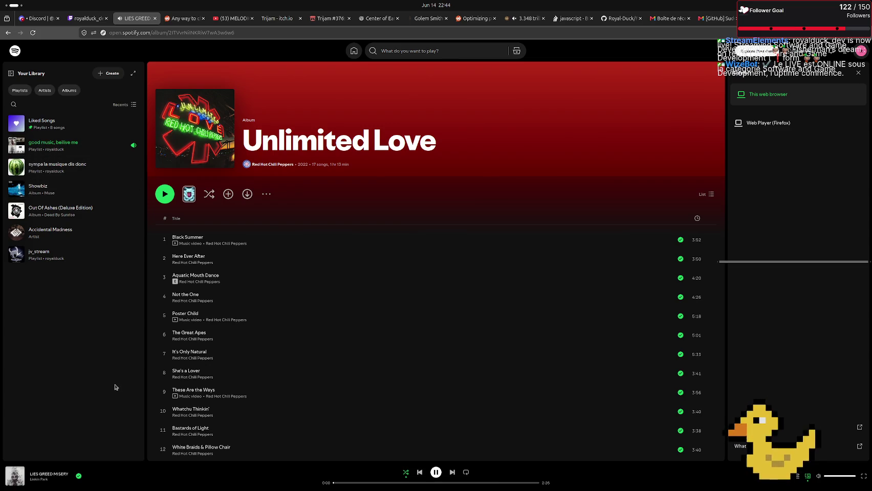
pyautogui.hotkey('alt', 'Tab')
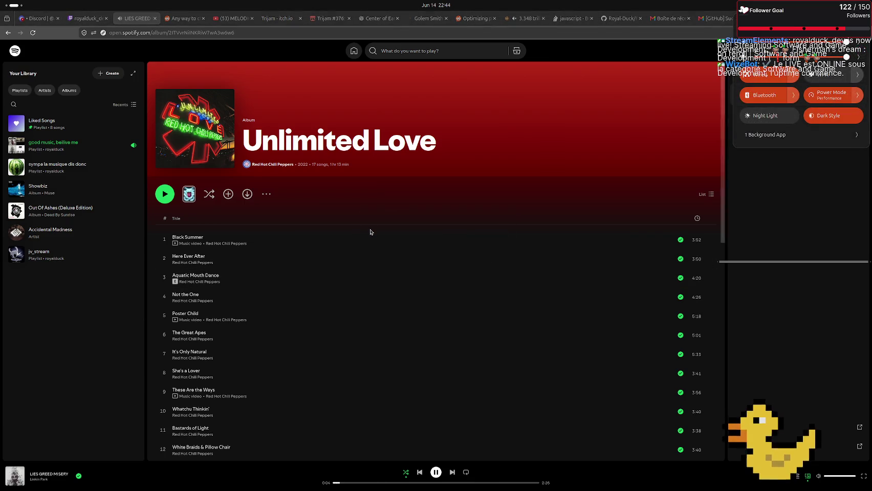
pyautogui.hotkey('alt', 'Tab')
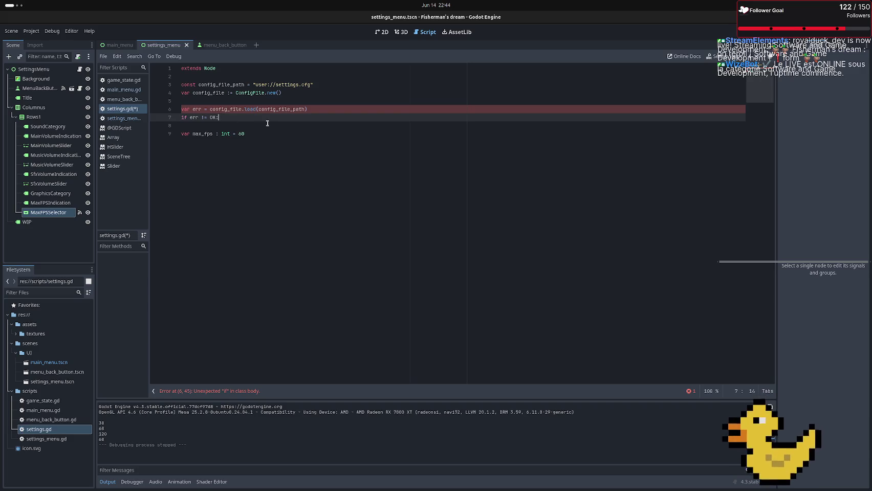
# Cut the load line and the err check out of the class body
pyautogui.click(205, 109)
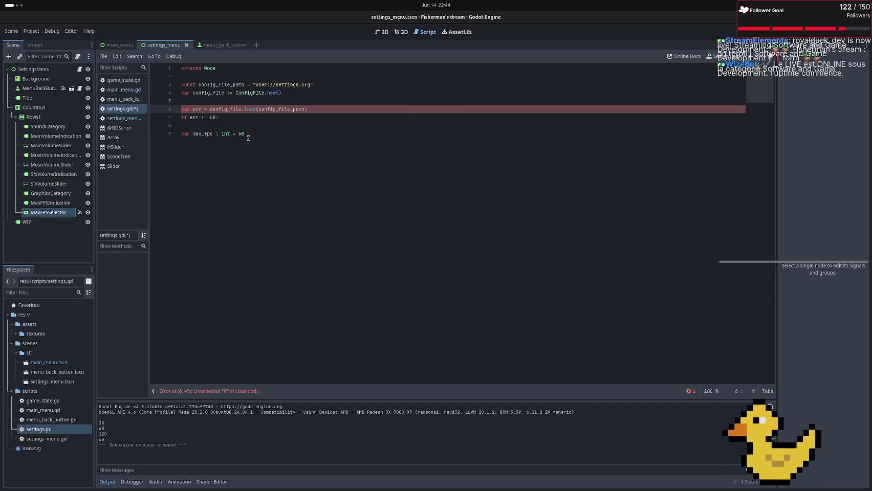
pyautogui.write(':')
pyautogui.press('Down')
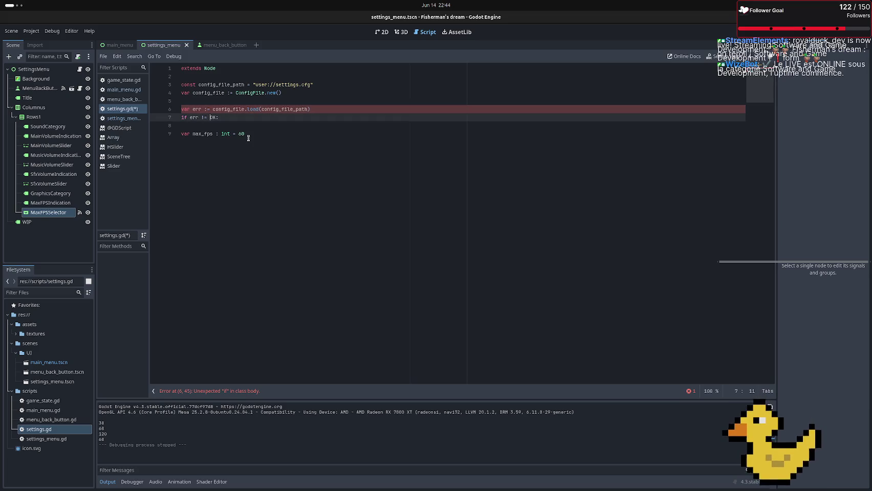
pyautogui.press('Down')
pyautogui.press('Down')
pyautogui.press('Up')
pyautogui.press('Up')
pyautogui.press('Right')
pyautogui.press('Right')
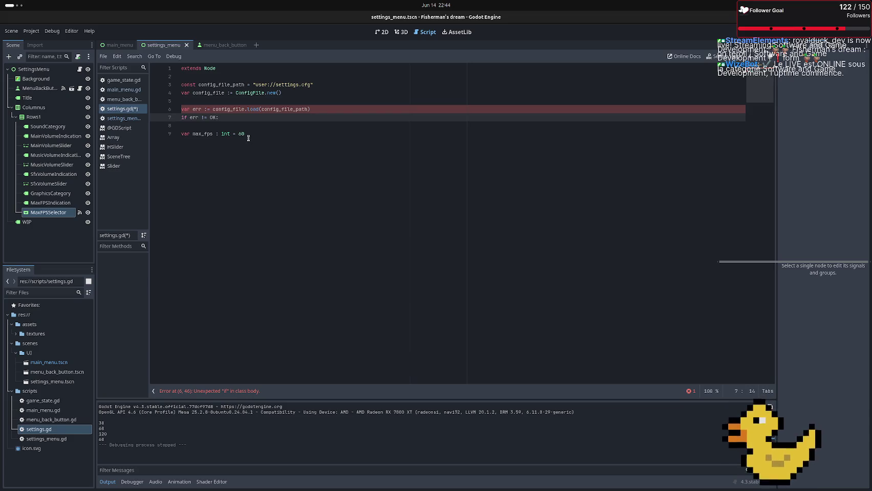
pyautogui.hotkey('shift', 'Left')
pyautogui.hotkey('shift', 'Left')
pyautogui.hotkey('shift', 'Left')
pyautogui.hotkey('shift', 'Left')
pyautogui.hotkey('shift', 'Left')
pyautogui.hotkey('shift', 'Up')
pyautogui.hotkey('ctrl', 'c')
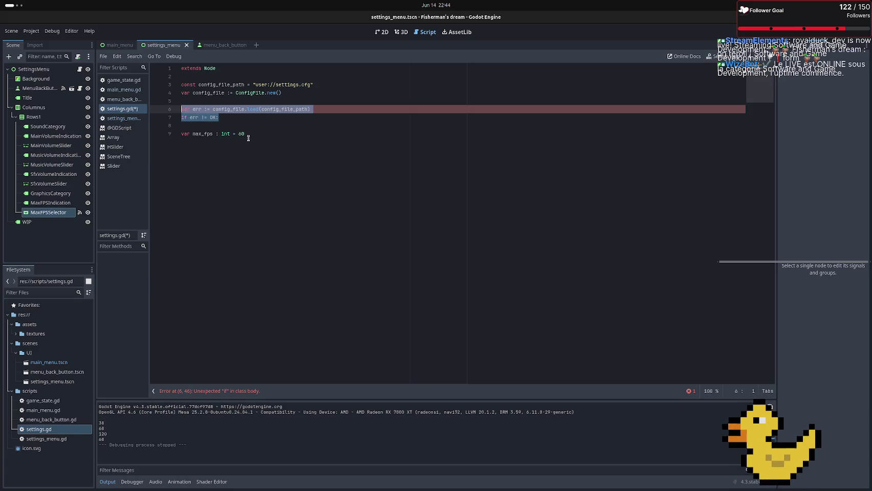
pyautogui.press('BackSpace')
# Create func _ready(), paste the load and err check inside, and indent the if block
pyautogui.write('f')
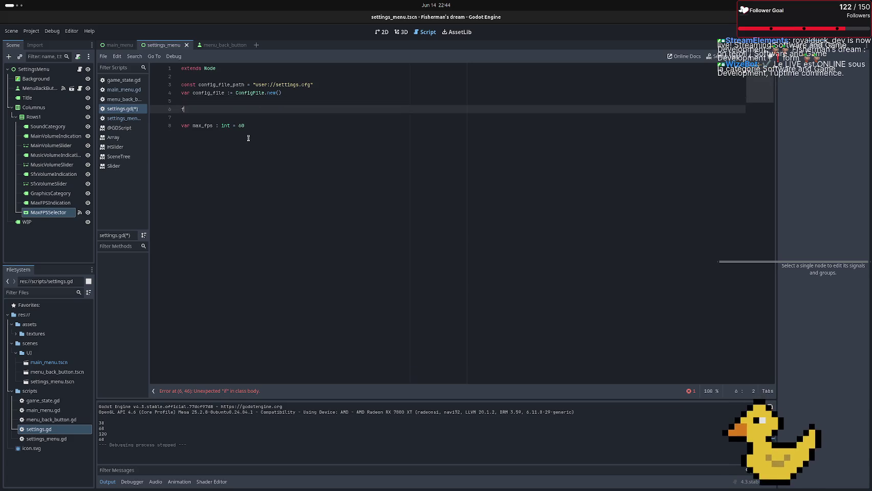
pyautogui.write('unc _read')
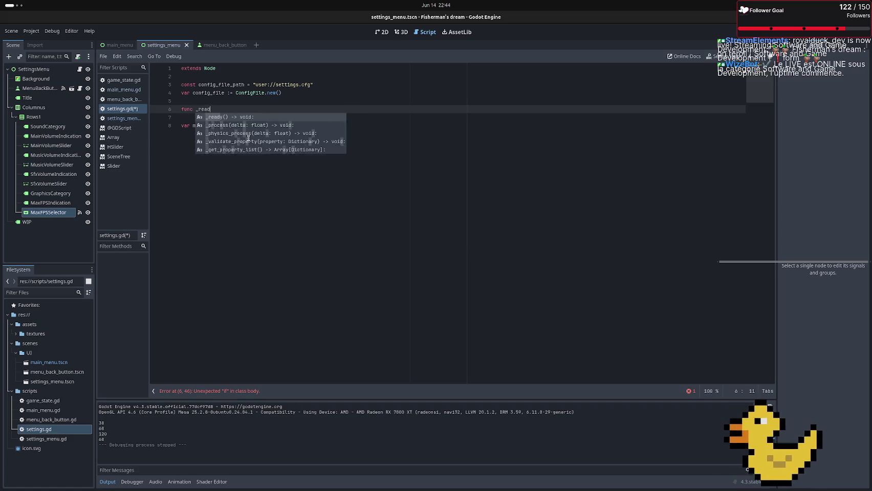
pyautogui.press('Return')
pyautogui.press('Return')
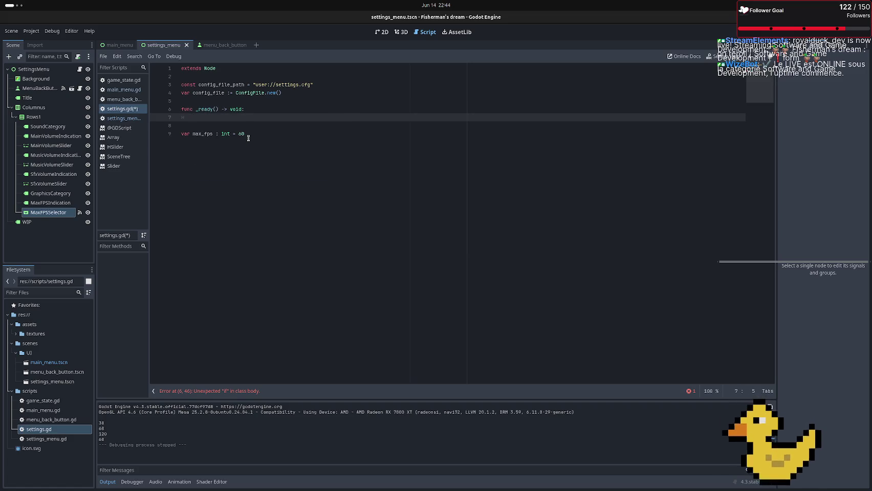
pyautogui.hotkey('ctrl', 'v')
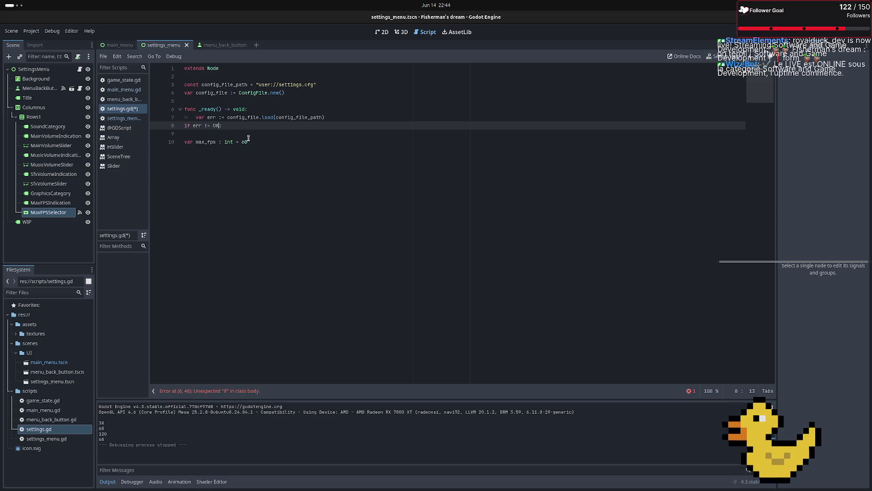
pyautogui.press('Home')
pyautogui.press('Tab')
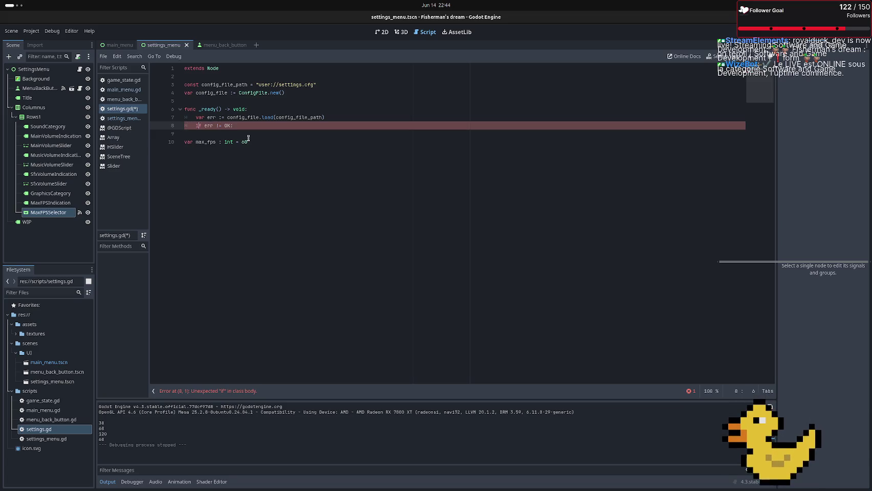
pyautogui.press('End')
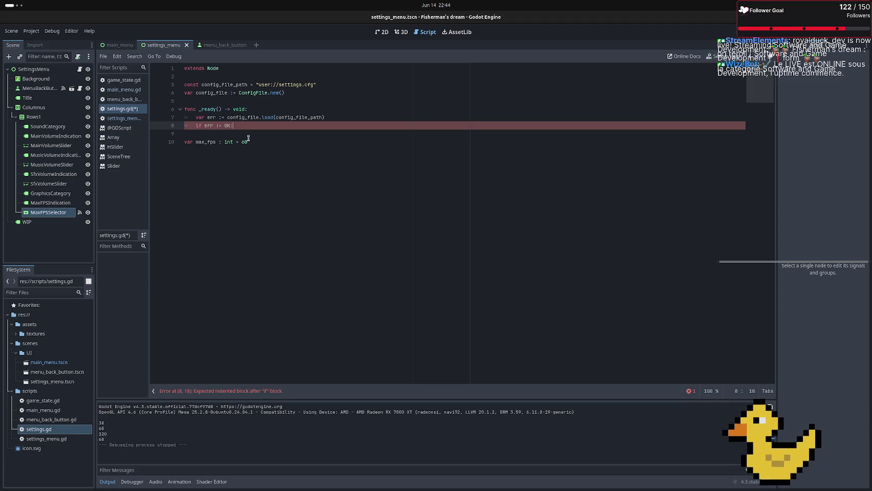
pyautogui.press('Return')
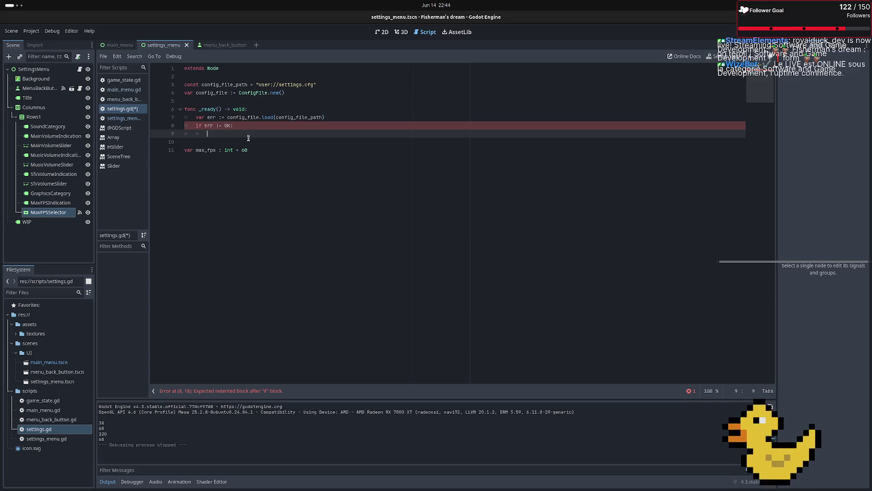
# Start a config_file.set_value("MainVolume" call inside the if block
pyautogui.write('confi')
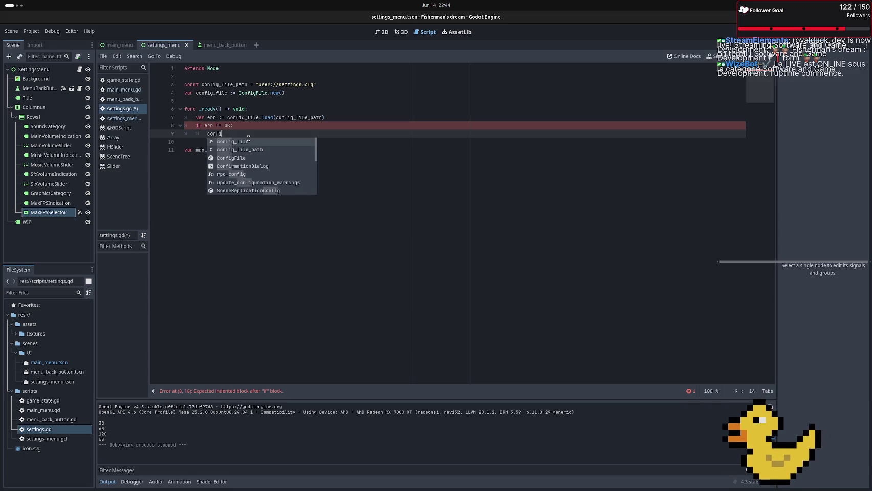
pyautogui.press('Return')
pyautogui.write('set')
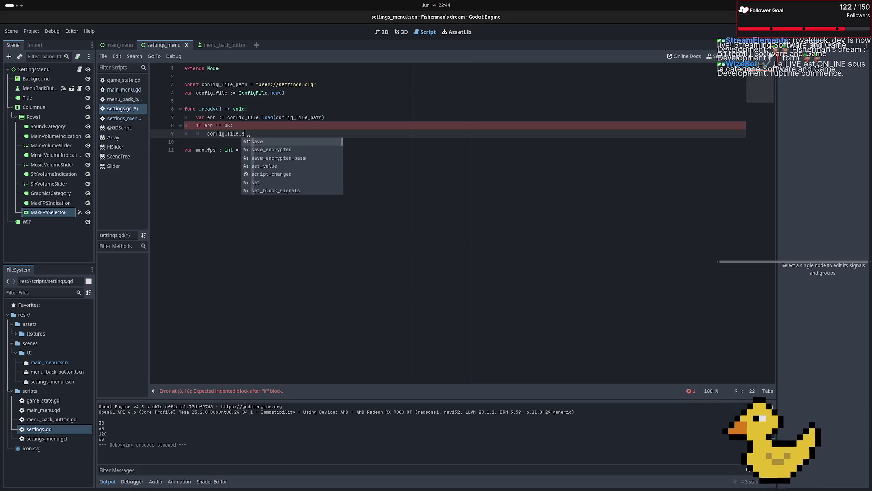
pyautogui.press('Return')
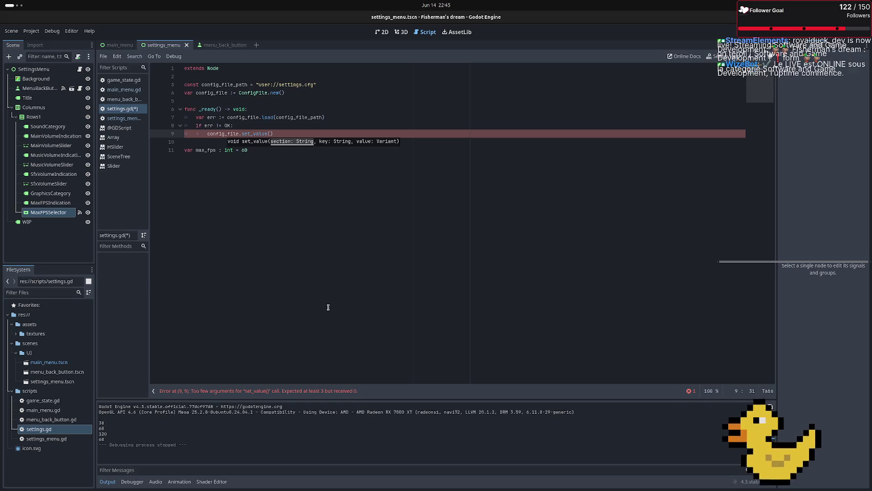
pyautogui.write('"')
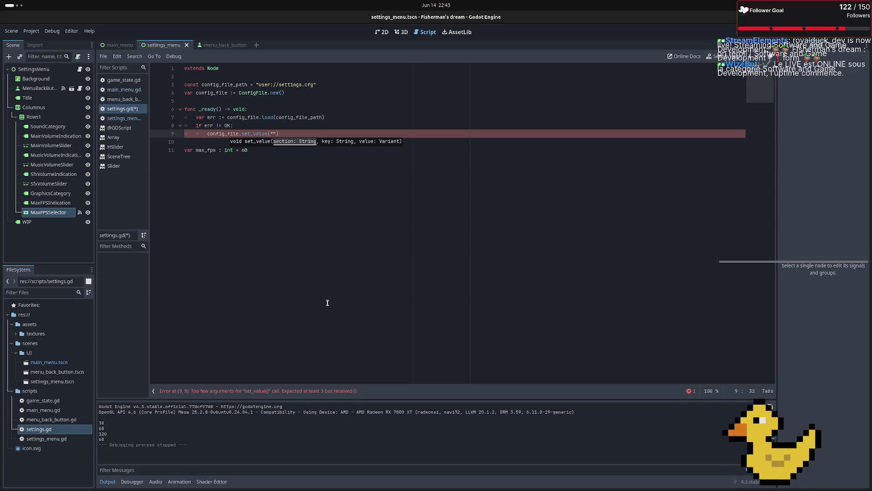
pyautogui.write('Mai')
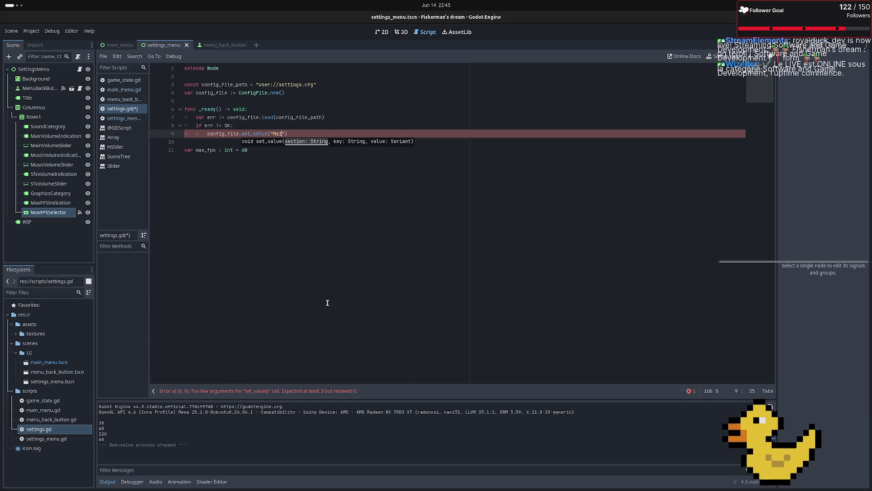
pyautogui.write('n')
pyautogui.write('Volum')
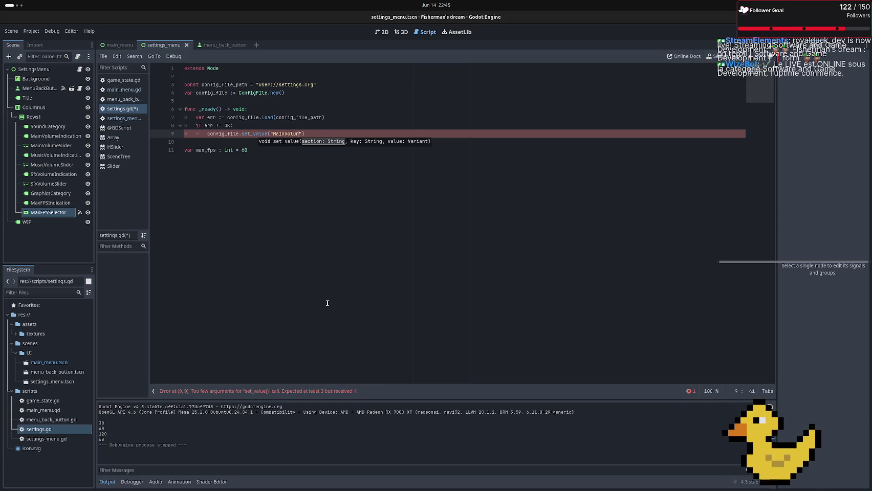
pyautogui.press('BackSpace')
pyautogui.press('BackSpace')
pyautogui.write('ume')
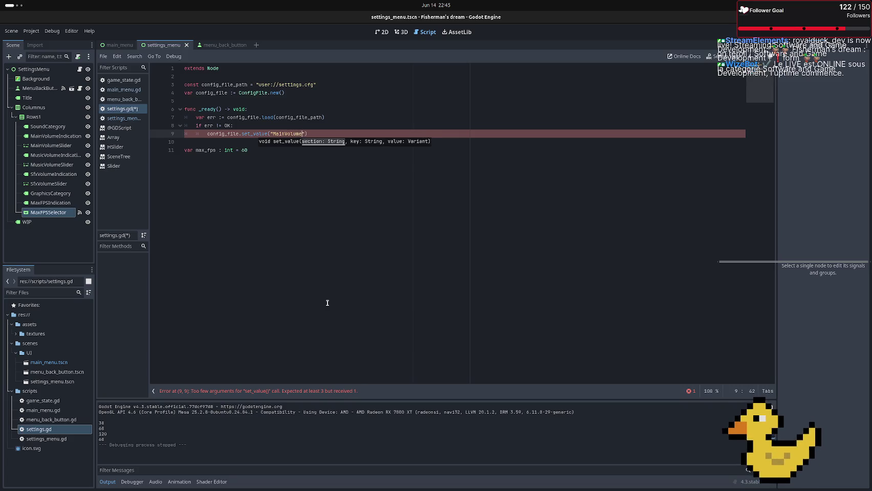
# Back in the settings_menu scene, add a 1.0 value argument to the set_value call
pyautogui.click(212, 47)
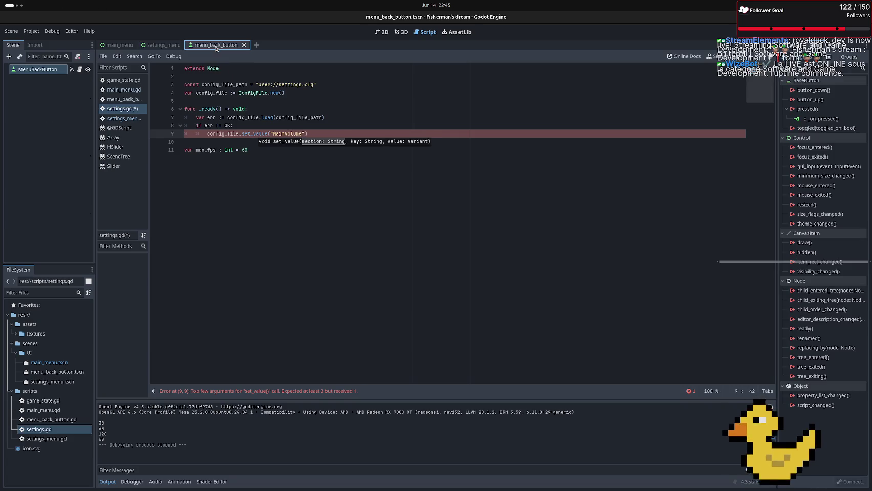
pyautogui.click(166, 46)
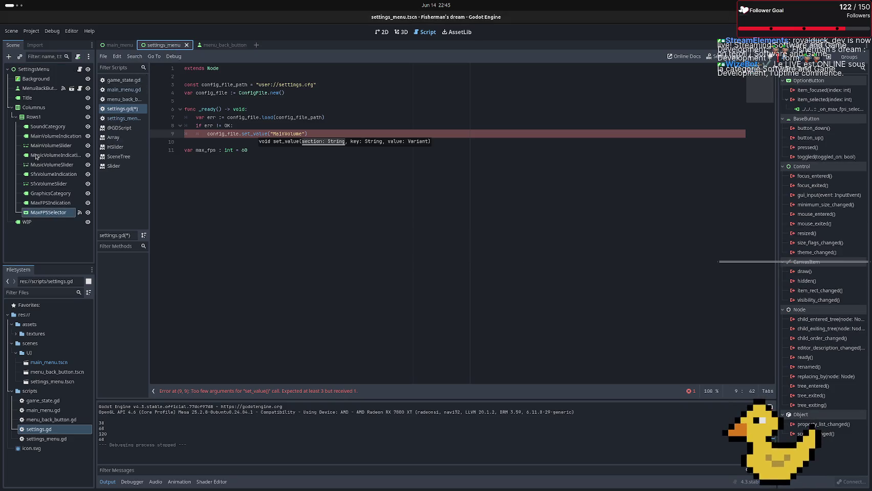
pyautogui.click(306, 135)
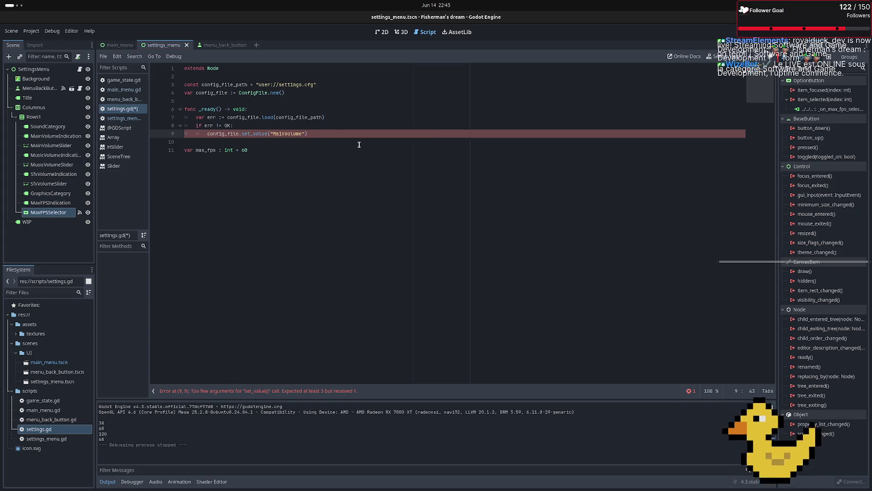
pyautogui.write(', ')
pyautogui.write('1.')
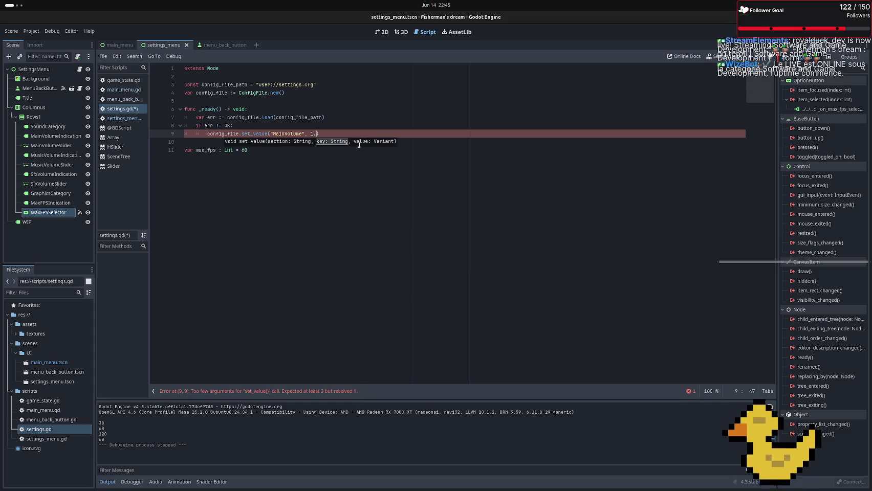
pyautogui.write('0')
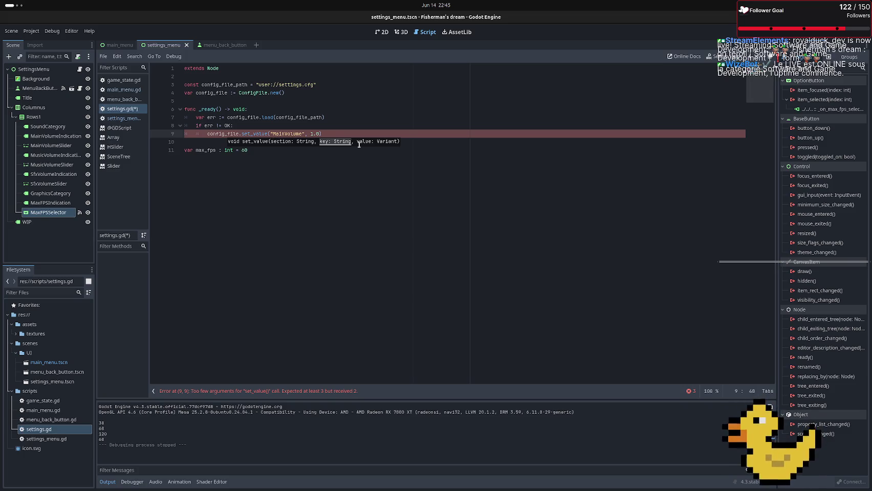
# Replace the MainVolume argument with "volume" section and "main" key arguments
pyautogui.press('Left')
pyautogui.press('Delete')
pyautogui.press('Delete')
pyautogui.press('Delete')
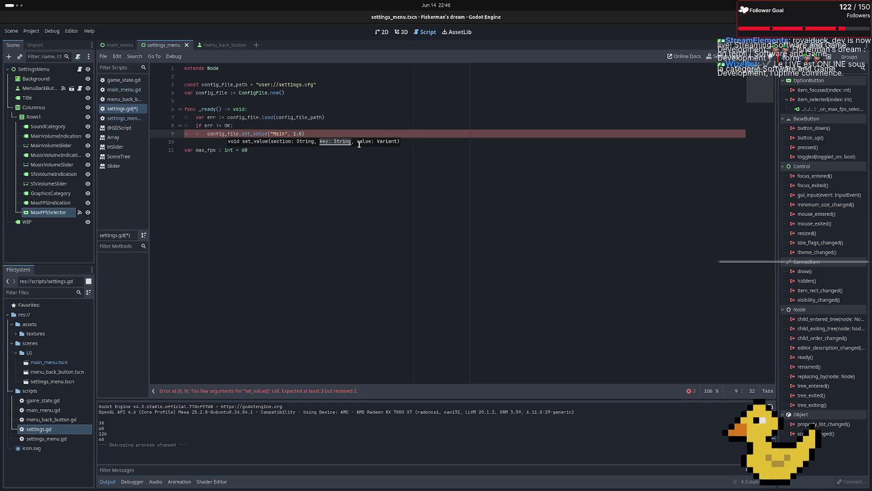
pyautogui.write('Volue')
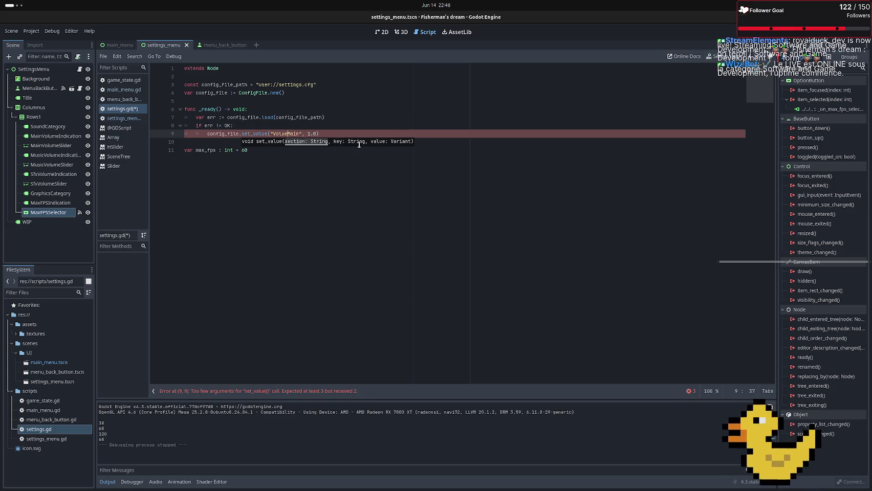
pyautogui.press('BackSpace')
pyautogui.press('BackSpace')
pyautogui.press('BackSpace')
pyautogui.write('vol')
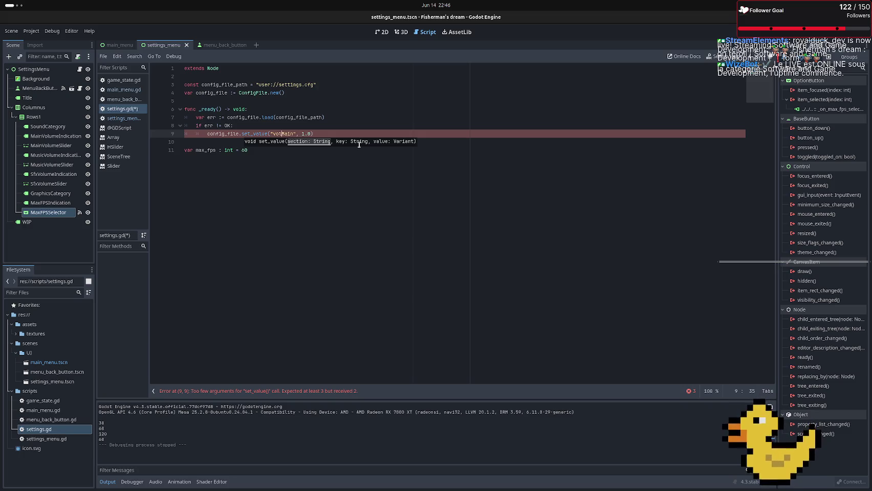
pyautogui.write('ume')
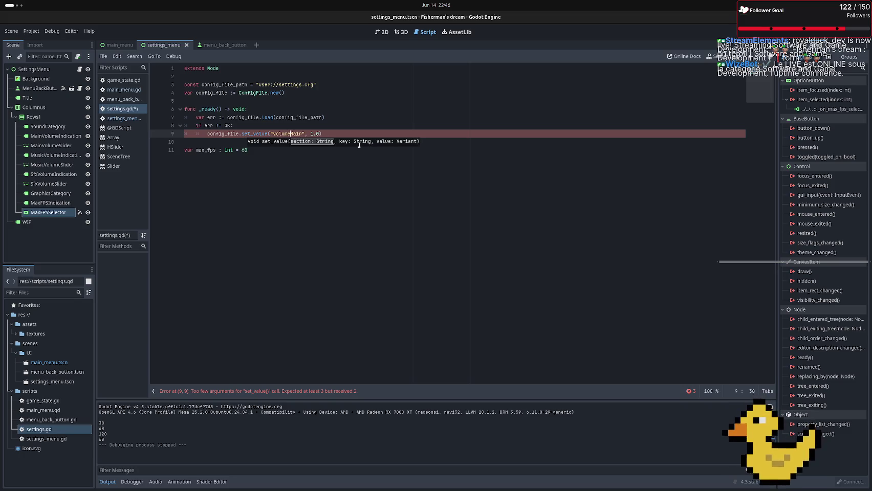
pyautogui.write('" "')
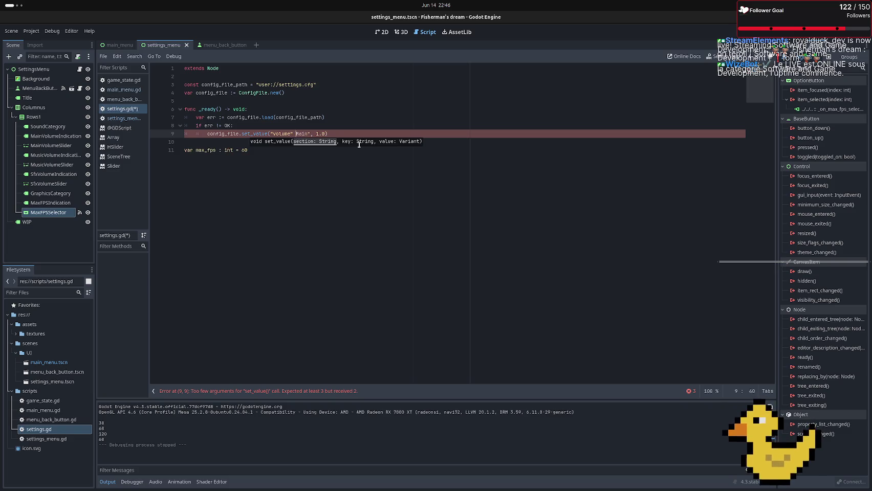
pyautogui.press('Delete')
pyautogui.write('main"')
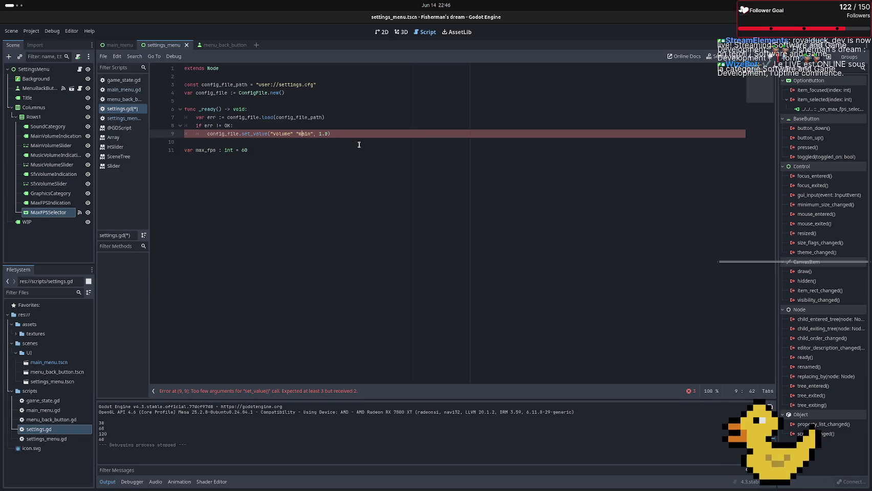
pyautogui.write(',')
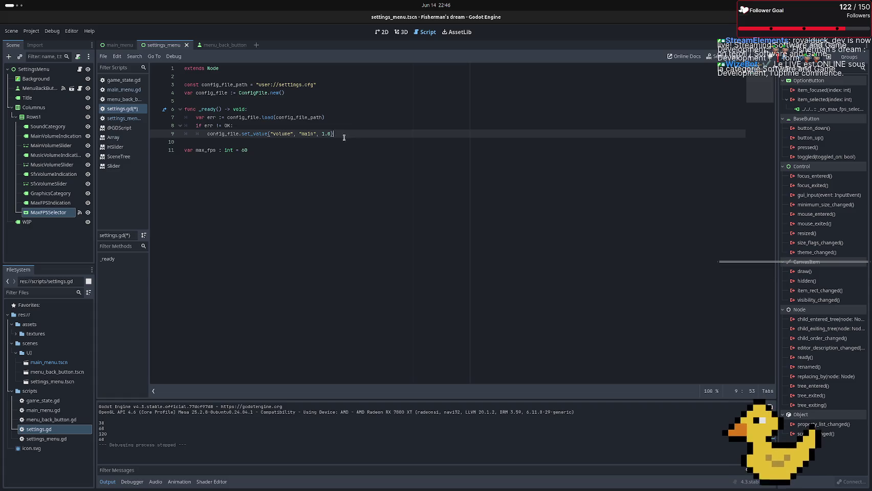
# Duplicate the set_value line twice below the original
pyautogui.click(330, 134)
pyautogui.moveTo(331, 133); pyautogui.dragTo(322, 128)
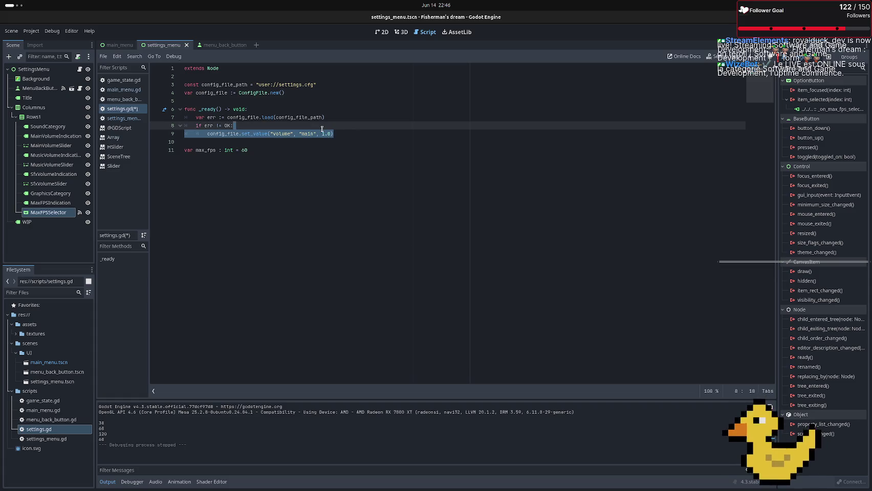
pyautogui.hotkey('ctrl', 'c')
pyautogui.hotkey('ctrl', 'v')
pyautogui.hotkey('ctrl', 'v')
pyautogui.hotkey('ctrl', 'v')
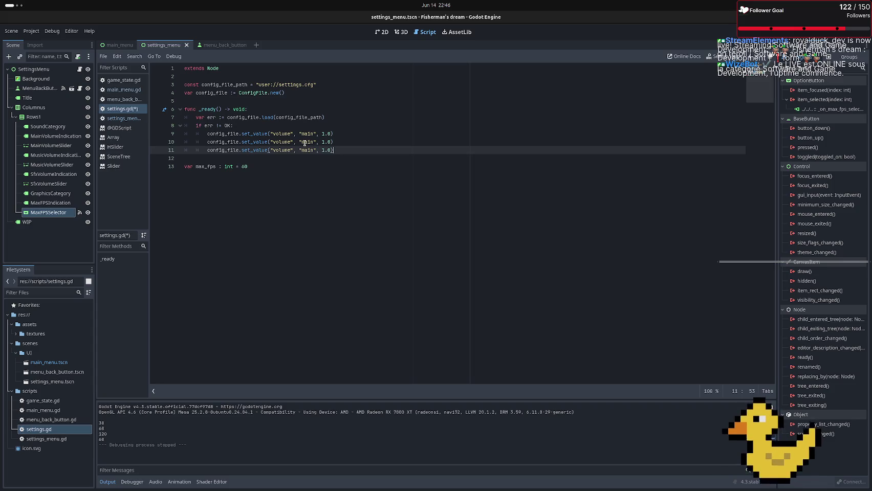
# Change the keys on the two copies to music and sfx
pyautogui.doubleClick(304, 142)
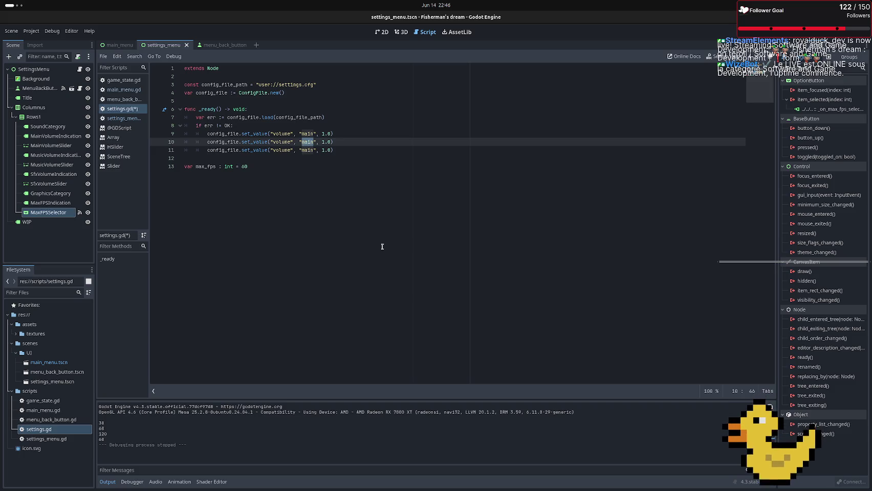
pyautogui.write('music')
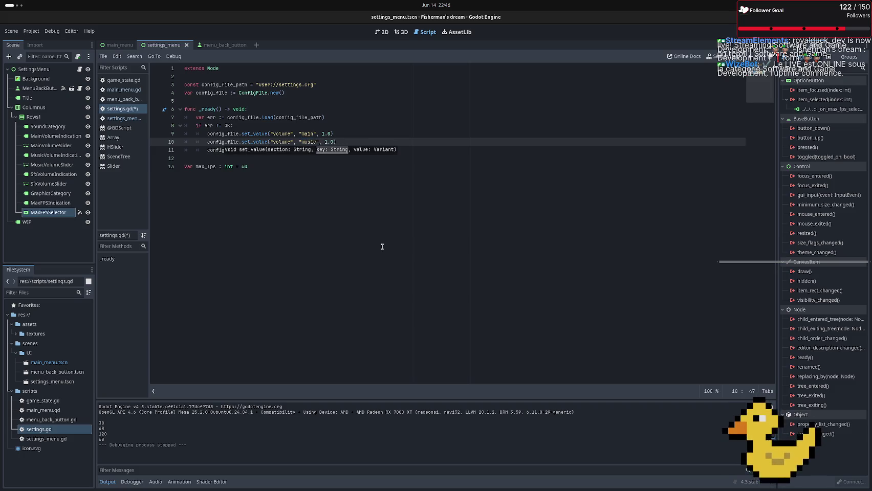
pyautogui.click(347, 245)
pyautogui.doubleClick(306, 150)
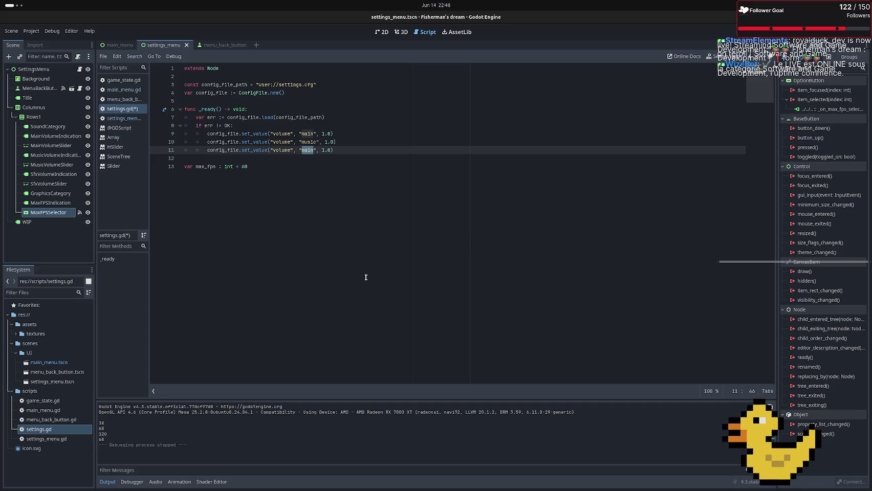
pyautogui.write('sfx')
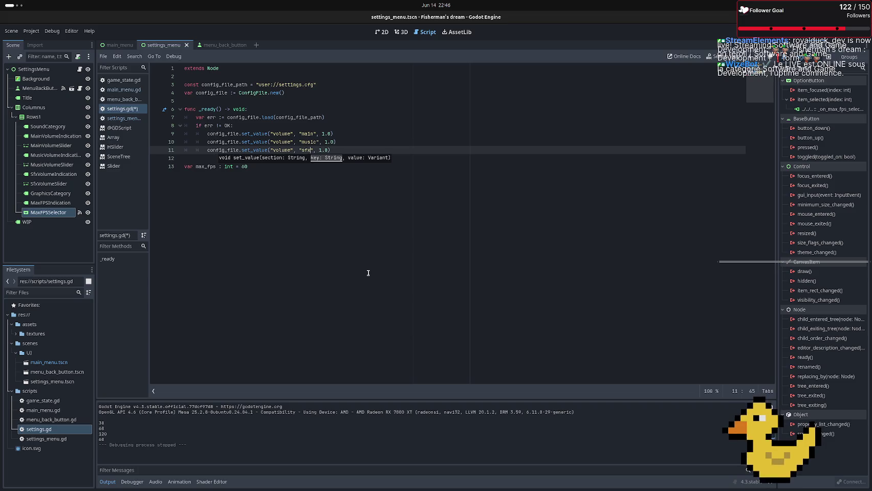
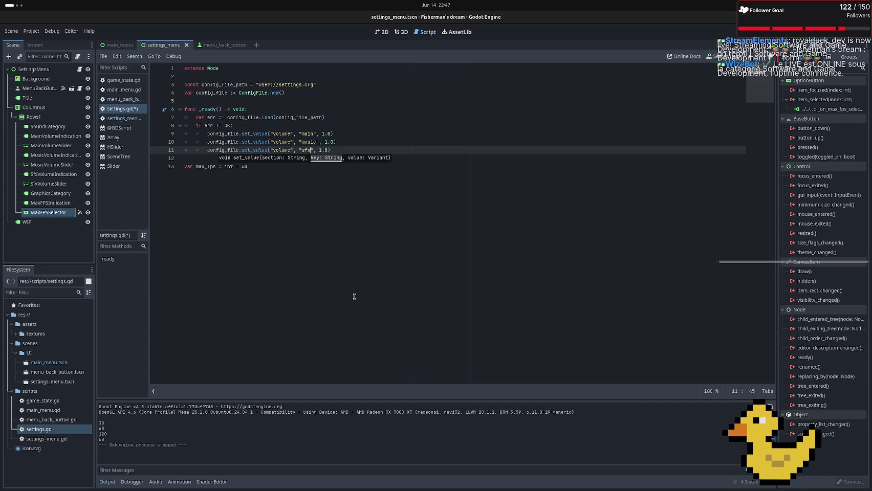
# Duplicate the last volume set_value line in _ready as a new line 12
pyautogui.click(352, 222)
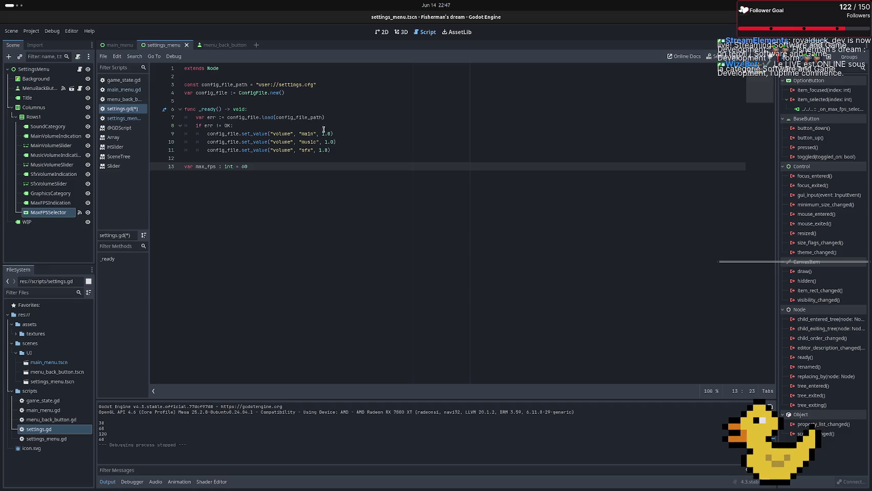
pyautogui.moveTo(332, 150); pyautogui.dragTo(266, 139)
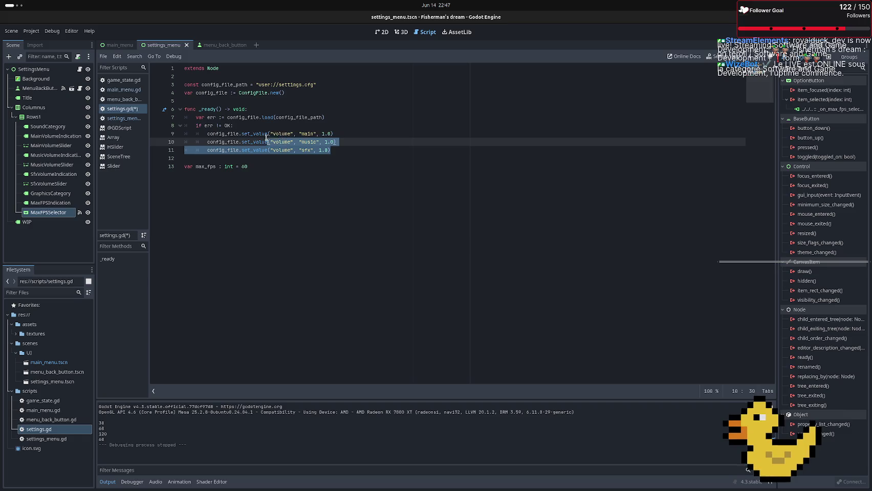
pyautogui.click(338, 150)
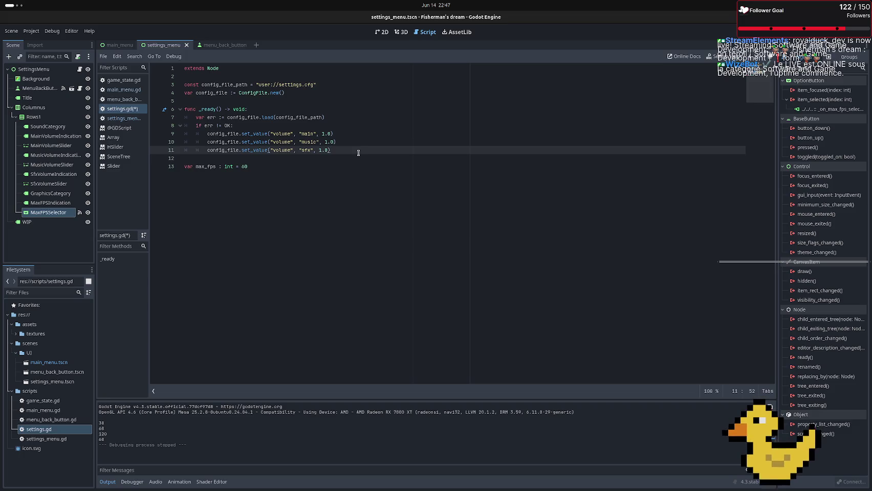
pyautogui.press('Return')
pyautogui.write('config_file.set_value("volume", "main", 1.0)')
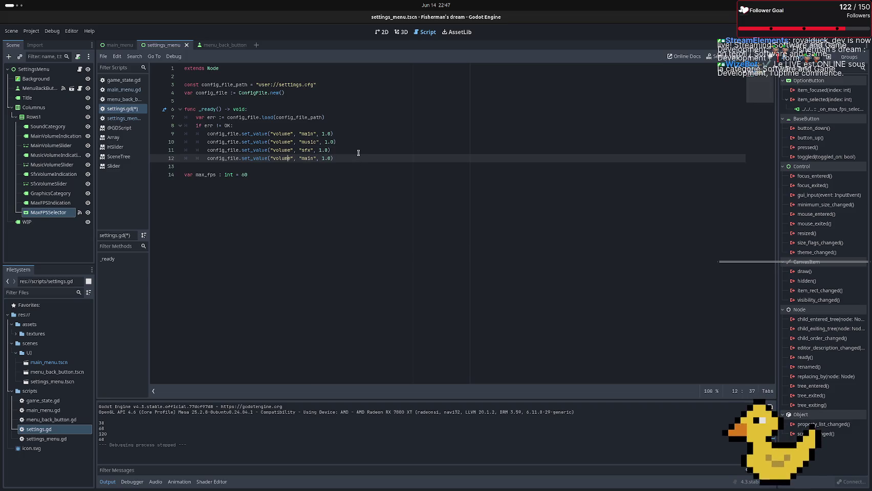
pyautogui.press('Up')
pyautogui.press('Up')
pyautogui.press('Down')
pyautogui.press('Right')
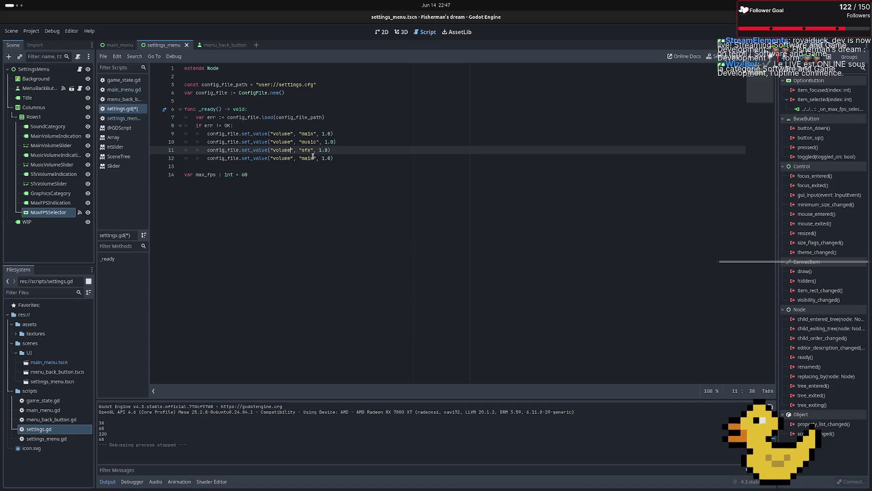
# Place multiple carets on the three volume default lines 9–11
pyautogui.moveTo(313, 156)
pyautogui.mouseDown()
pyautogui.moveTo(286, 128)
pyautogui.moveTo(276, 132)
pyautogui.mouseUp()
pyautogui.click(273, 133)
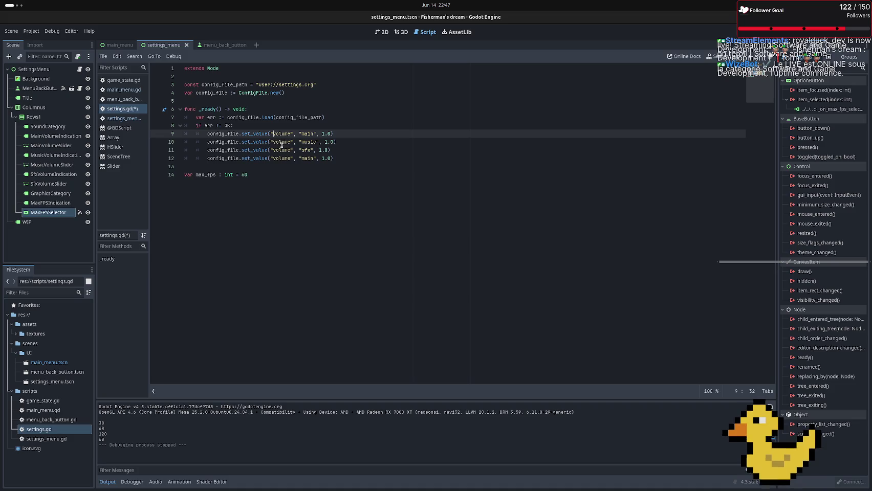
pyautogui.moveTo(292, 150); pyautogui.dragTo(274, 135)
pyautogui.click(274, 135)
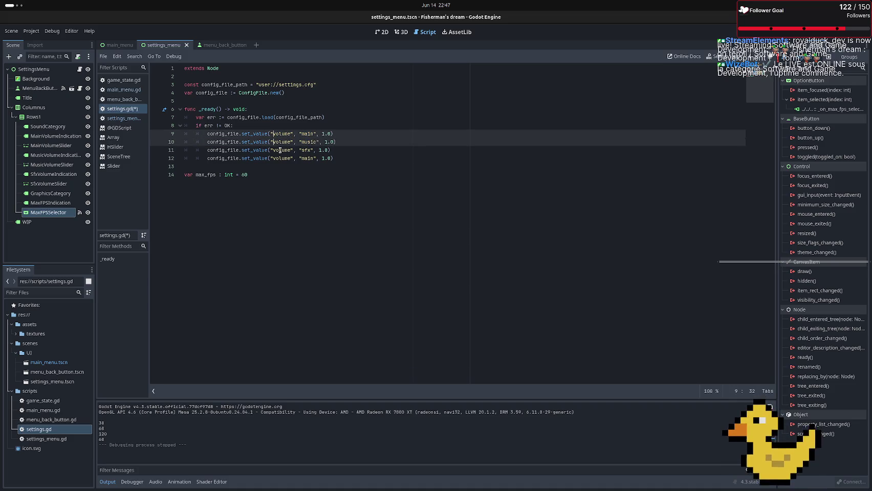
pyautogui.keyDown('alt'); pyautogui.click(274, 151); pyautogui.keyUp('alt')
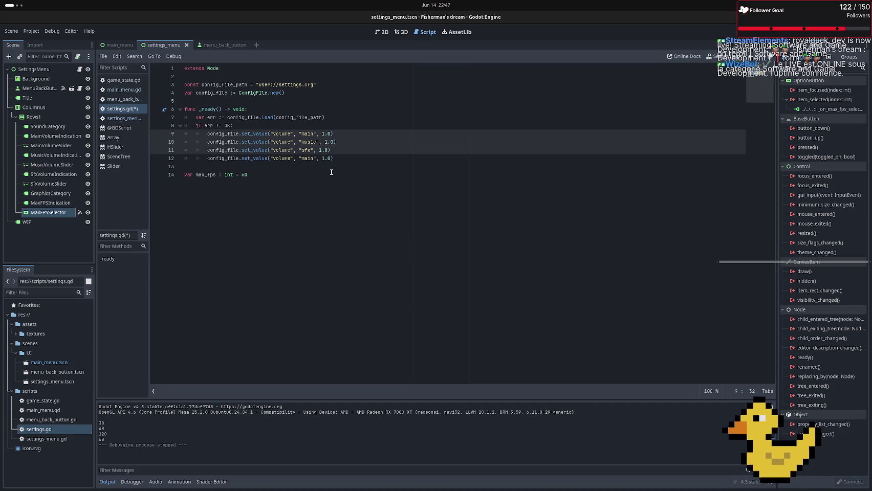
pyautogui.press('Escape')
pyautogui.keyDown('alt'); pyautogui.click(276, 150); pyautogui.keyUp('alt')
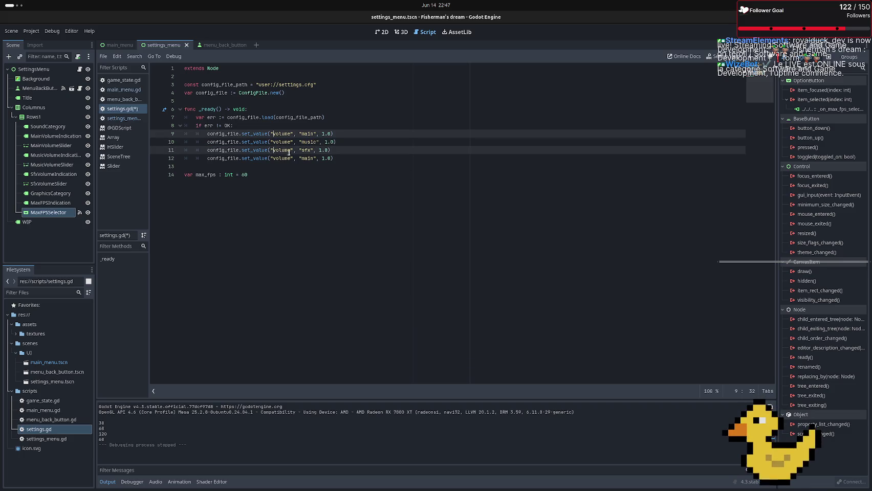
pyautogui.keyDown('alt'); pyautogui.click(275, 142); pyautogui.keyUp('alt')
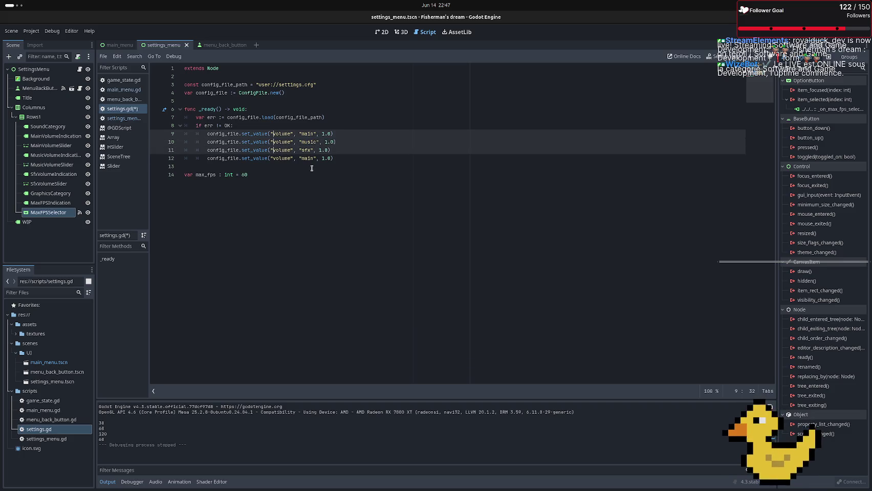
# Change the section to "Sound" and the keys to "Volume" on lines 9–11
pyautogui.press('BackSpace')
pyautogui.press('BackSpace')
pyautogui.press('BackSpace')
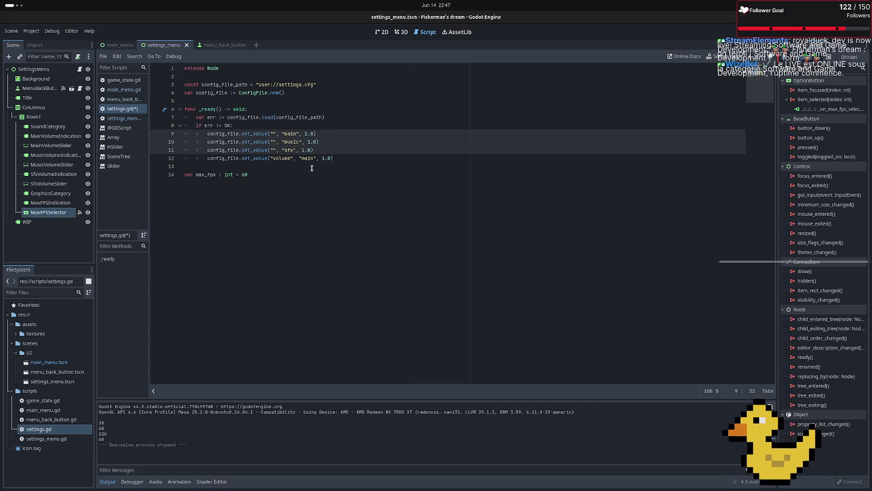
pyautogui.write('Sound')
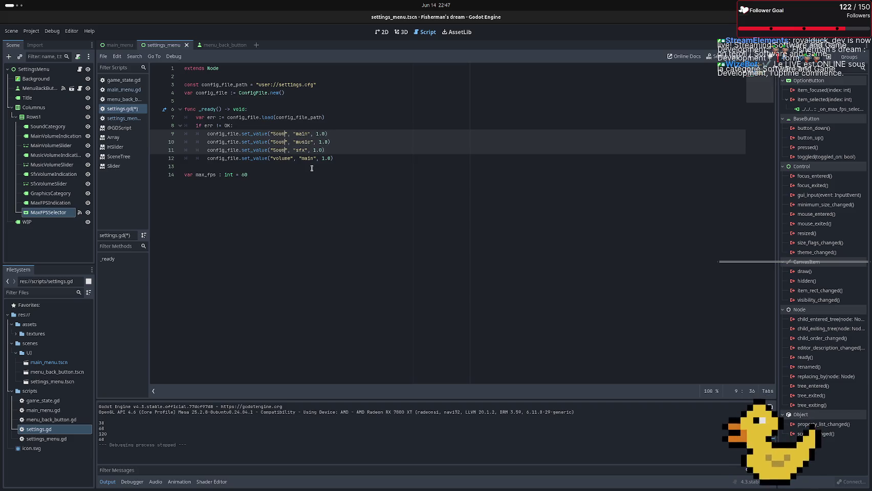
pyautogui.click(309, 109)
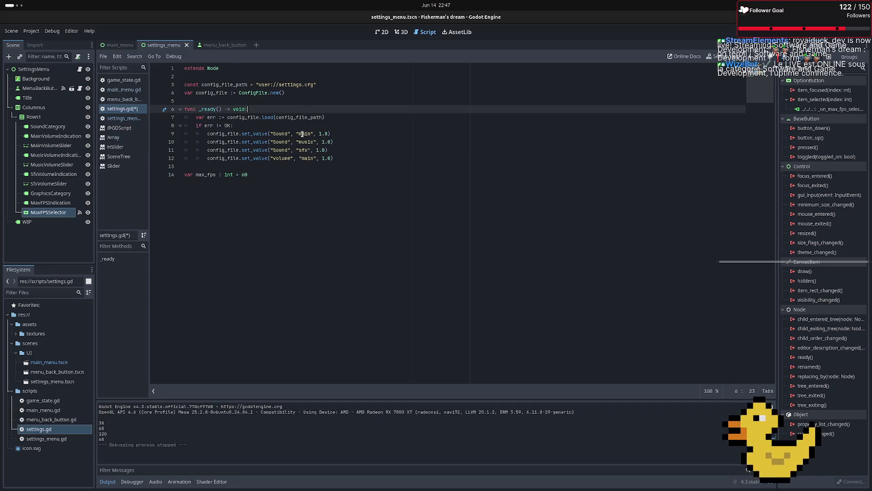
pyautogui.click(298, 133)
pyautogui.keyDown('alt'); pyautogui.click(298, 142); pyautogui.keyUp('alt')
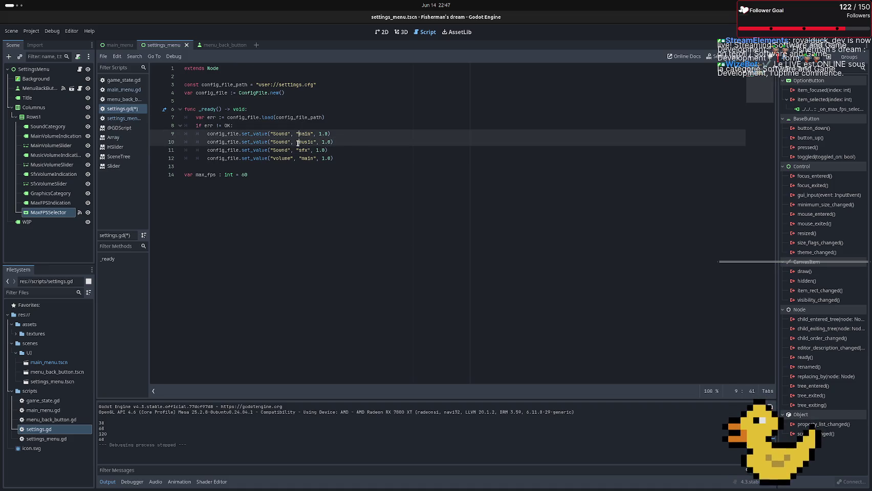
pyautogui.keyDown('alt'); pyautogui.click(298, 150); pyautogui.keyUp('alt')
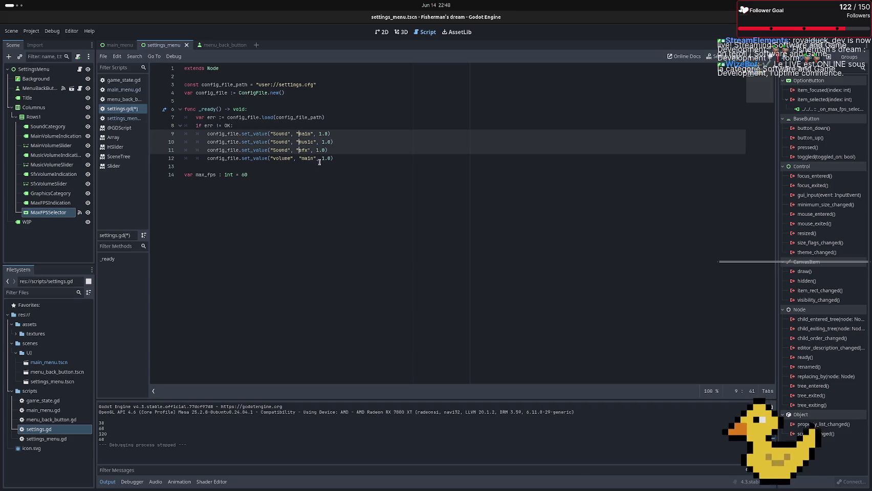
pyautogui.doubleClick(304, 149)
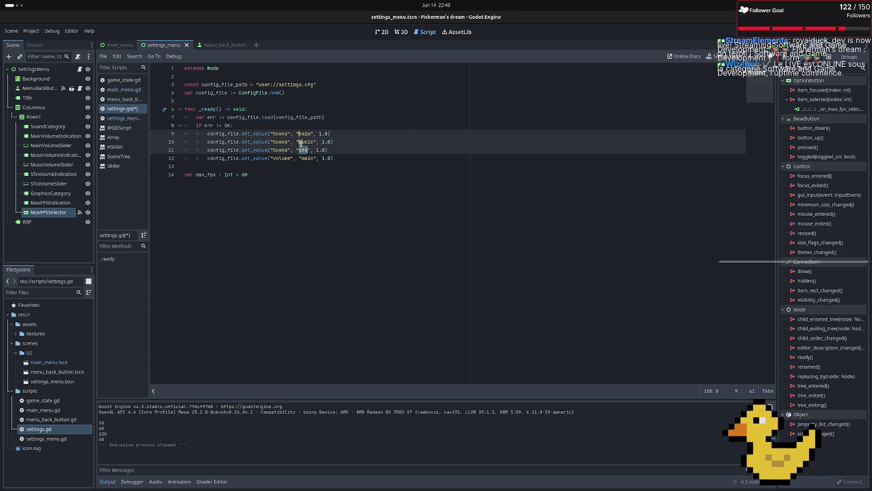
pyautogui.hotkey('ctrl', 'shift', 'Right')
pyautogui.press('BackSpace')
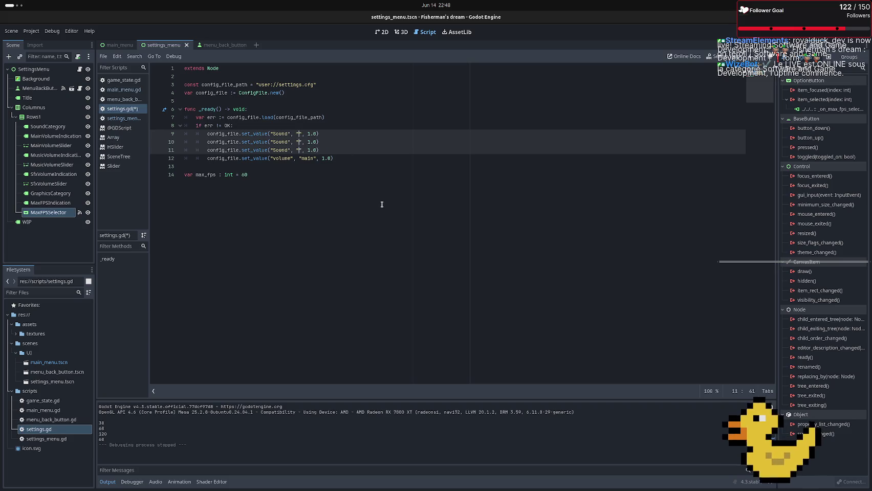
pyautogui.press('BackSpace')
pyautogui.write('"')
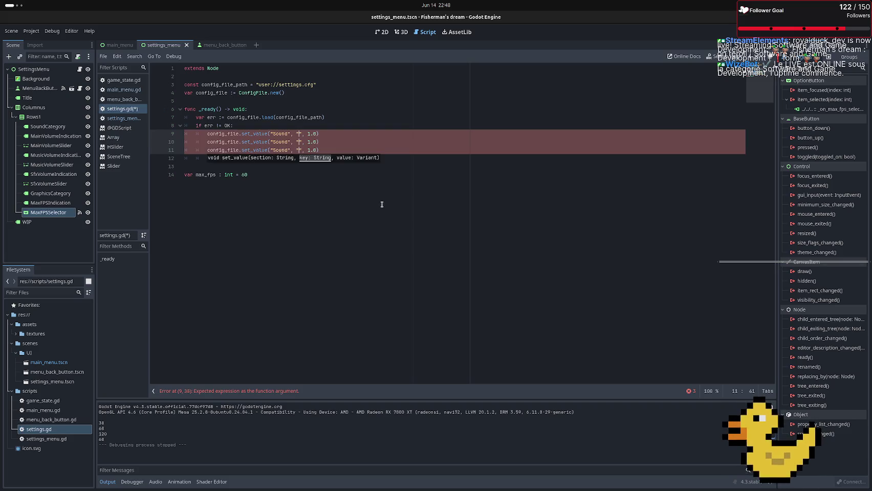
pyautogui.write('Volume')
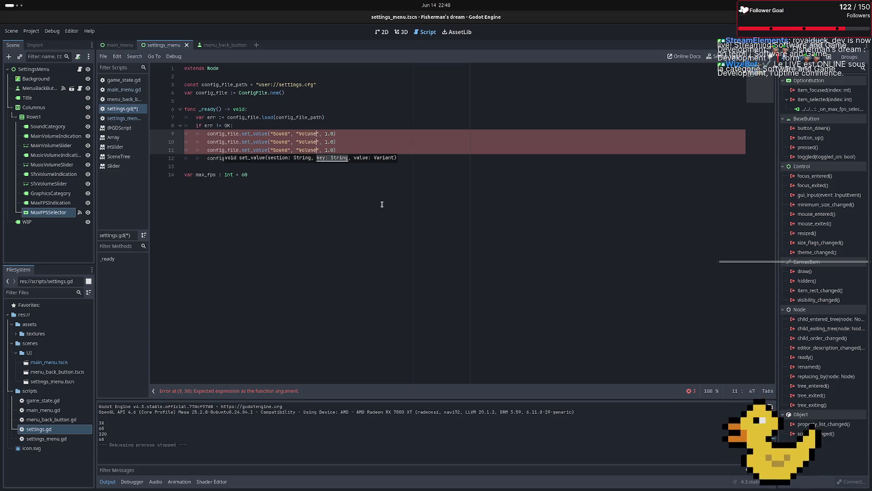
# Prefix the keys with Main, Music and Sfx to get MainVolume, MusicVolume, SfxVolume
pyautogui.click(328, 225)
pyautogui.click(297, 134)
pyautogui.write('M')
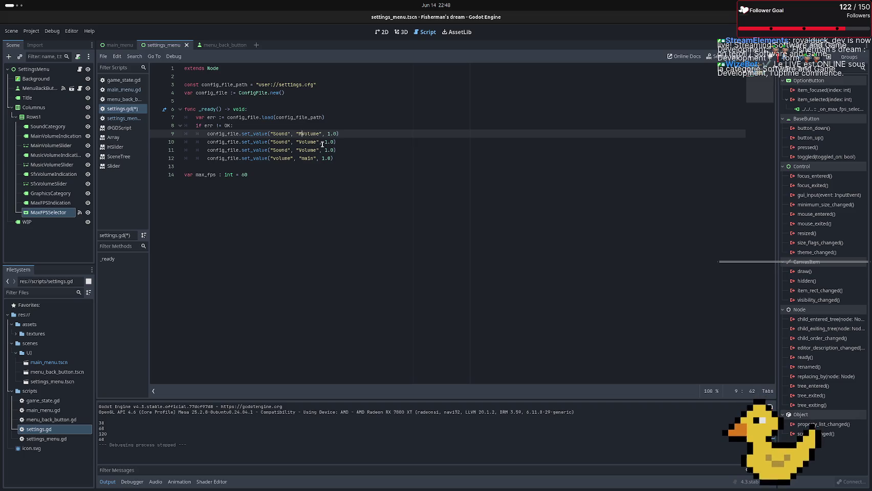
pyautogui.write('ain')
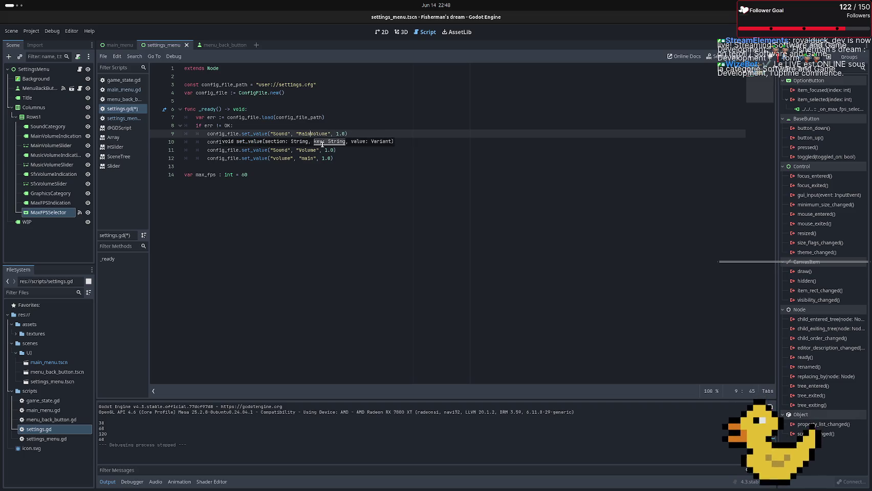
pyautogui.press('Left')
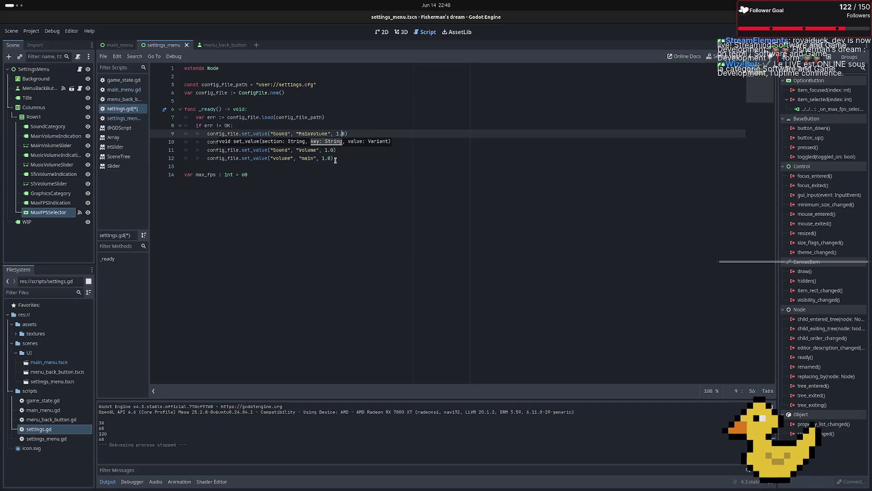
pyautogui.press('Escape')
pyautogui.click(298, 142)
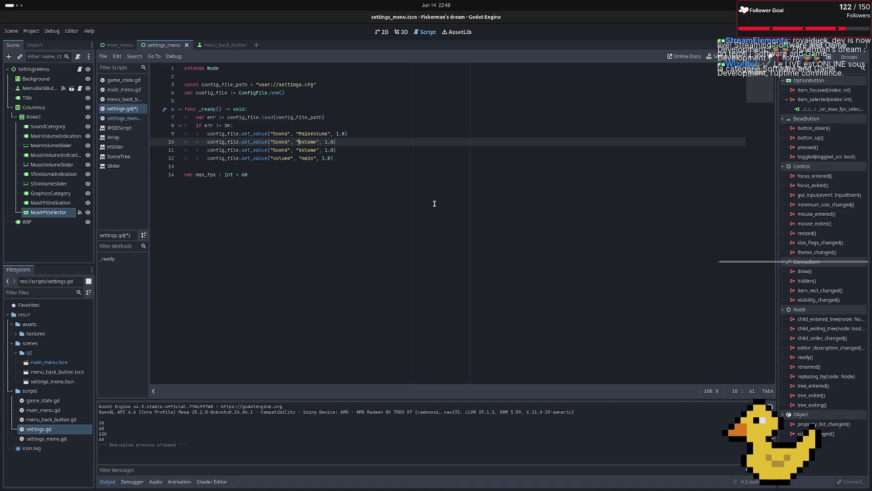
pyautogui.write('Music')
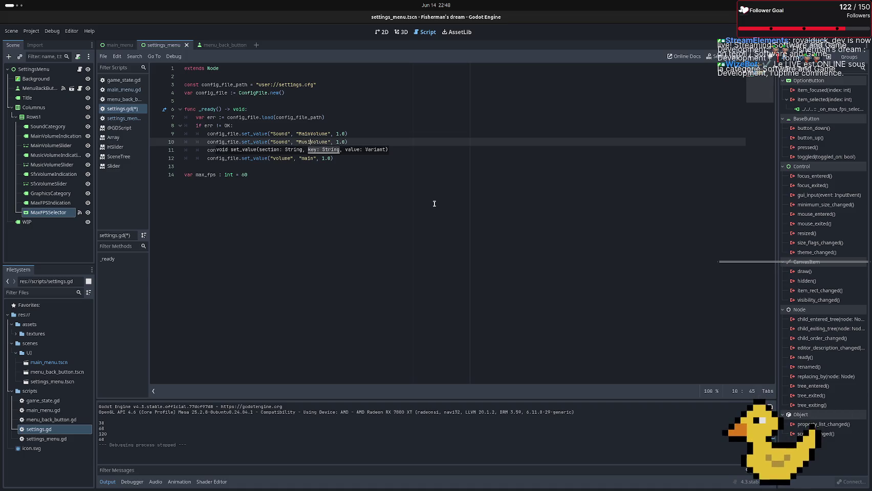
pyautogui.rightClick(433, 203)
pyautogui.click(423, 391)
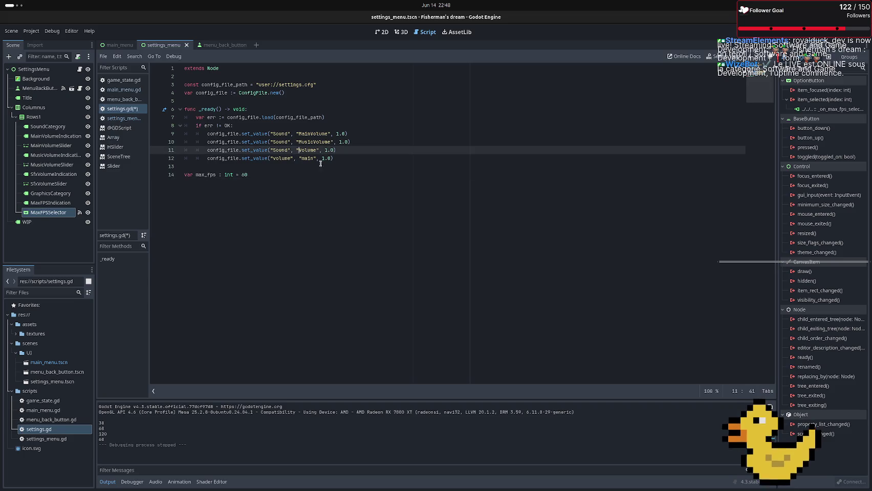
pyautogui.click(313, 150)
pyautogui.write('Sfx')
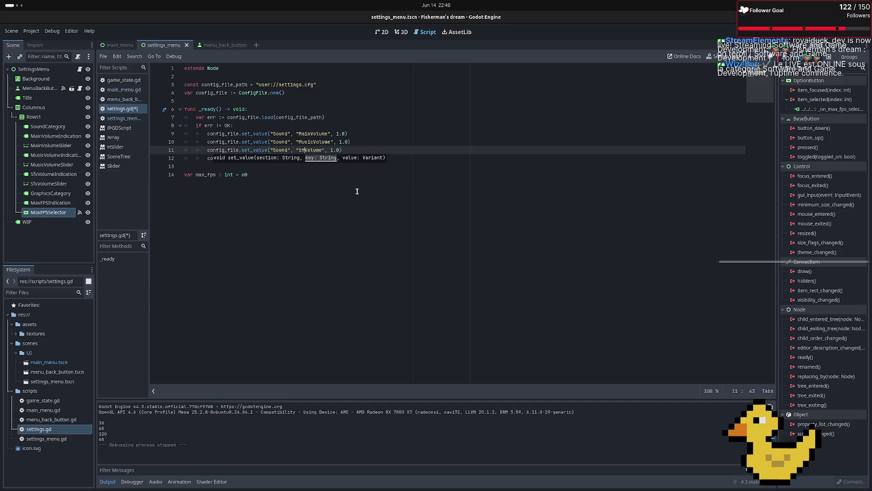
pyautogui.click(357, 193)
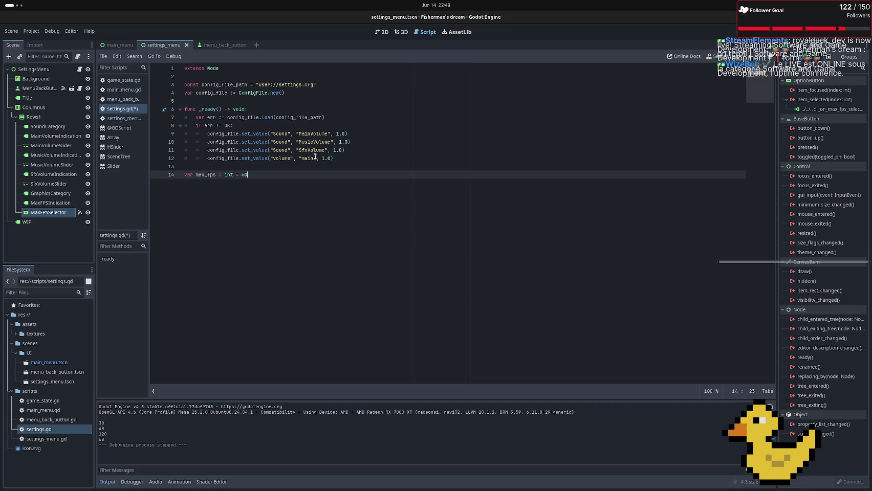
# Change line 12 to set_value("Graphics", "MaxFPS", 60)
pyautogui.doubleClick(282, 158)
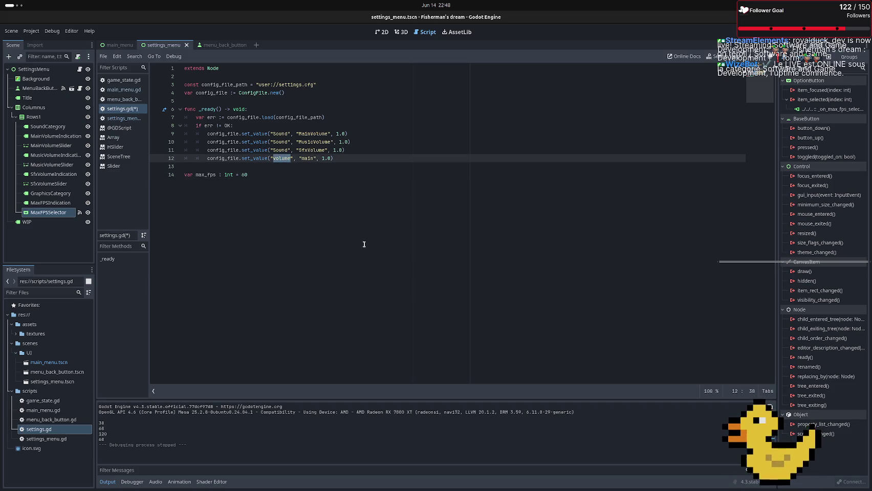
pyautogui.write('Gra')
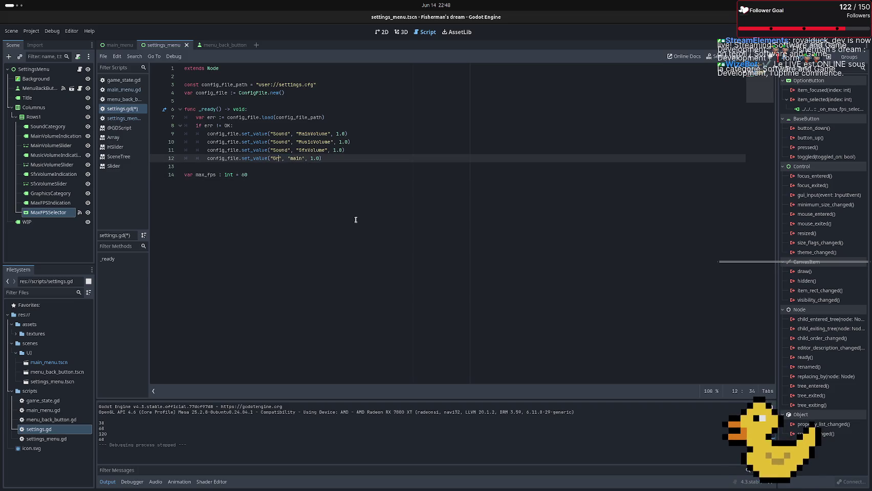
pyautogui.write('p')
pyautogui.write('hics')
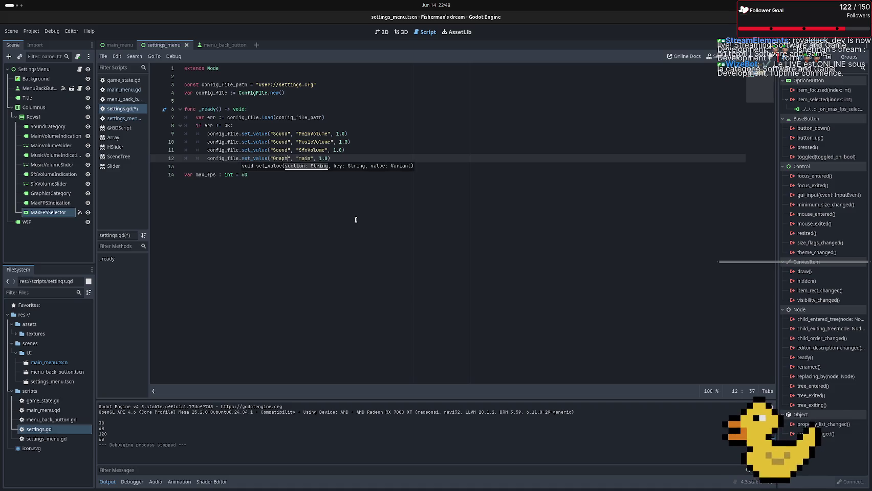
pyautogui.doubleClick(311, 159)
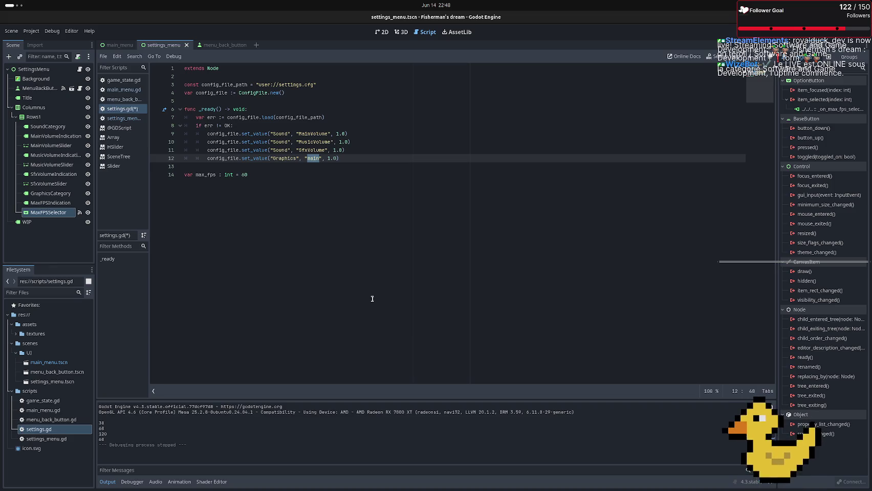
pyautogui.write('MaxFPS')
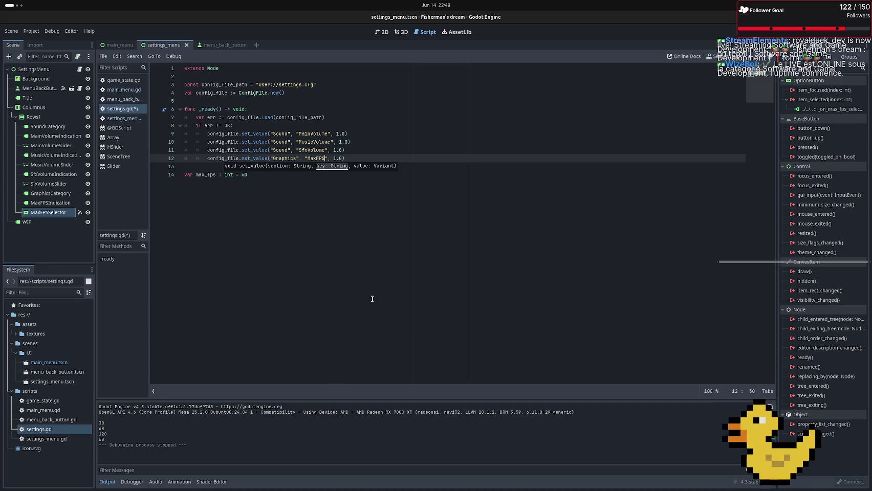
pyautogui.click(338, 159)
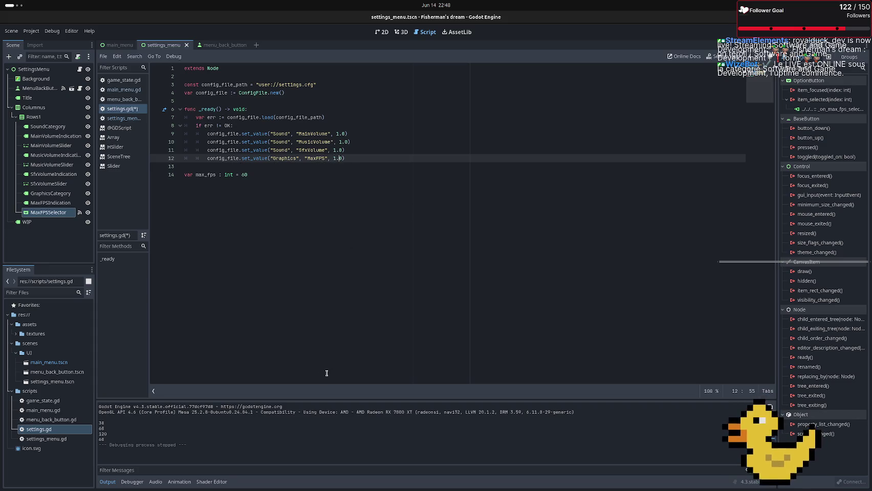
pyautogui.press('Delete')
pyautogui.press('BackSpace')
pyautogui.press('BackSpace')
pyautogui.write('60')
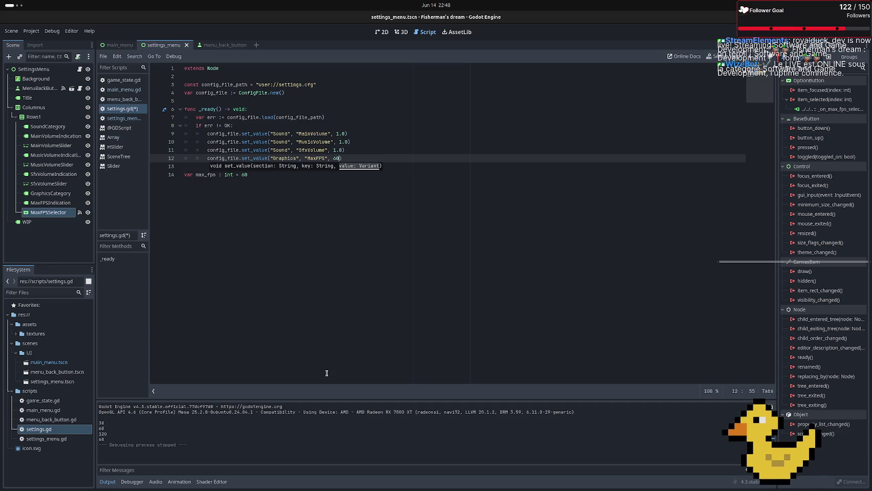
pyautogui.click(409, 168)
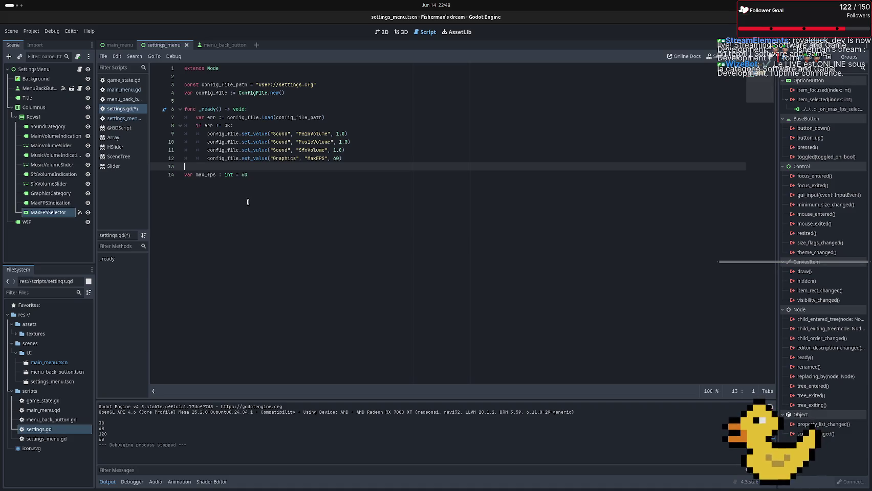
# Add a main_volume : float = 1.0 declaration below max_fps
pyautogui.click(258, 176)
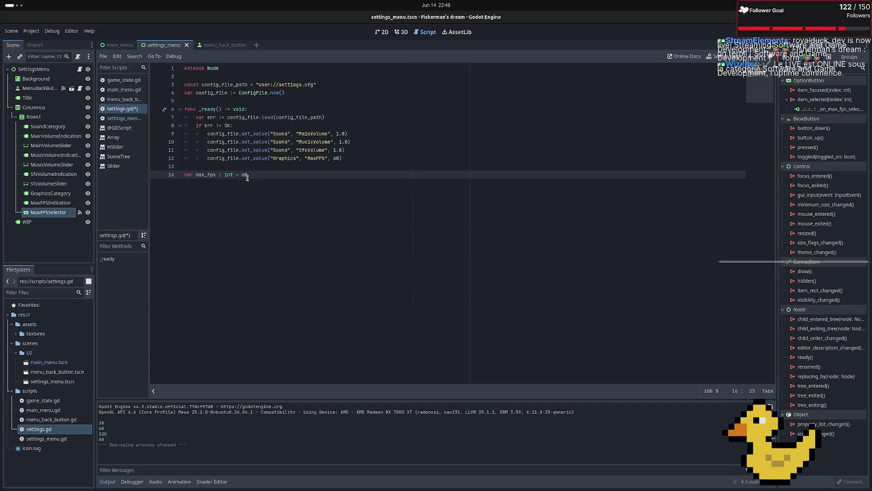
pyautogui.moveTo(247, 178); pyautogui.dragTo(240, 175)
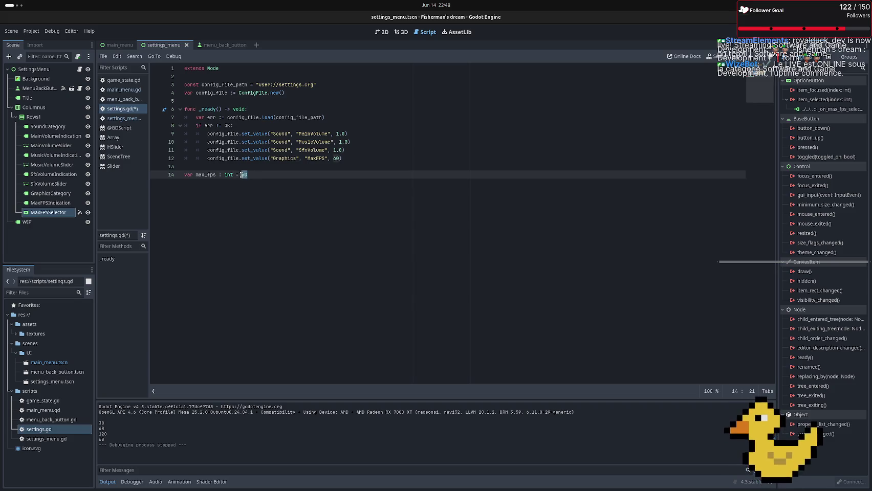
pyautogui.click(305, 183)
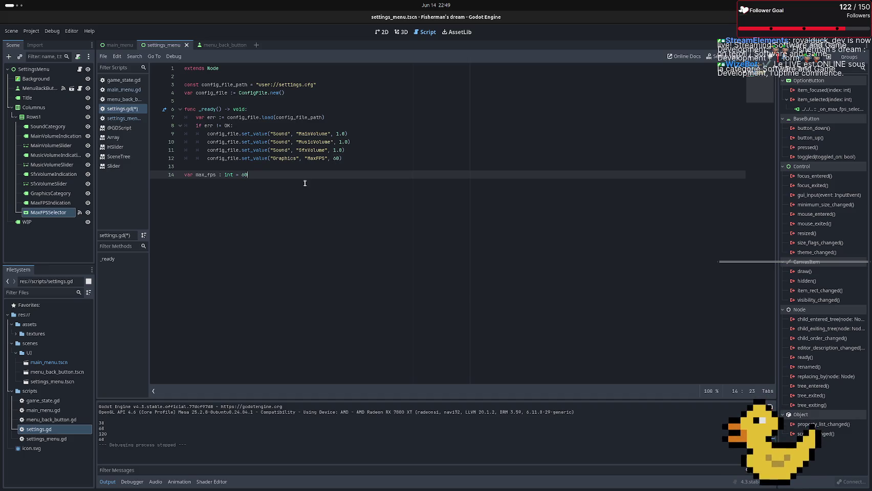
pyautogui.press('Return')
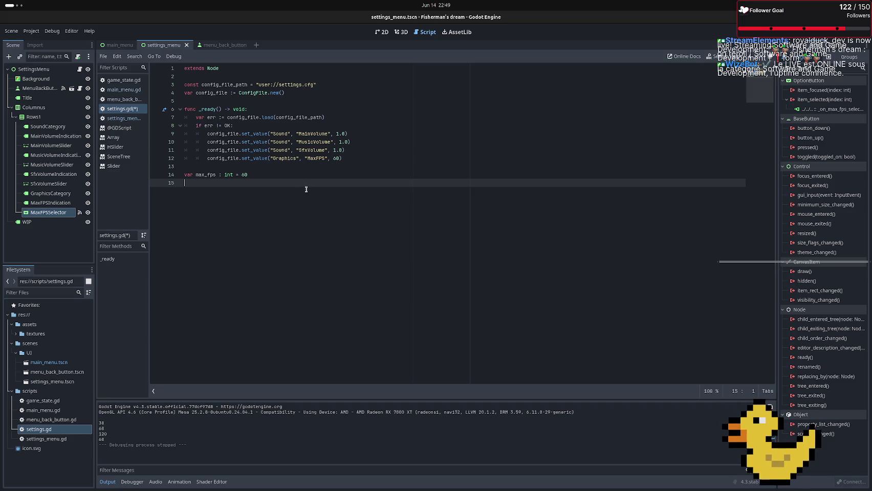
pyautogui.press('BackSpace')
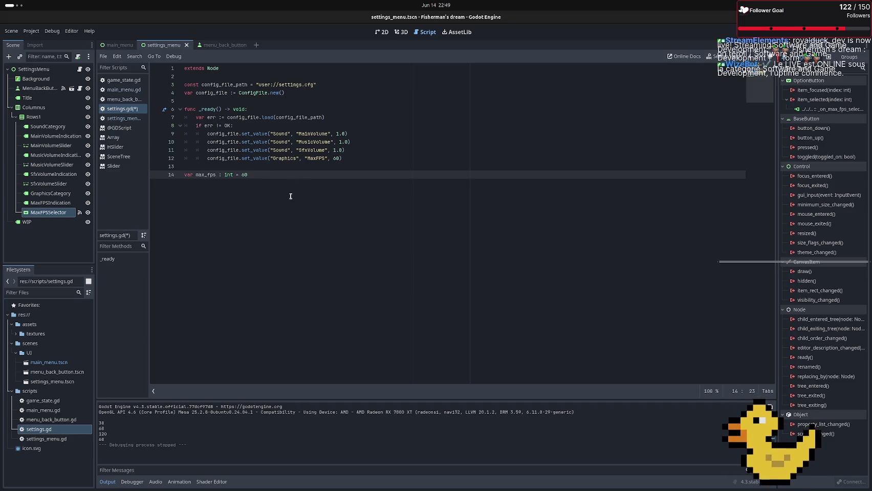
pyautogui.press('Return')
pyautogui.write('v')
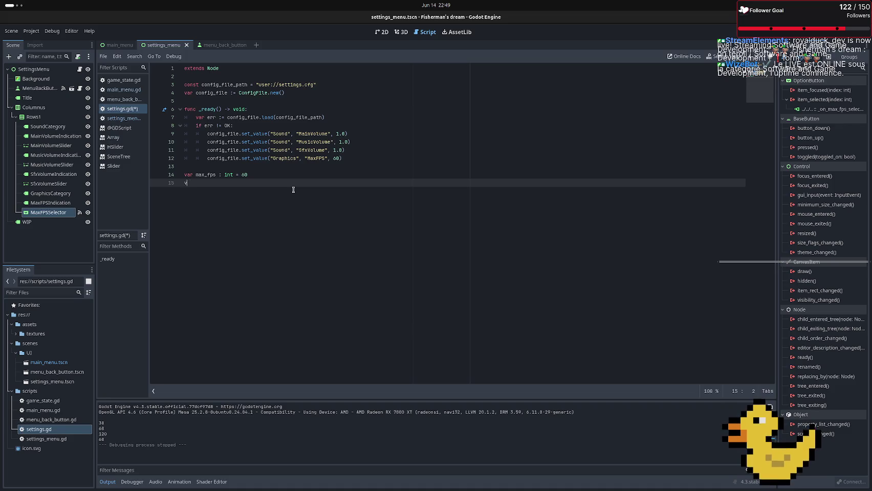
pyautogui.write('ar ')
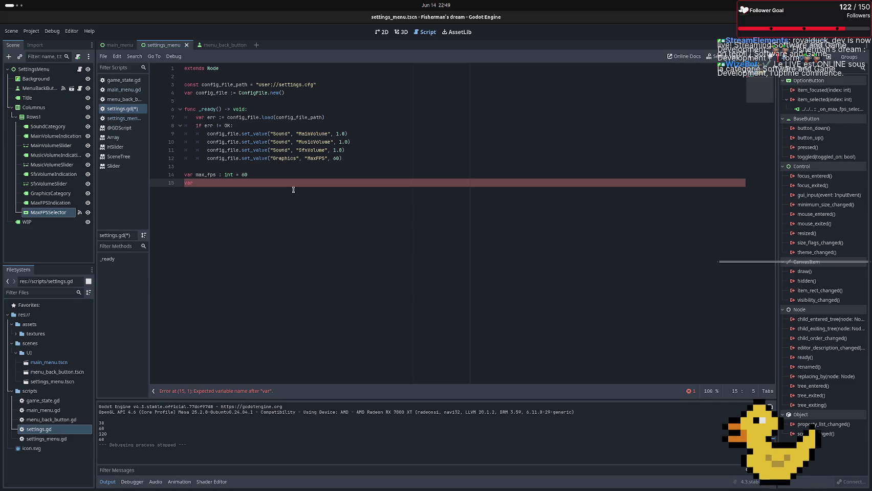
pyautogui.write('max')
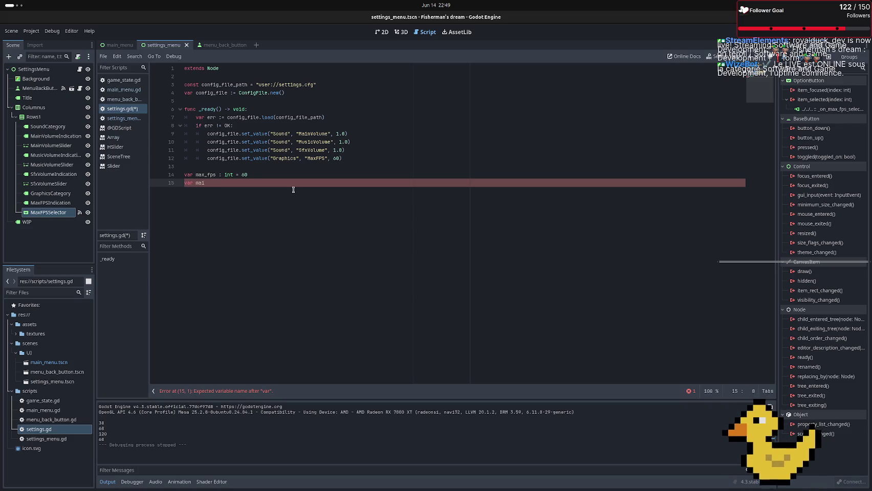
pyautogui.write('n_')
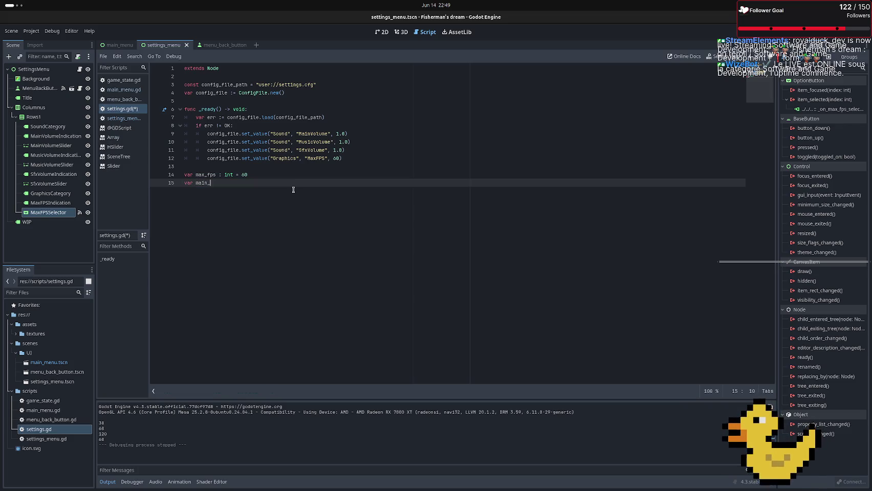
pyautogui.write('volume')
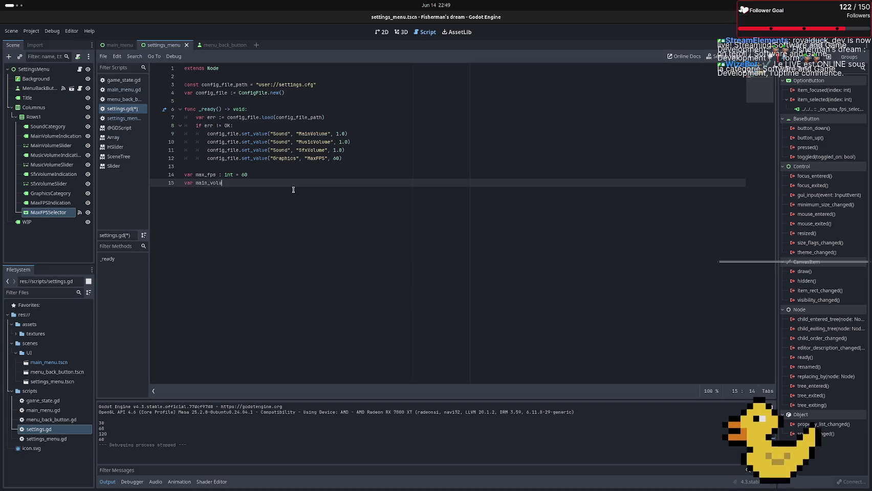
pyautogui.press('BackSpace')
pyautogui.press('BackSpace')
pyautogui.press('BackSpace')
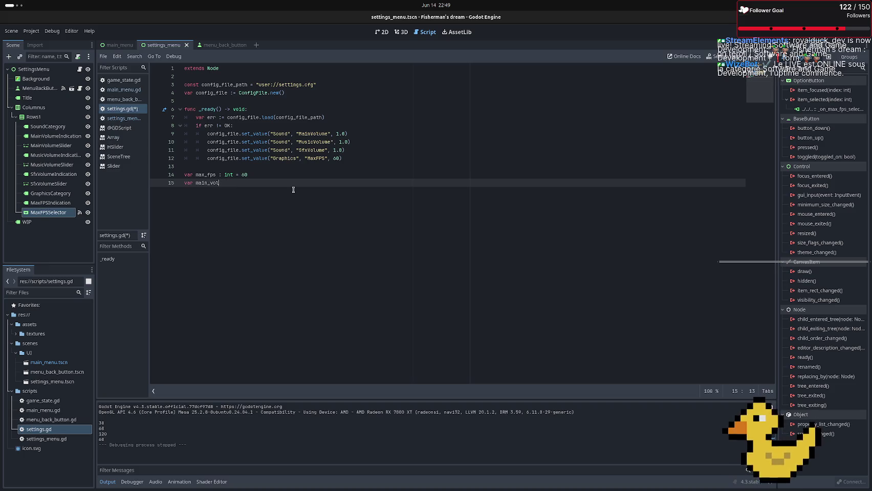
pyautogui.write('ume')
pyautogui.write(' :')
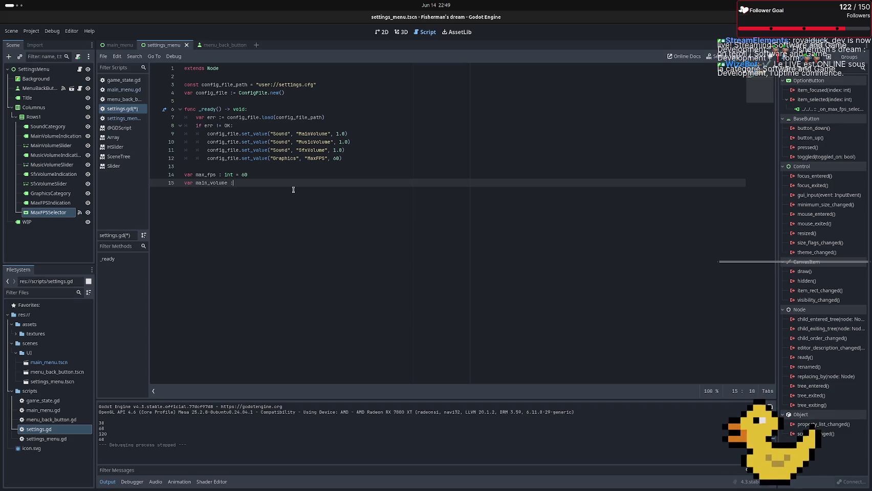
pyautogui.write(' float =')
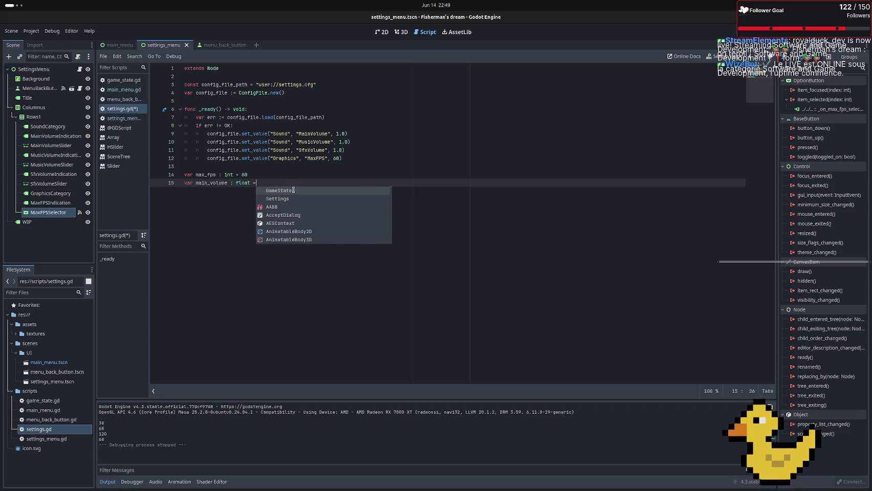
pyautogui.write(' 1')
pyautogui.press('Return')
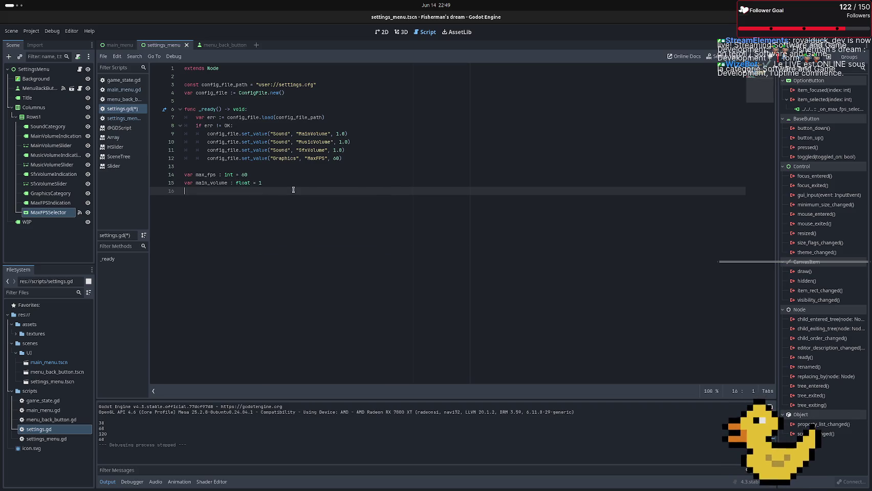
pyautogui.press('Left')
pyautogui.write('.0')
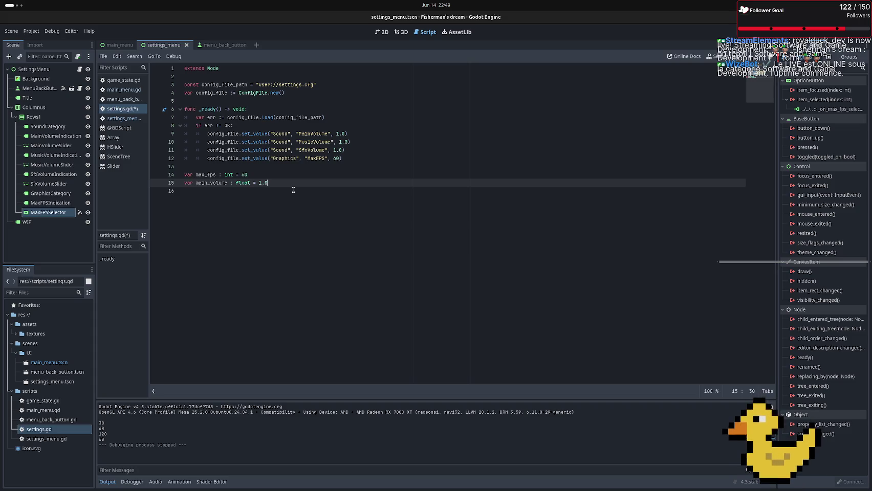
# Duplicate the main_volume declaration into two more copies
pyautogui.moveTo(281, 181); pyautogui.dragTo(171, 180)
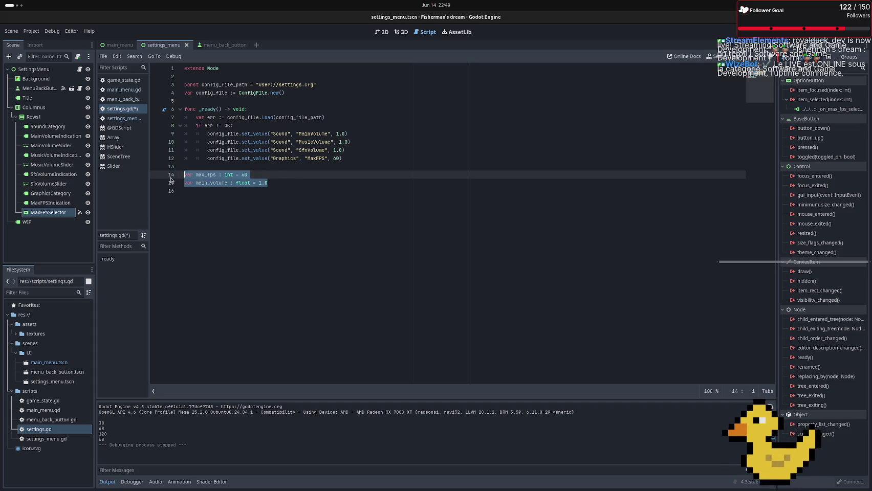
pyautogui.click(193, 184)
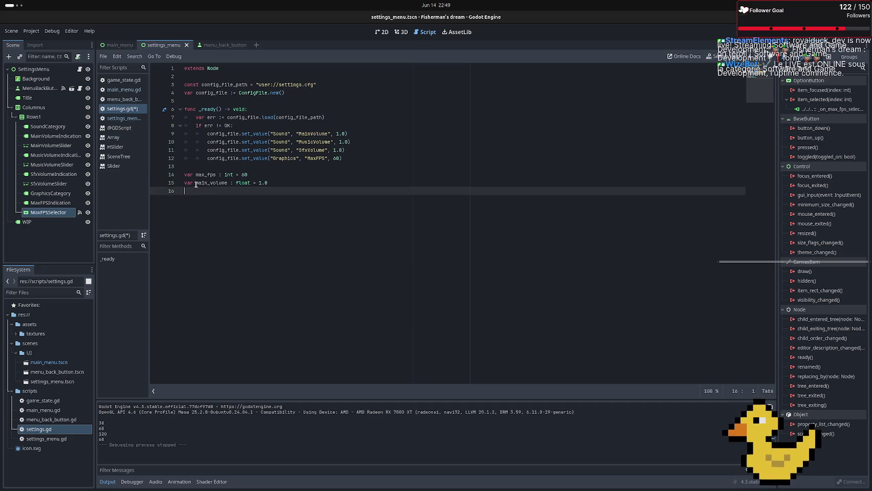
pyautogui.moveTo(277, 183); pyautogui.dragTo(197, 186)
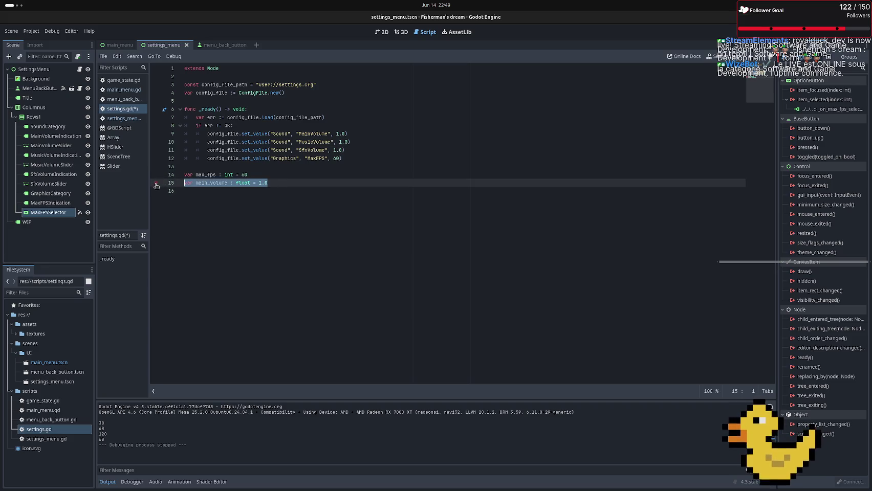
pyautogui.click(214, 192)
pyautogui.hotkey('ctrl', 'v')
pyautogui.hotkey('ctrl', 'v')
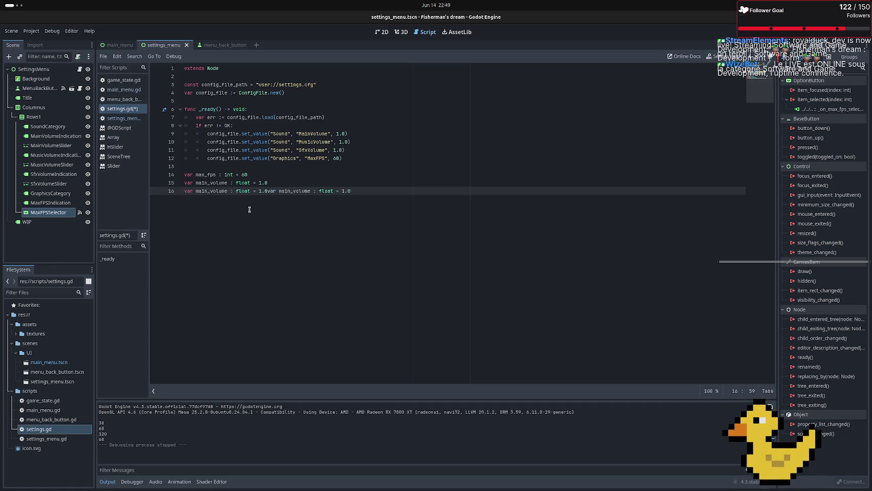
pyautogui.hotkey('ctrl', 'z')
pyautogui.hotkey('ctrl', 'z')
pyautogui.hotkey('ctrl', 'z')
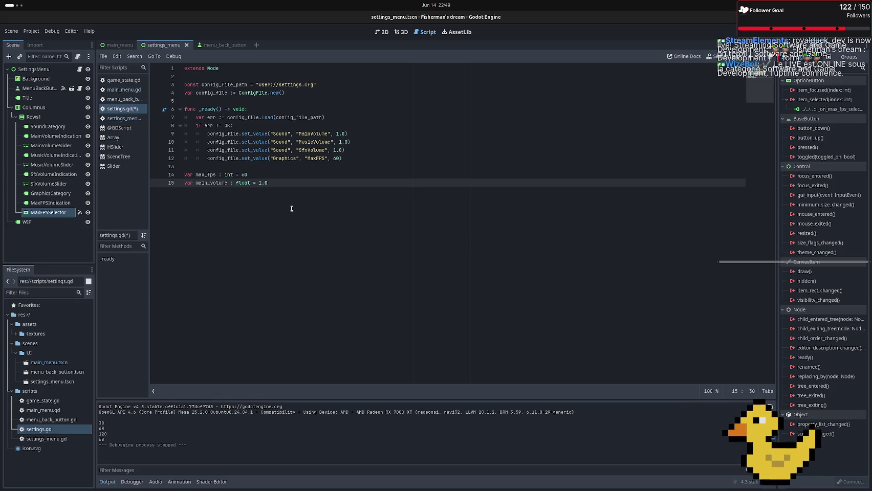
pyautogui.press('Escape')
pyautogui.hotkey('ctrl', 'a')
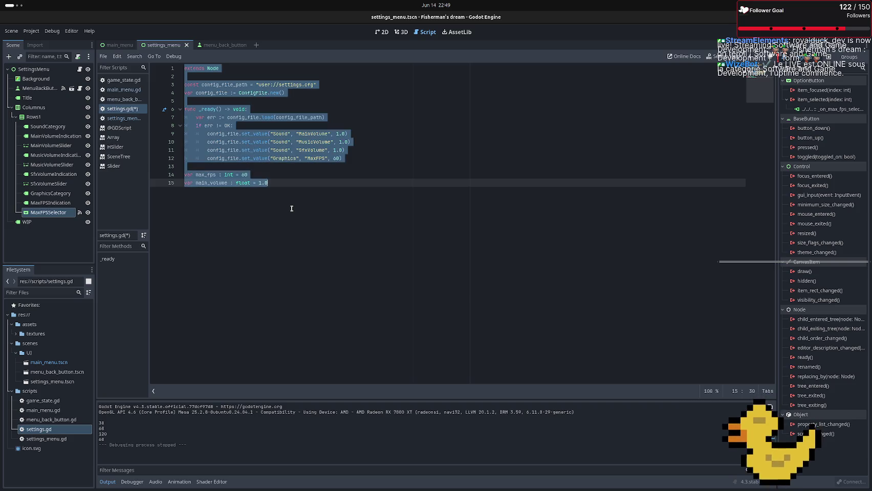
pyautogui.click(292, 208)
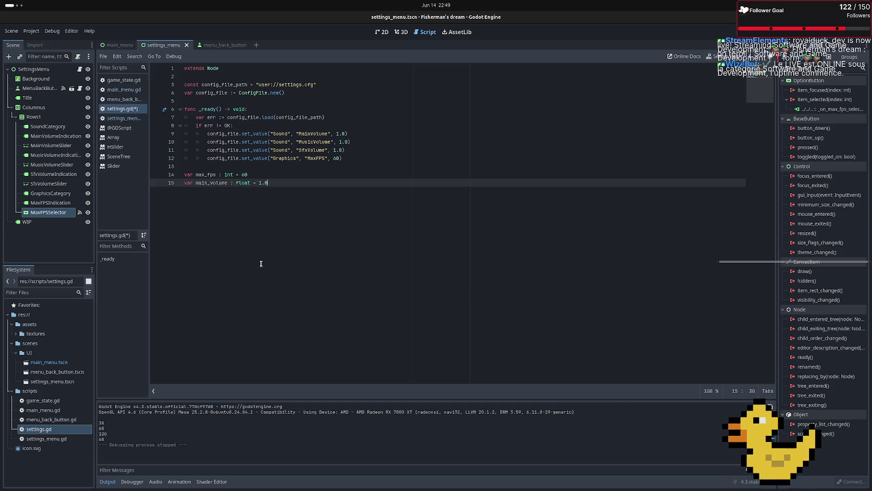
pyautogui.hotkey('shift', 'Up')
pyautogui.press('Down')
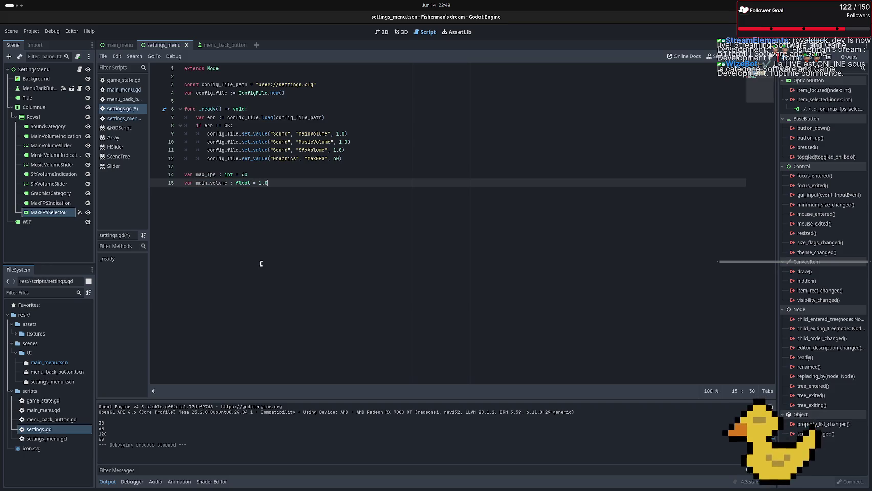
pyautogui.hotkey('ctrl', 'shift', 'd')
pyautogui.hotkey('ctrl', 'shift', 'd')
pyautogui.press('Up')
pyautogui.press('Up')
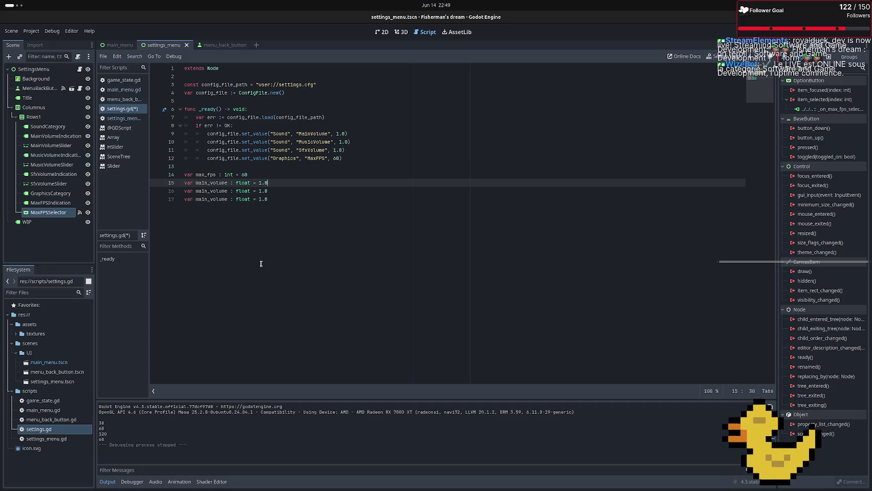
# Rename the duplicated declarations to music_volume and sfx_volume
pyautogui.moveTo(207, 191); pyautogui.dragTo(199, 192)
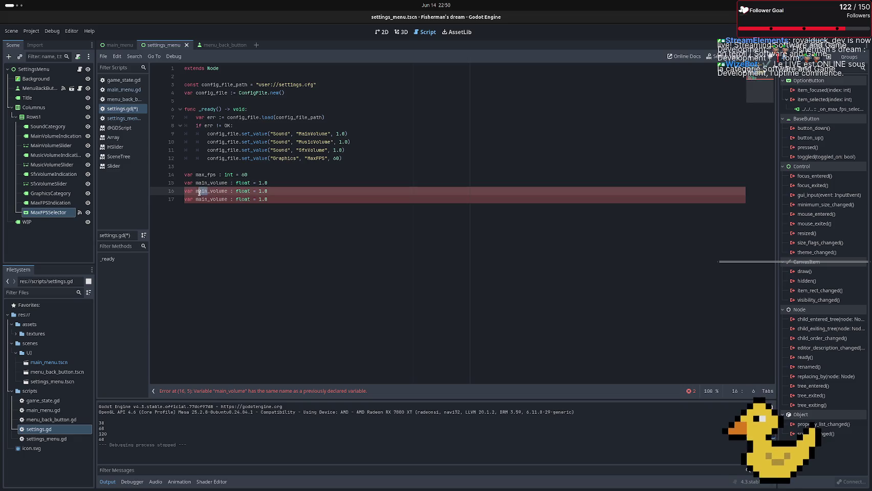
pyautogui.write('usicx')
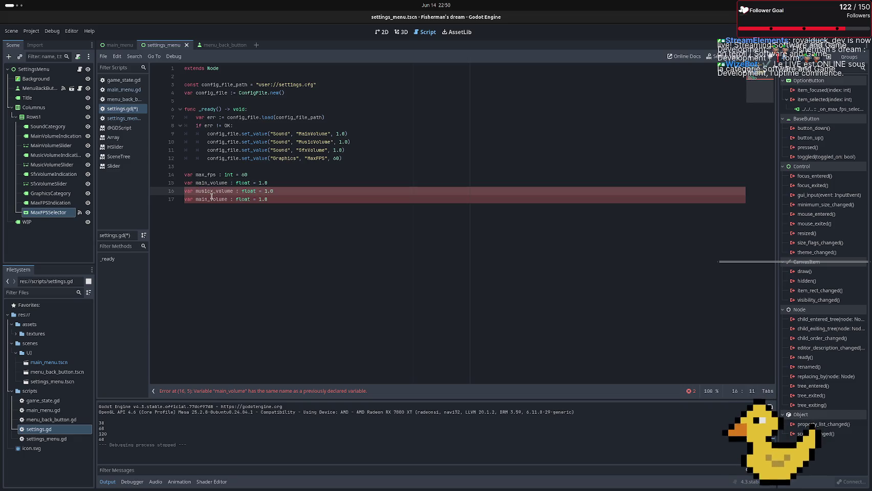
pyautogui.press('BackSpace')
pyautogui.press('Escape')
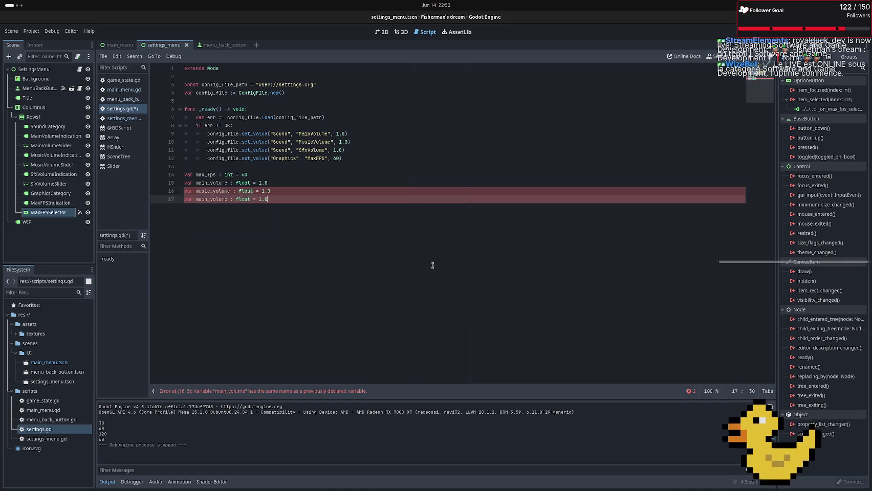
pyautogui.press('Down')
pyautogui.press('End')
pyautogui.moveTo(208, 199); pyautogui.dragTo(195, 199)
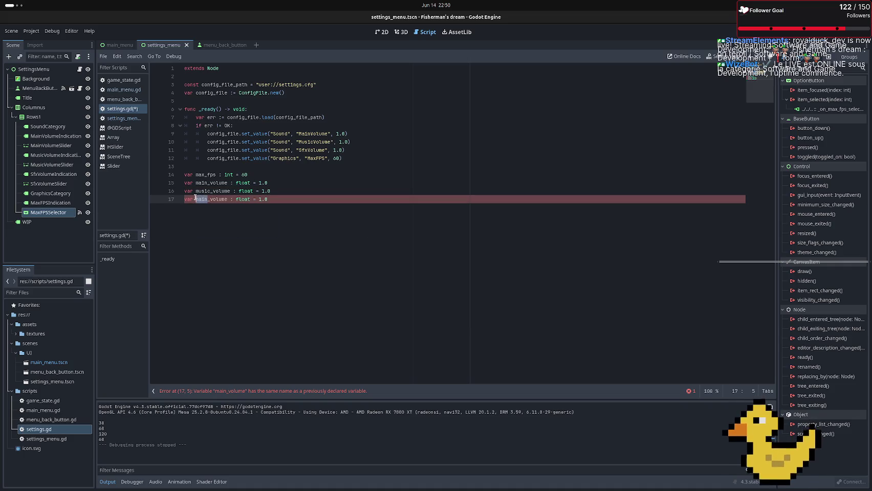
pyautogui.write('sfx')
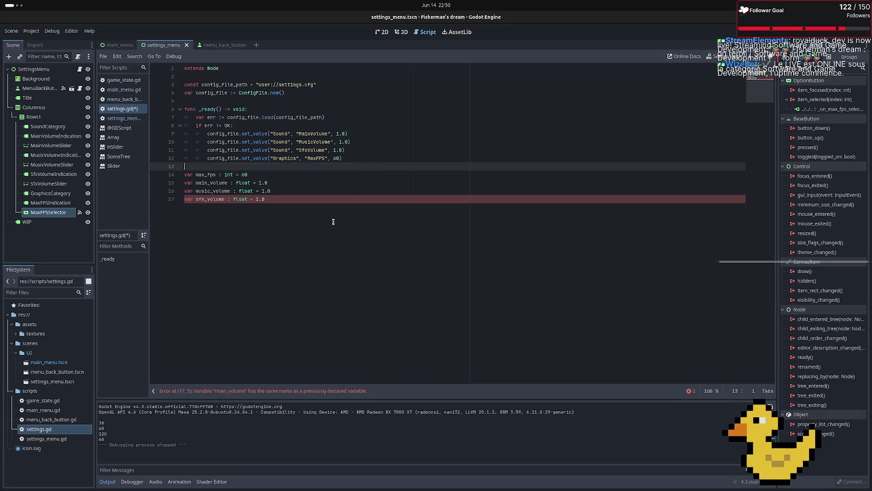
pyautogui.moveTo(284, 208); pyautogui.dragTo(179, 171)
pyautogui.hotkey('ctrl', 'c')
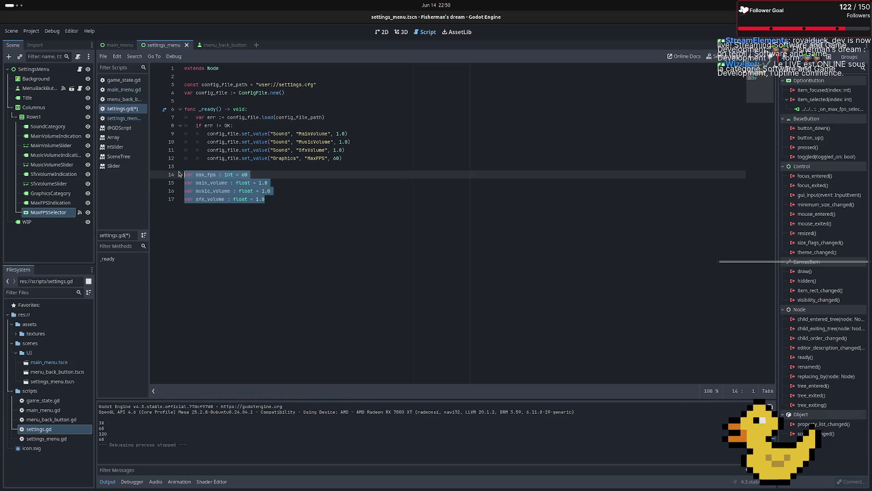
# Move the four variable declarations up under config_file
pyautogui.press('BackSpace')
pyautogui.press('BackSpace')
pyautogui.press('BackSpace')
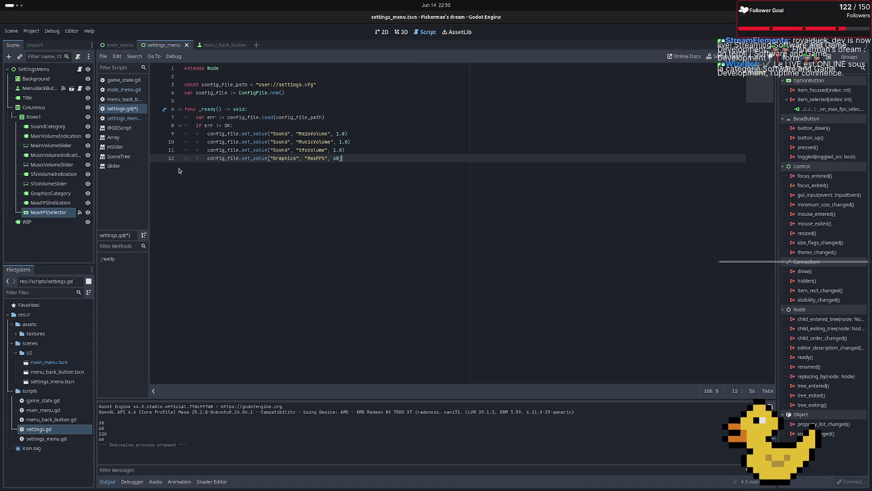
pyautogui.click(203, 99)
pyautogui.press('Return')
pyautogui.press('Return')
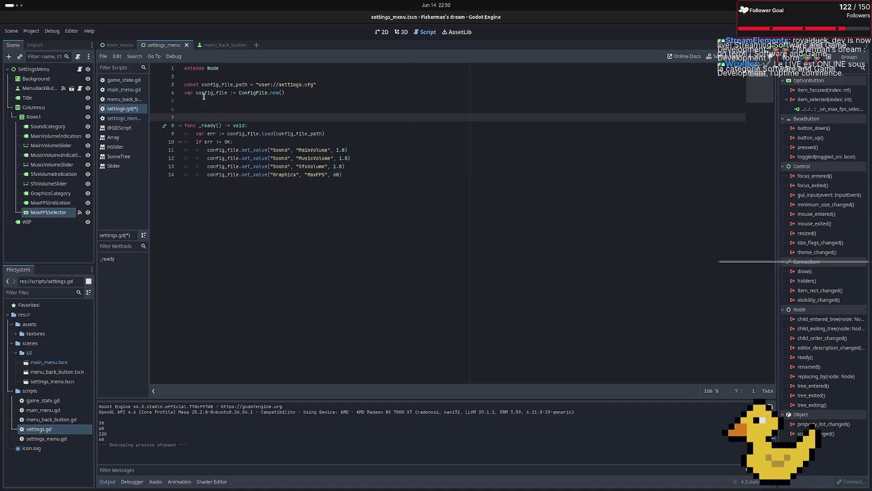
pyautogui.press('Up')
pyautogui.hotkey('ctrl', 'v')
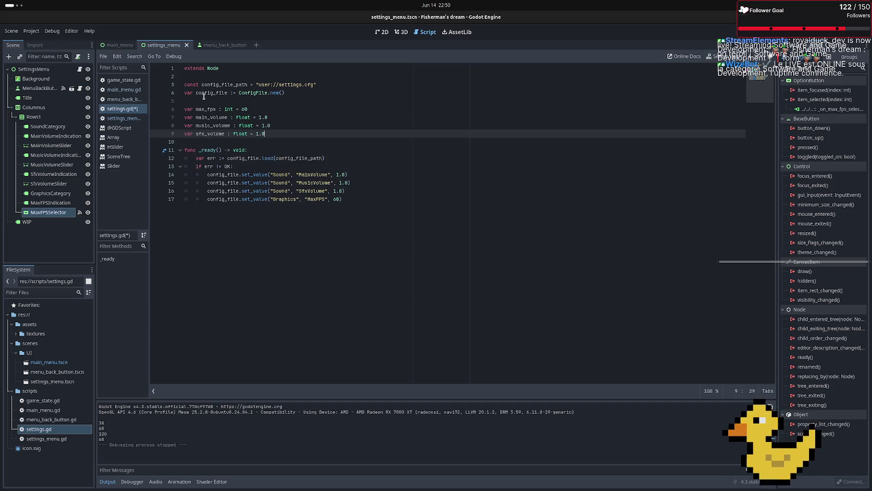
pyautogui.press('Return')
pyautogui.press('Return')
# Add a func save_settings() -> void: header with an empty indented body
pyautogui.write('fun')
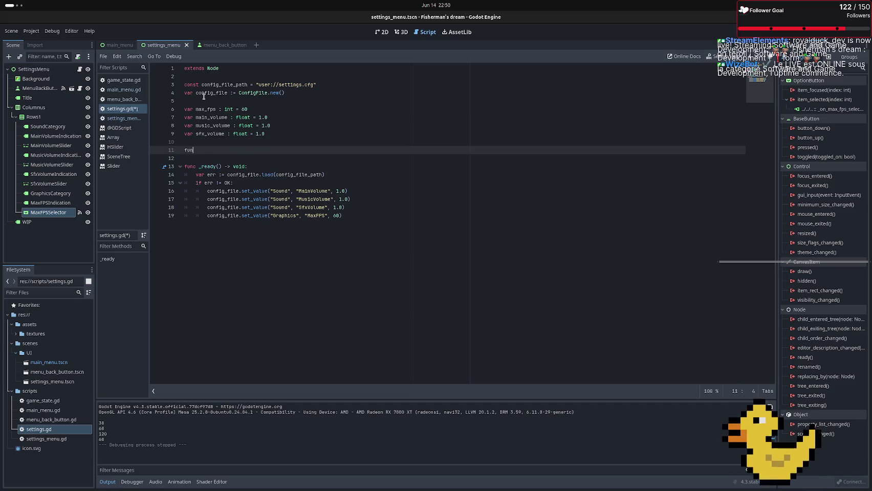
pyautogui.write('c save_')
pyautogui.write('se')
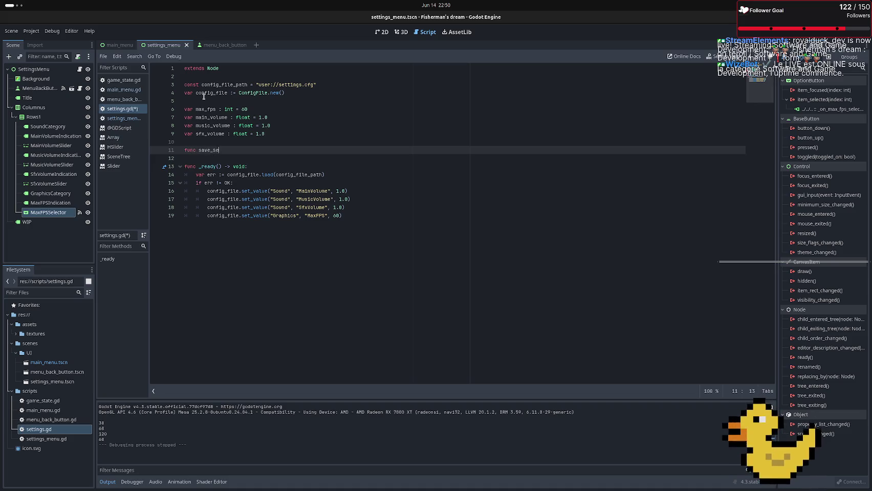
pyautogui.write('tting')
pyautogui.write('s')
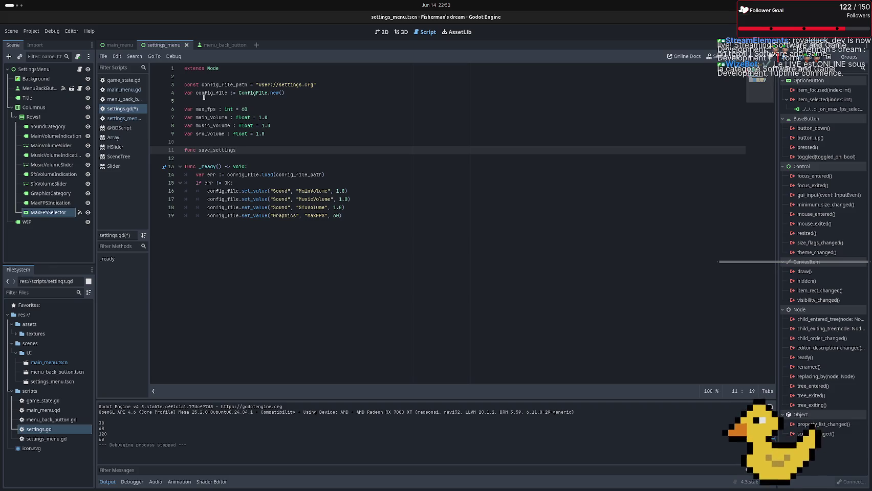
pyautogui.write('(')
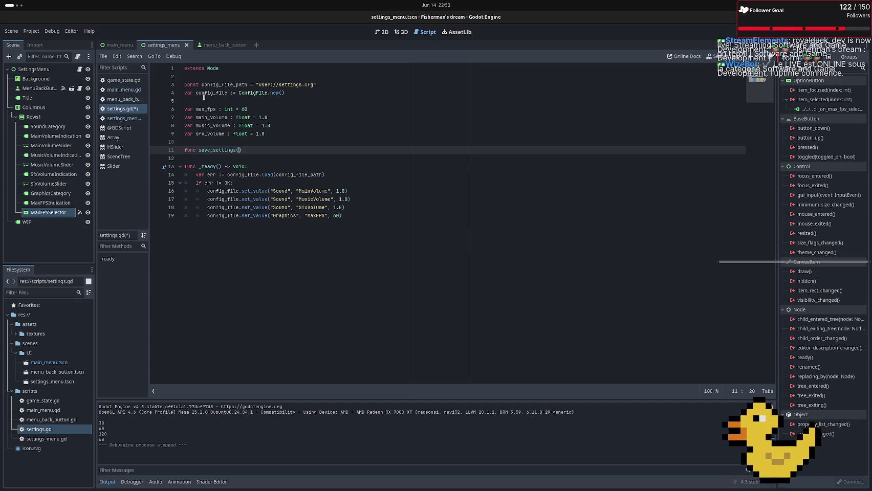
pyautogui.write(') ')
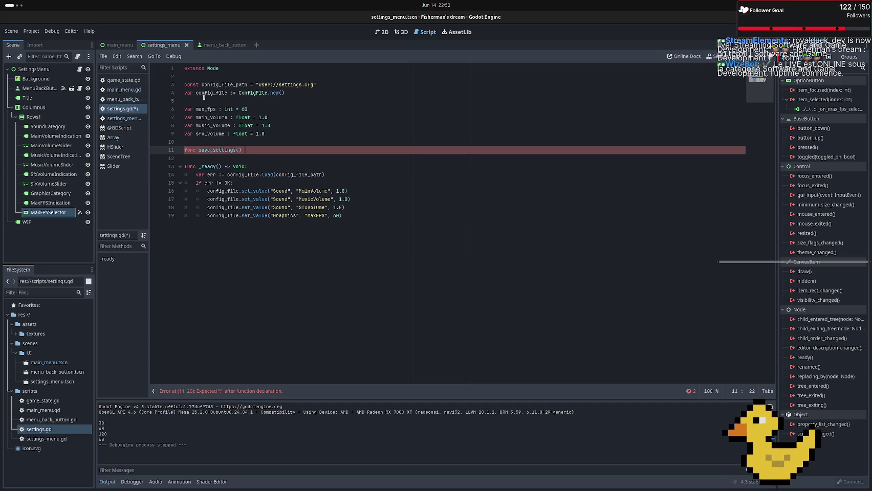
pyautogui.write('->')
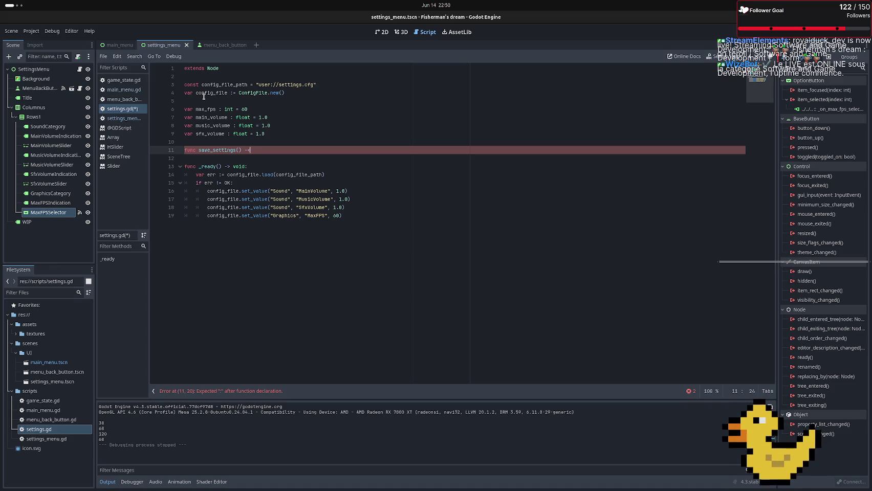
pyautogui.write(' void :')
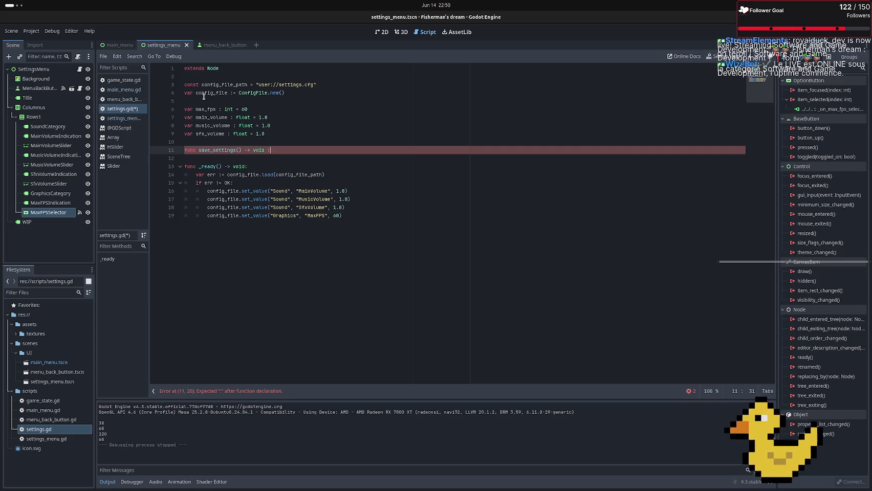
pyautogui.press('Return')
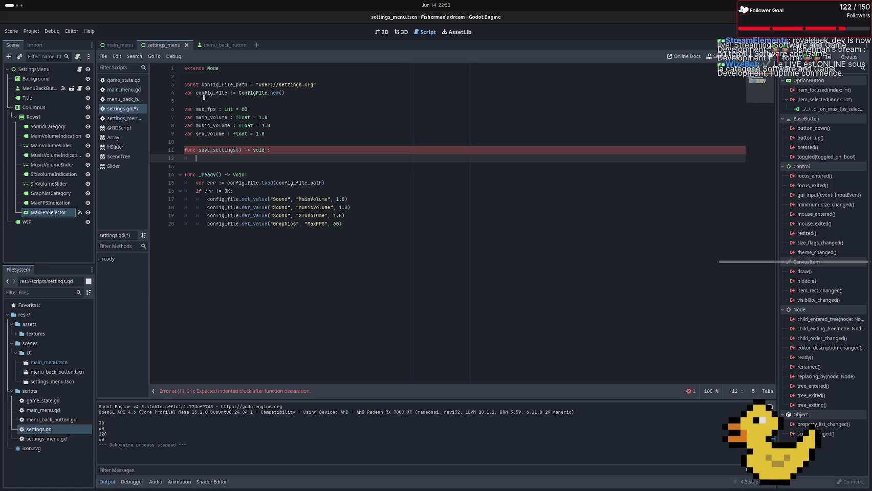
pyautogui.press('Up')
pyautogui.press('Right')
pyautogui.press('Right')
pyautogui.press('Right')
pyautogui.press('Right')
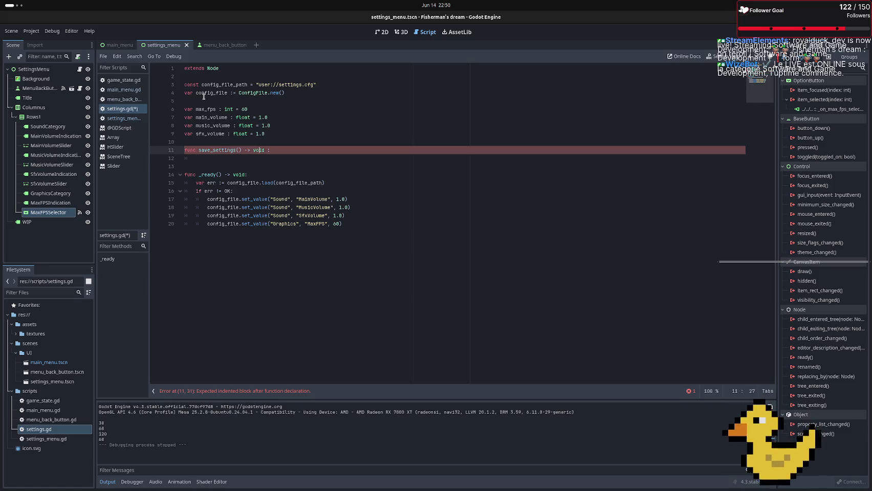
pyautogui.press('Down')
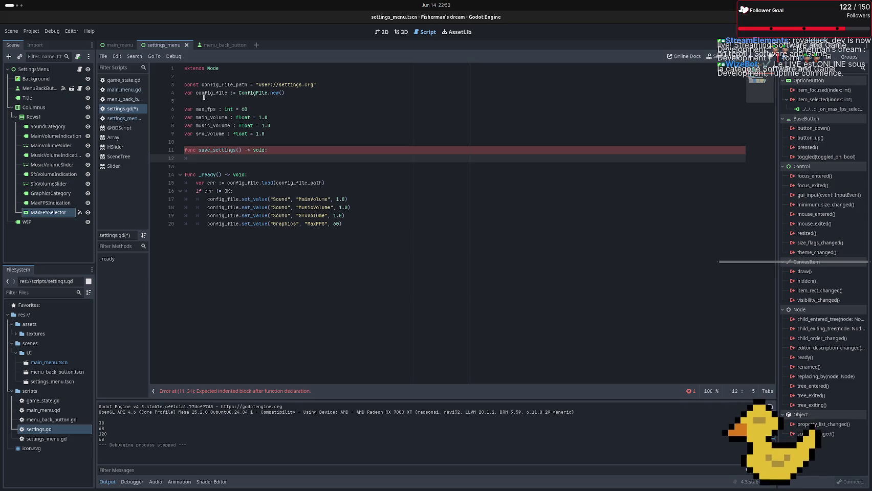
# Move the four set_value lines from _ready into save_settings and fix their indentation
pyautogui.click(341, 224)
pyautogui.moveTo(329, 224); pyautogui.dragTo(205, 199)
pyautogui.hotkey('ctrl', 'c')
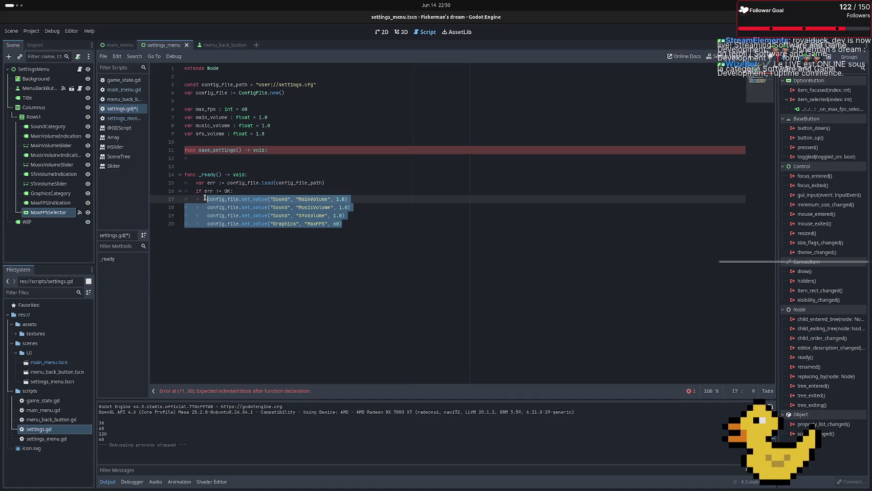
pyautogui.press('BackSpace')
pyautogui.click(217, 159)
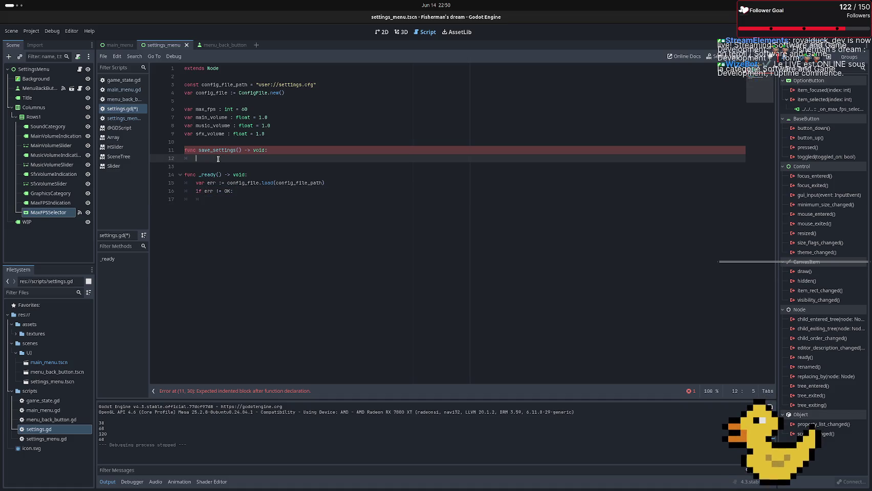
pyautogui.hotkey('ctrl', 'v')
pyautogui.click(199, 166)
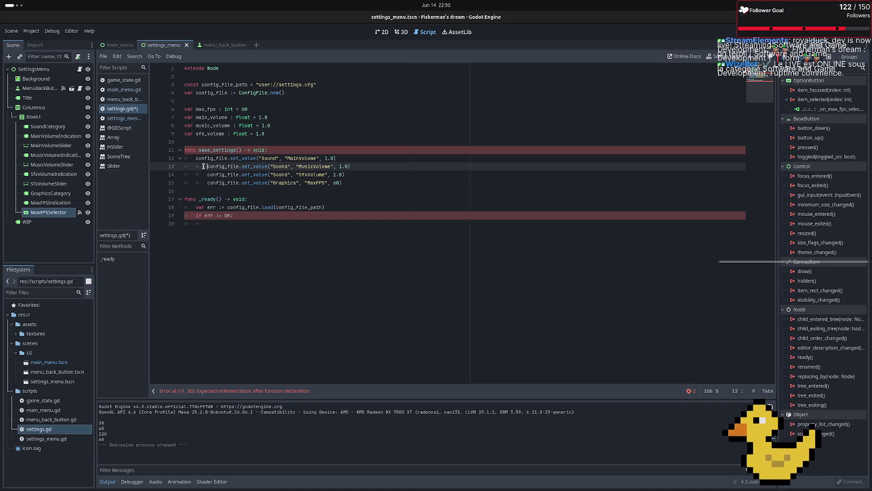
pyautogui.press('Delete')
pyautogui.press('Down')
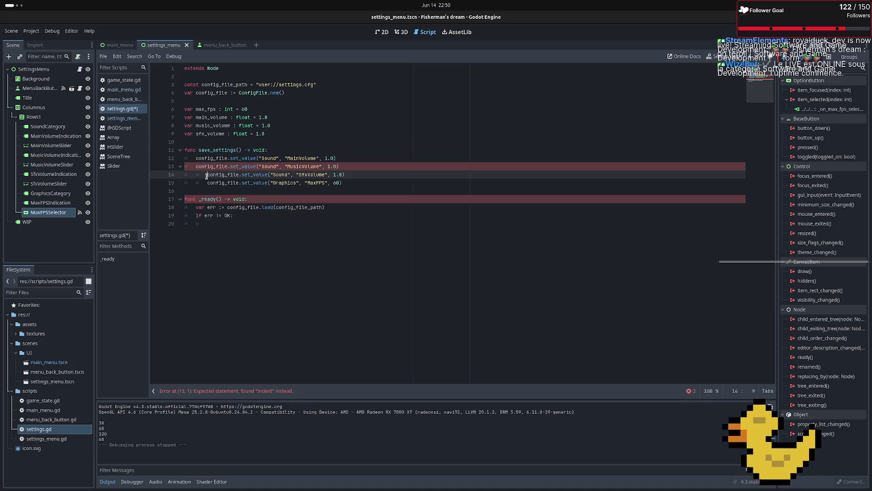
pyautogui.press('Delete')
pyautogui.click(205, 183)
pyautogui.press('BackSpace')
# Replace the 1.0 values with main_volume, music_volume and sfx_volume
pyautogui.click(356, 158)
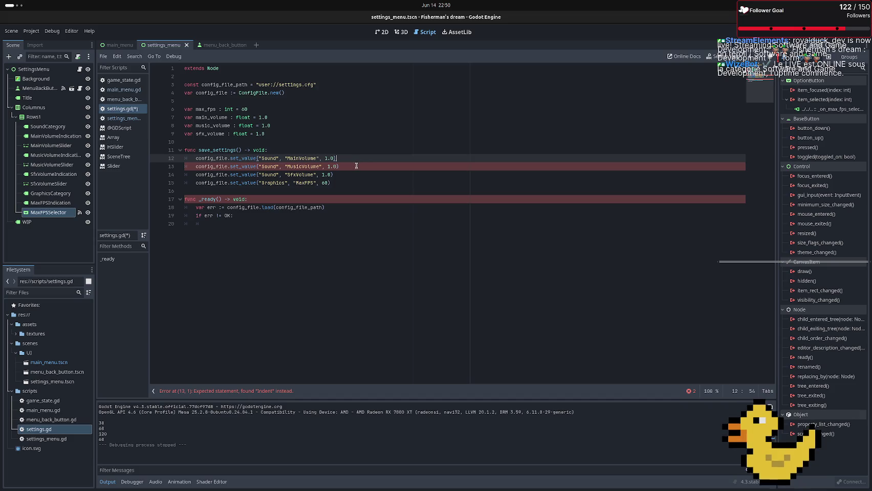
pyautogui.click(324, 159)
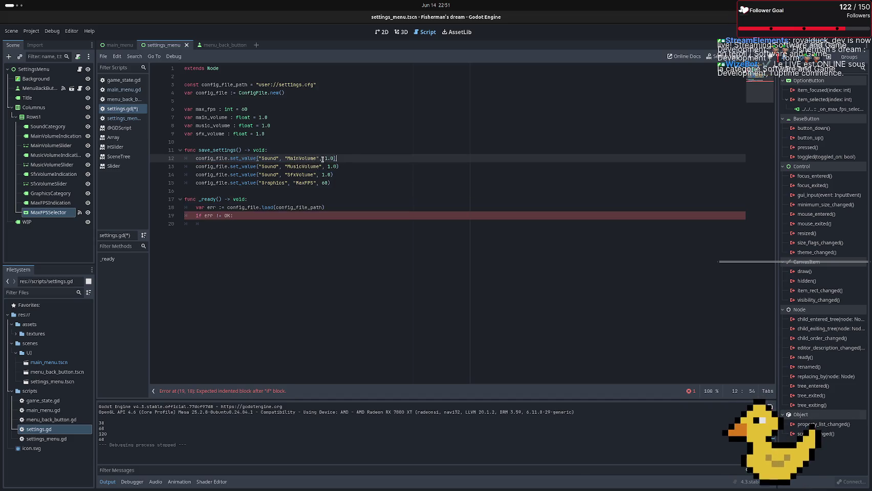
pyautogui.moveTo(324, 159); pyautogui.dragTo(333, 159)
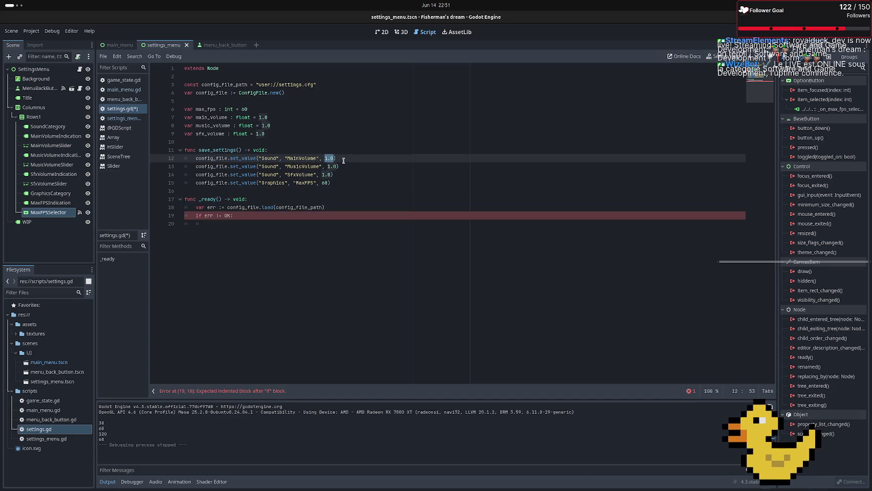
pyautogui.write('mai')
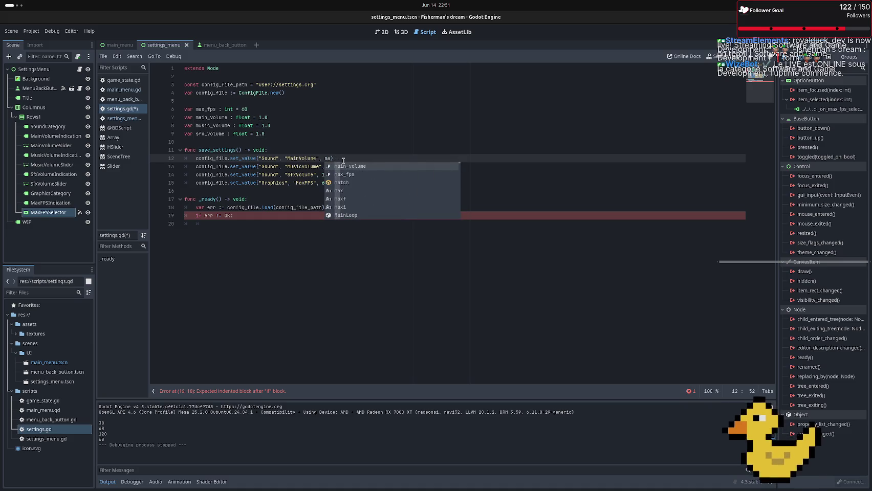
pyautogui.write('n')
pyautogui.press('Return')
pyautogui.press('Down')
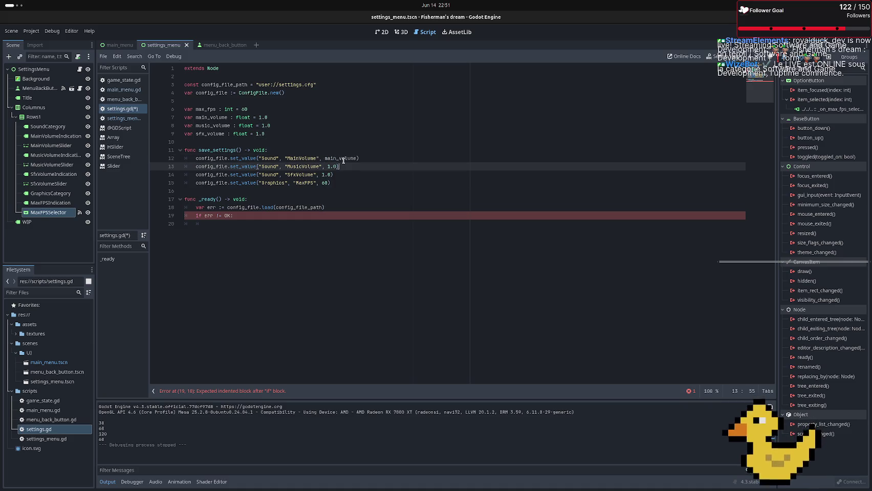
pyautogui.press('Left')
pyautogui.press('BackSpace')
pyautogui.press('BackSpace')
pyautogui.press('BackSpace')
pyautogui.write('music')
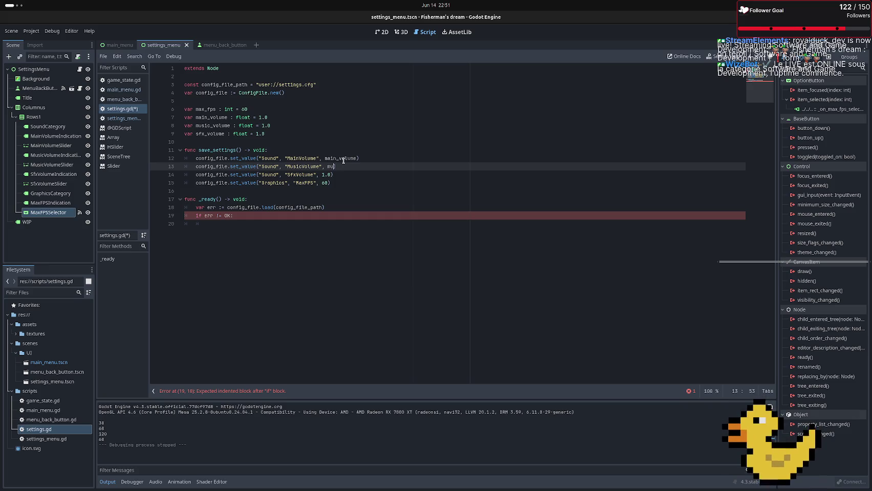
pyautogui.press('Return')
pyautogui.press('Down')
pyautogui.press('Left')
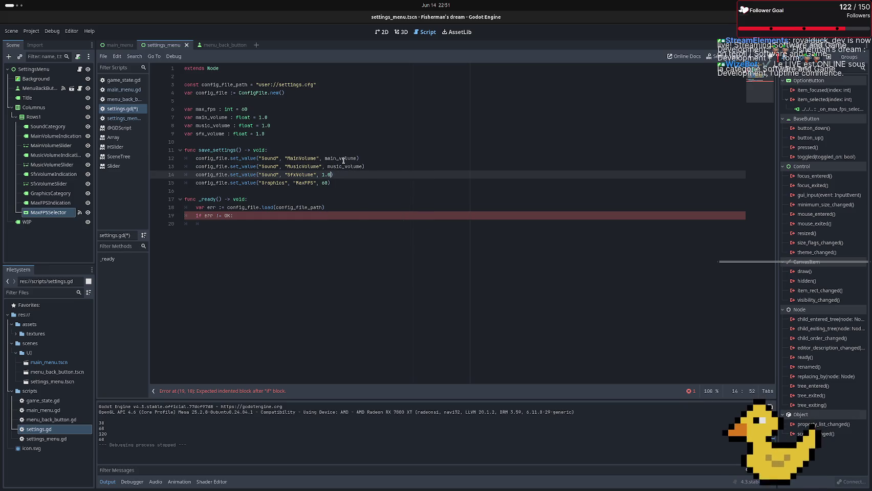
pyautogui.press('BackSpace')
pyautogui.press('BackSpace')
pyautogui.press('BackSpace')
pyautogui.write('sfx')
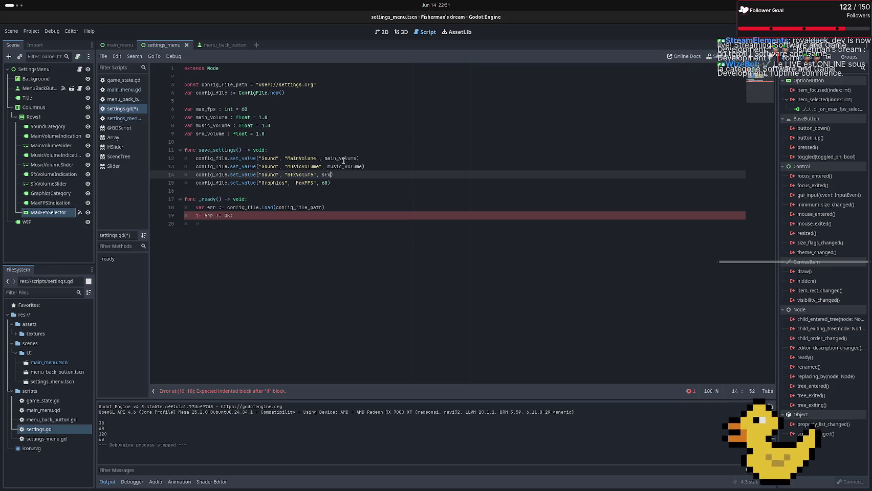
# Replace the hard-coded 60 on the MaxFPS line with max_fps
pyautogui.press('Return')
pyautogui.press('Down')
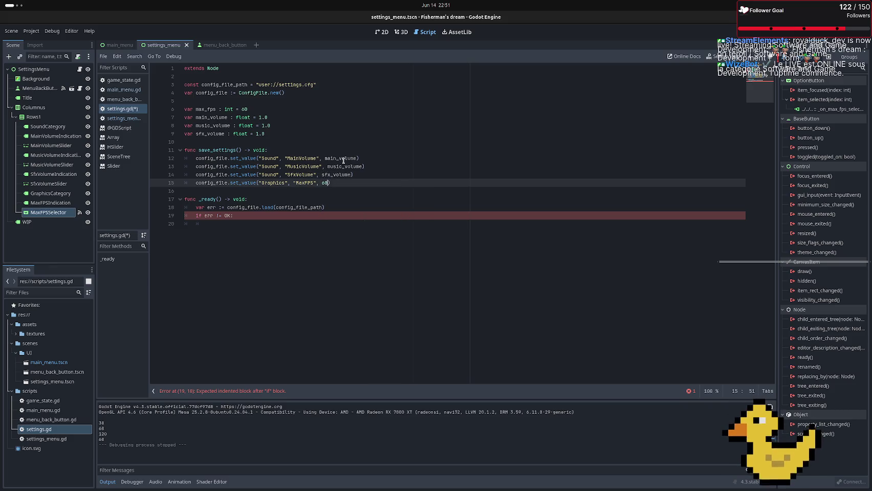
pyautogui.press('BackSpace')
pyautogui.press('BackSpace')
pyautogui.write('maz')
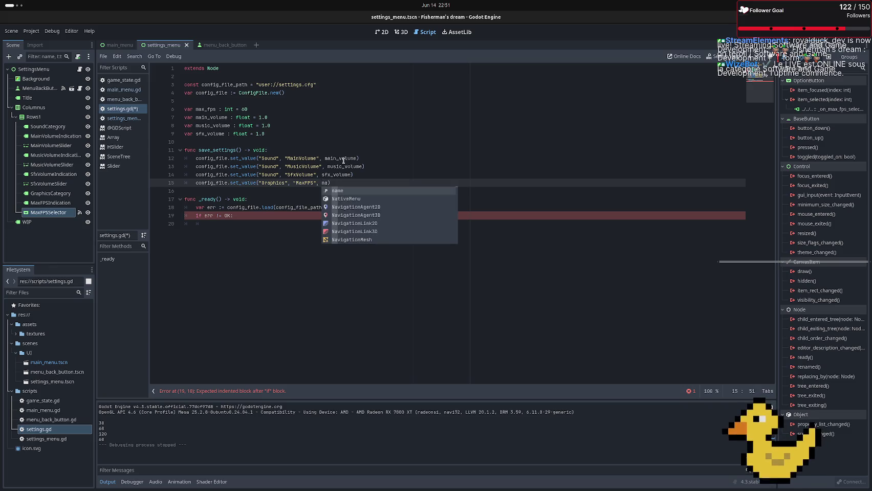
pyautogui.press('BackSpace')
pyautogui.write('x')
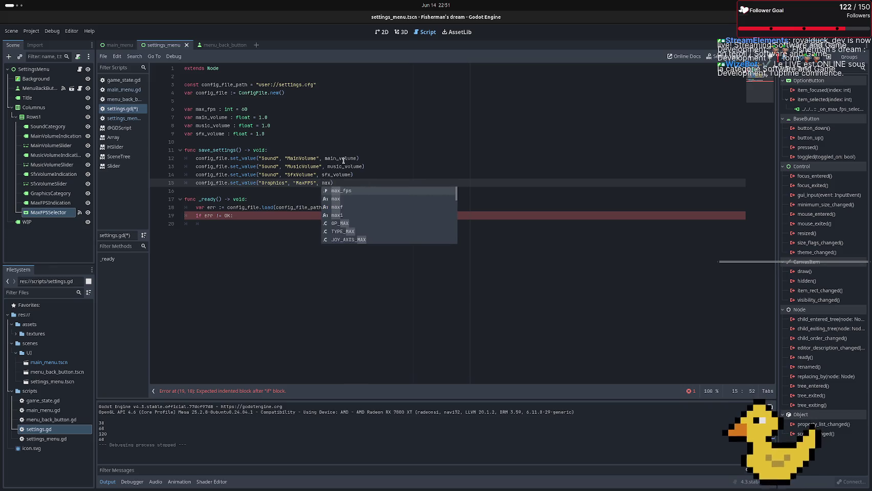
pyautogui.press('Return')
# Move the MaxFPS set_value line to be the first statement in save_settings
pyautogui.press('Up')
pyautogui.press('Down')
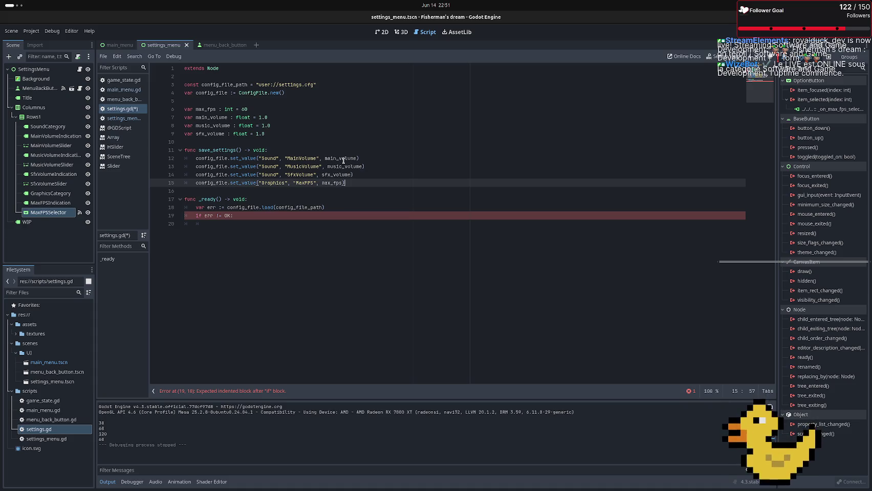
pyautogui.hotkey('shift', 'Up')
pyautogui.hotkey('shift', 'Right')
pyautogui.hotkey('shift', 'Right')
pyautogui.hotkey('shift', 'Right')
pyautogui.hotkey('ctrl', 'c')
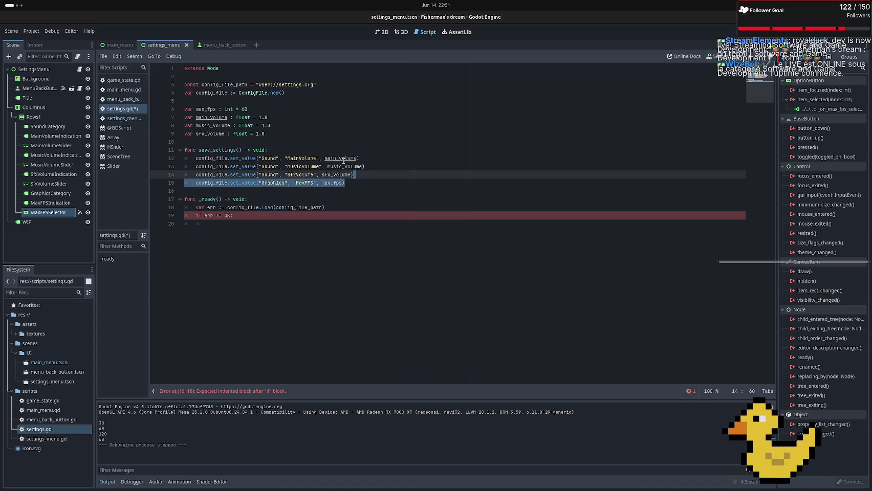
pyautogui.press('BackSpace')
pyautogui.press('Up')
pyautogui.press('Up')
pyautogui.press('Up')
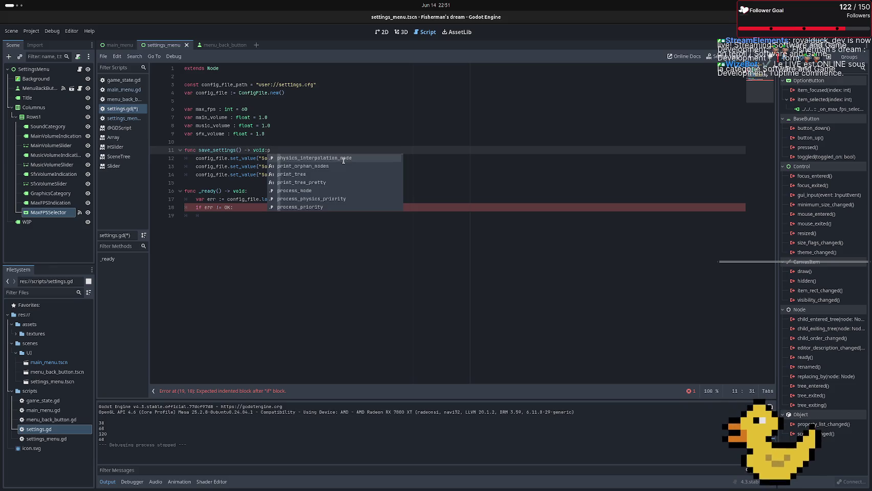
pyautogui.press('BackSpace')
pyautogui.hotkey('ctrl', 'v')
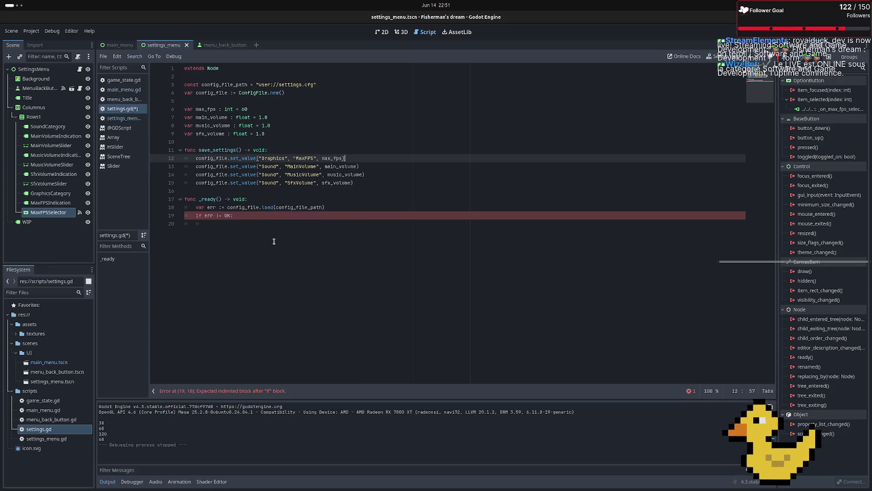
pyautogui.click(309, 208)
pyautogui.click(263, 223)
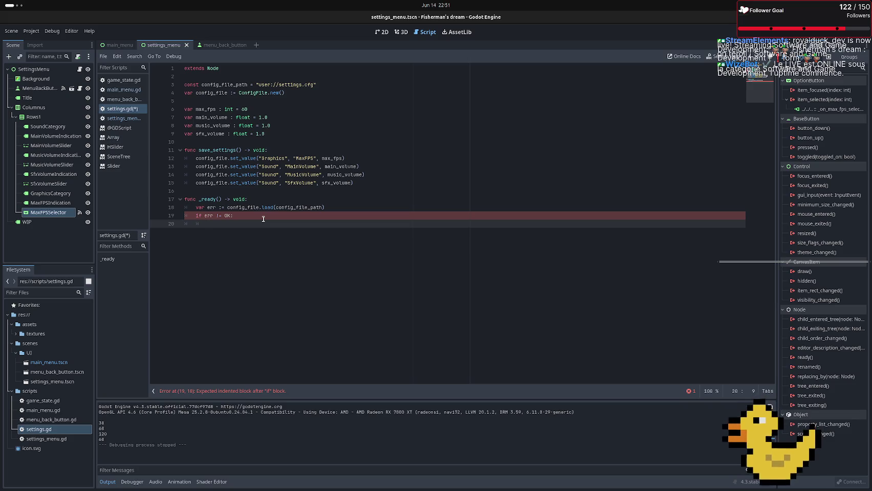
# Call save_settings() under the error check and load_settings() in a new else branch
pyautogui.write('save')
pyautogui.press('Return')
pyautogui.press('Return')
pyautogui.press('BackSpace')
pyautogui.write('else ')
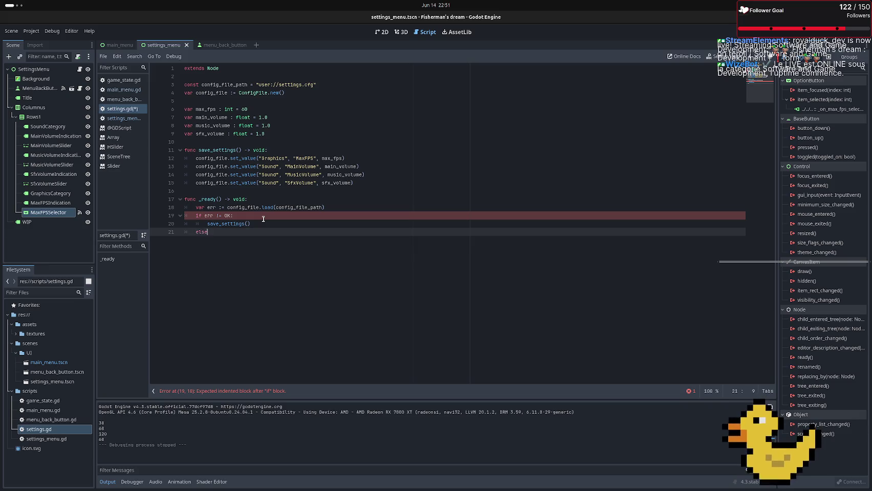
pyautogui.write(':')
pyautogui.press('Return')
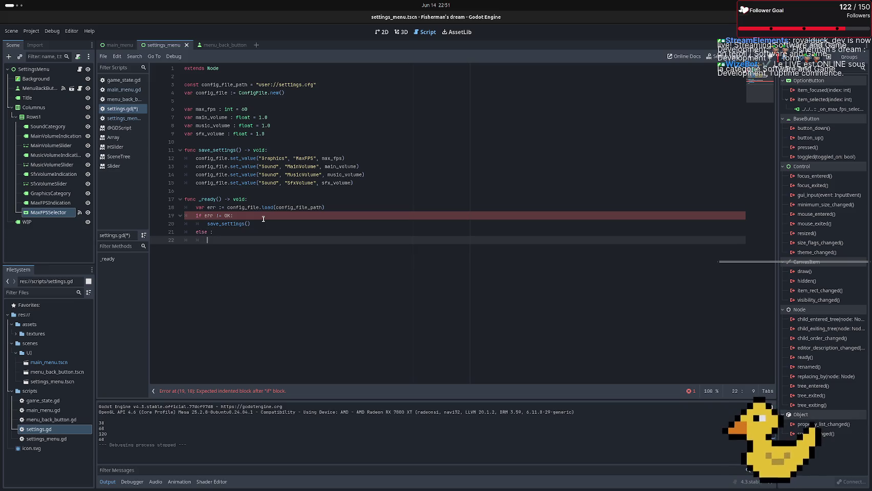
pyautogui.write('l')
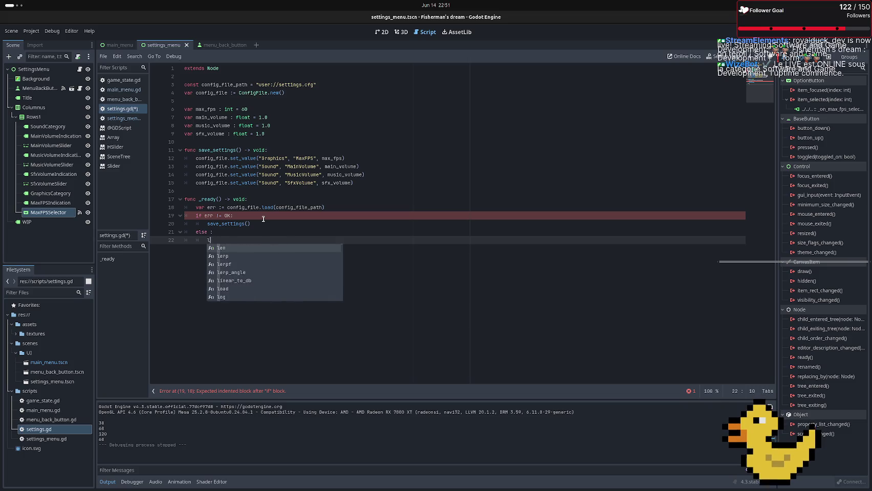
pyautogui.write('oad+s')
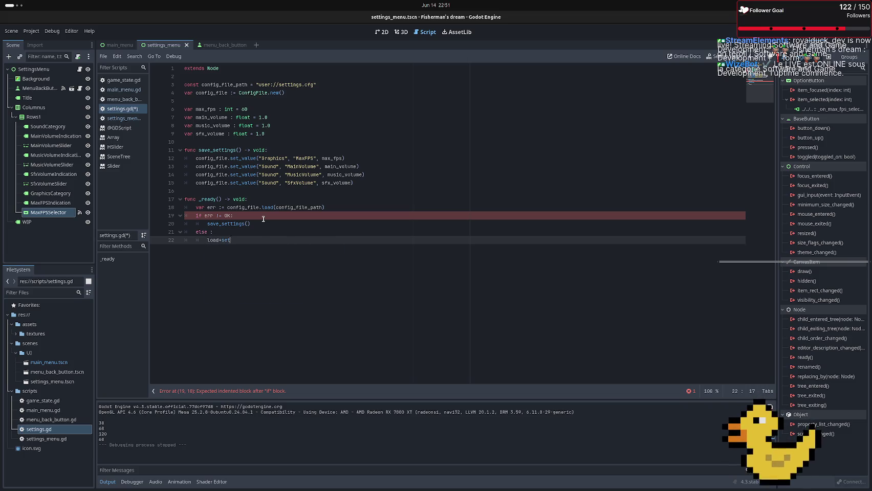
pyautogui.press('BackSpace')
pyautogui.write('_setti')
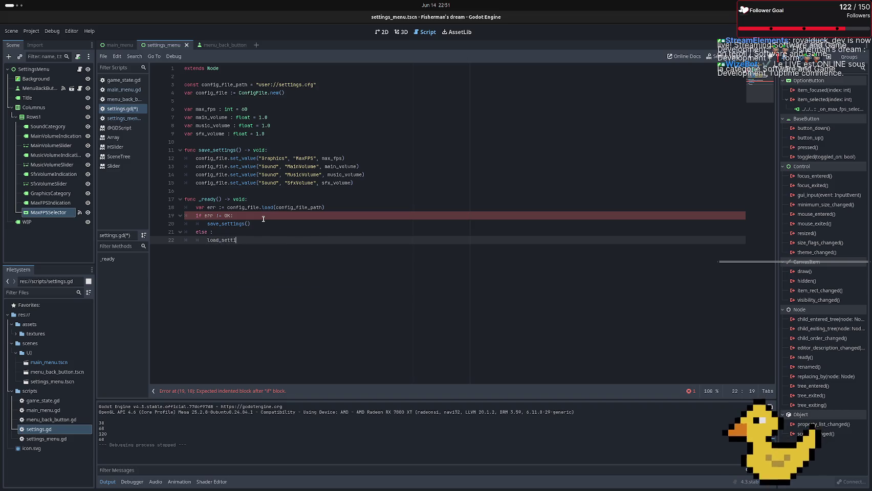
pyautogui.write('ngs(')
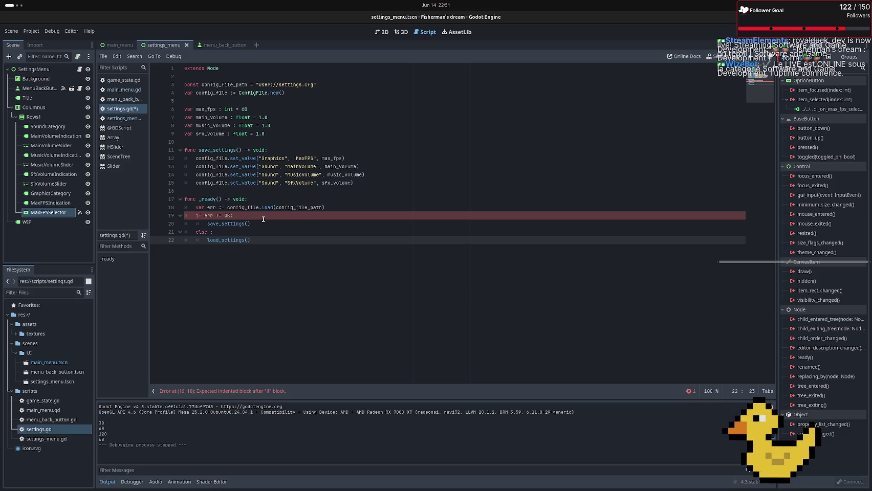
# Add two unindented blank lines after save_settings() to make room above _ready
pyautogui.click(361, 184)
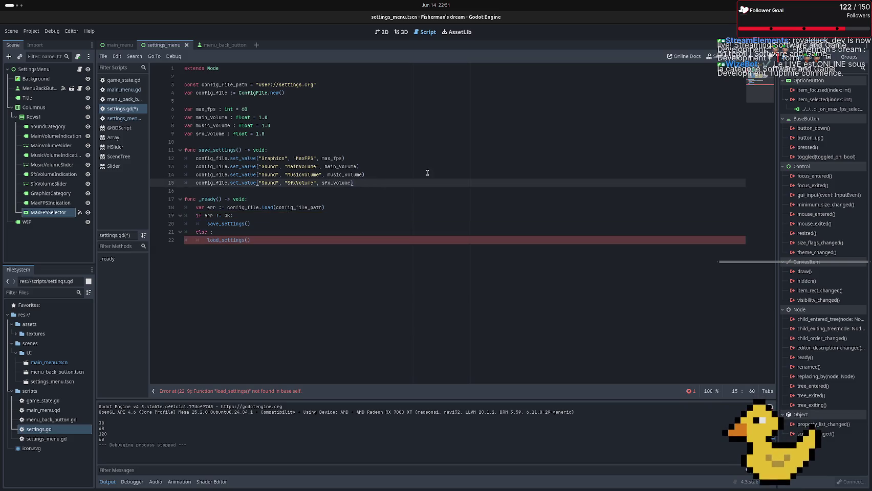
pyautogui.press('Return')
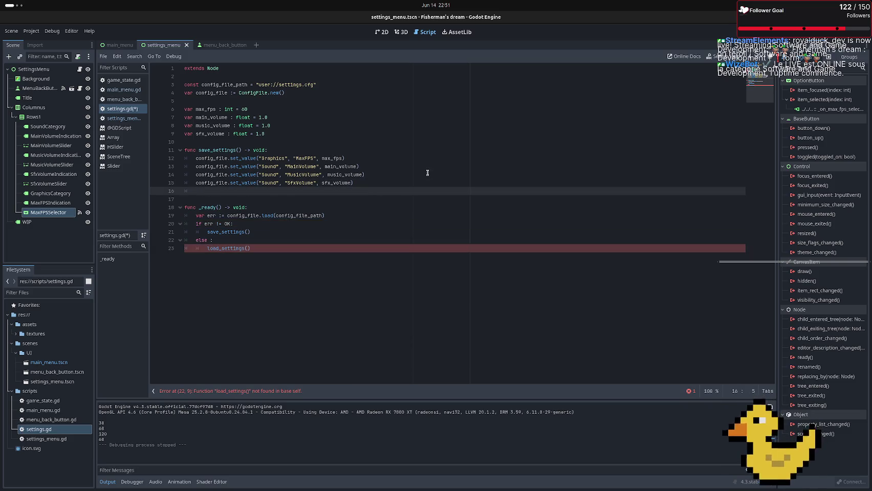
pyautogui.press('BackSpace')
pyautogui.press('Return')
# Add func load_settings() -> void: with max_fps = config_file.get_value("Graphics", "MaxFPS")
pyautogui.write('func')
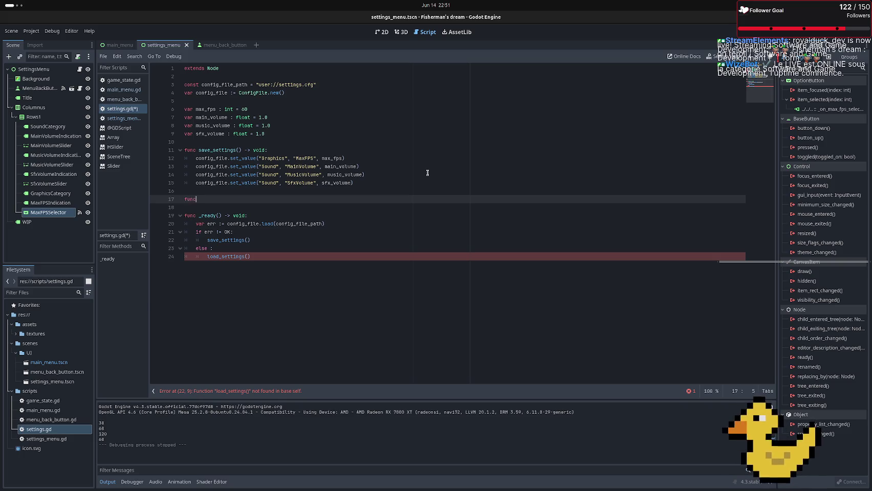
pyautogui.write(' l')
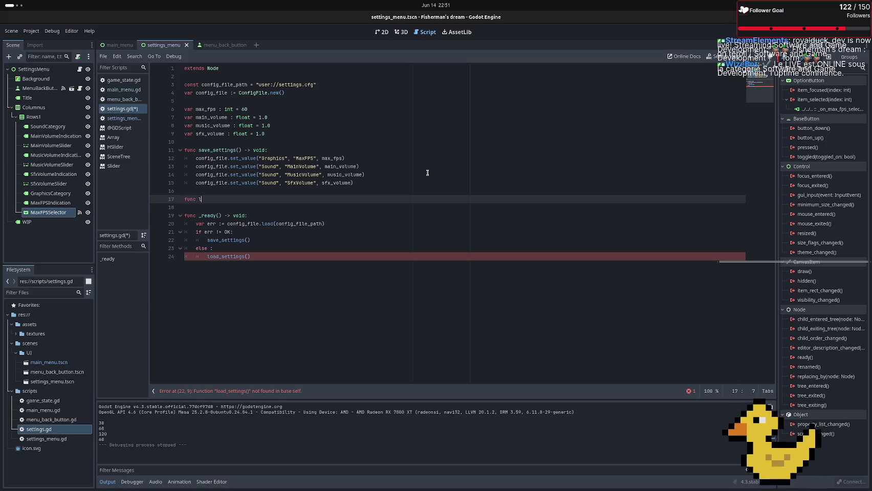
pyautogui.write('oad_settings')
pyautogui.write('() -> ')
pyautogui.write('void:')
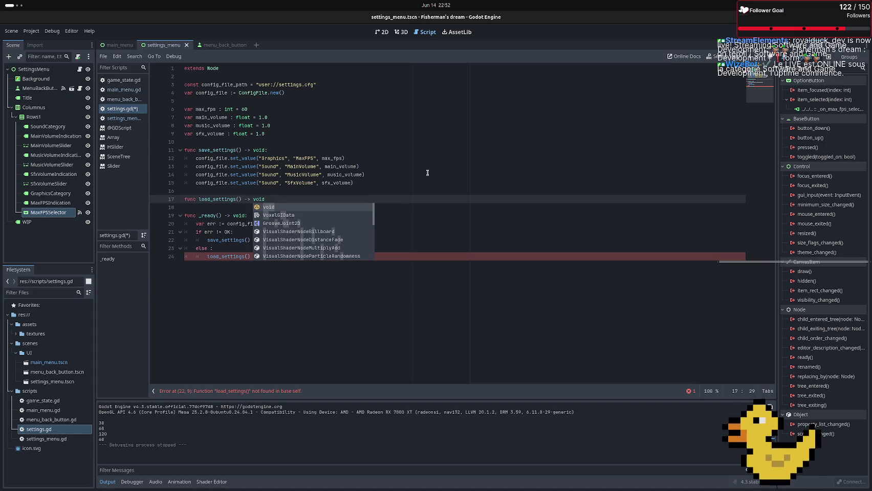
pyautogui.press('Return')
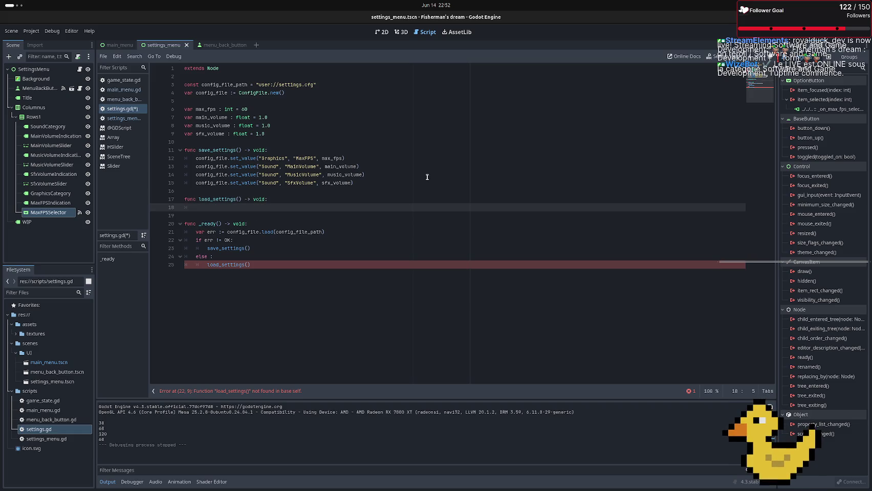
pyautogui.write('max_fps = ')
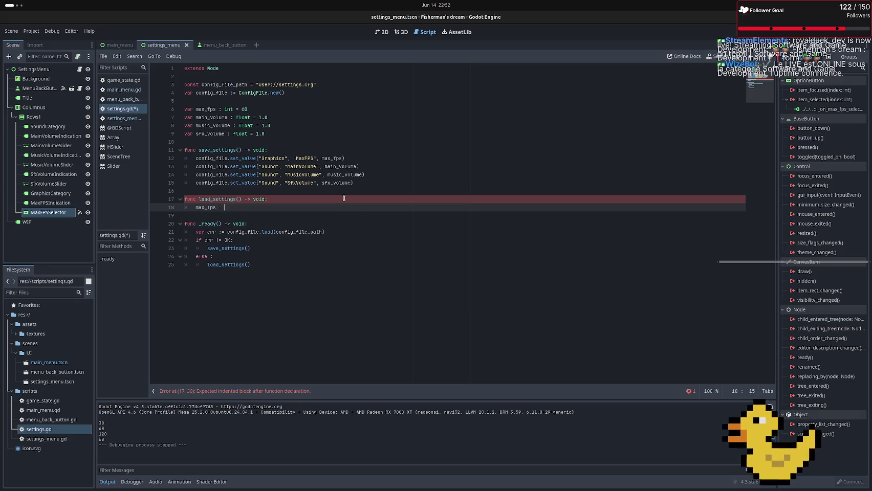
pyautogui.write('c')
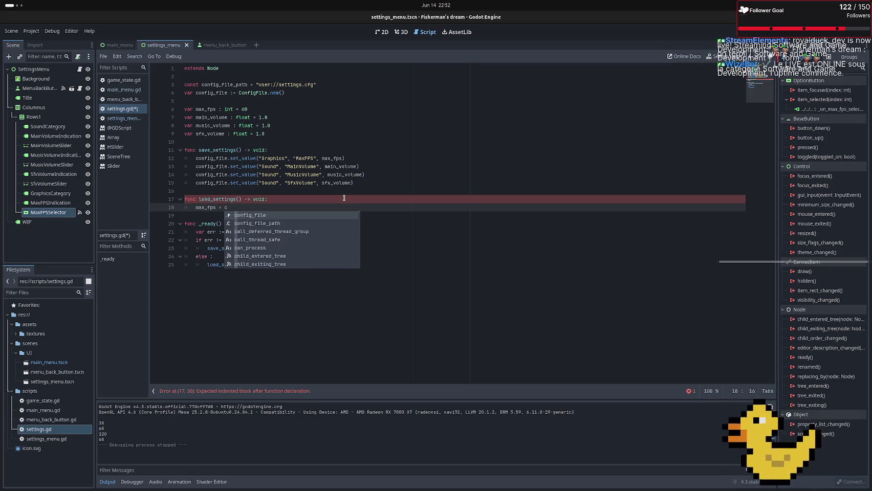
pyautogui.press('Return')
pyautogui.write('.get')
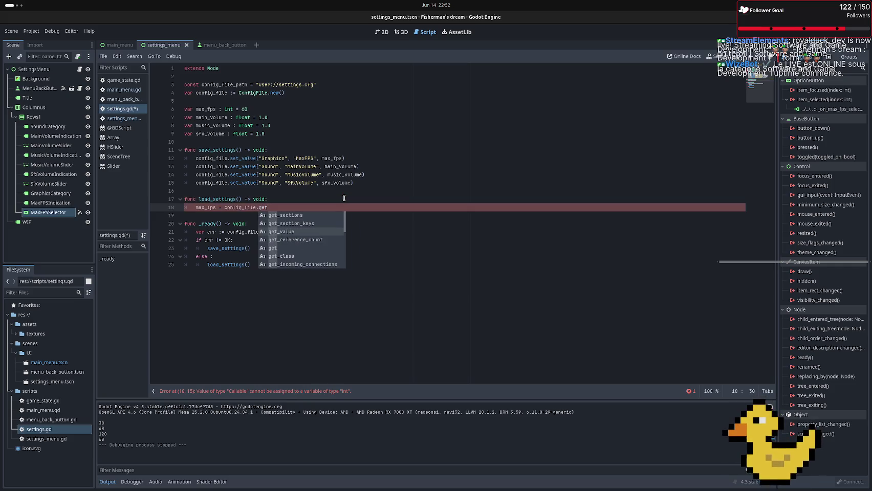
pyautogui.press('Down')
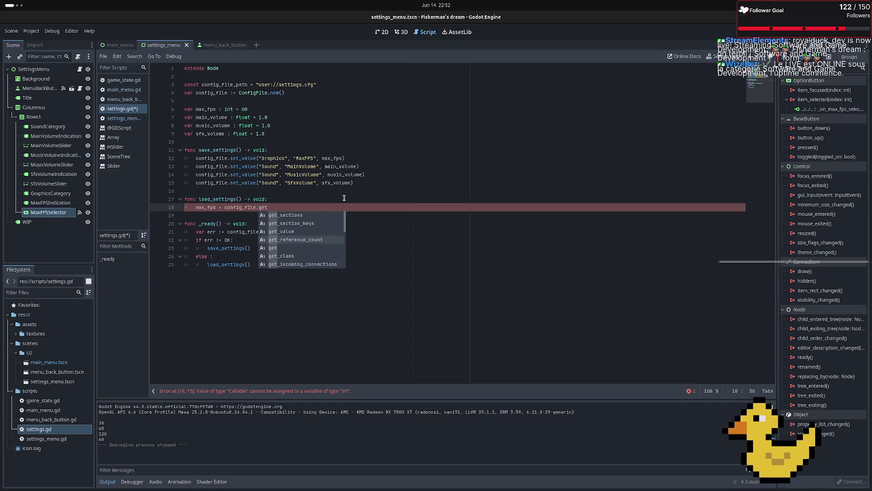
pyautogui.press('Return')
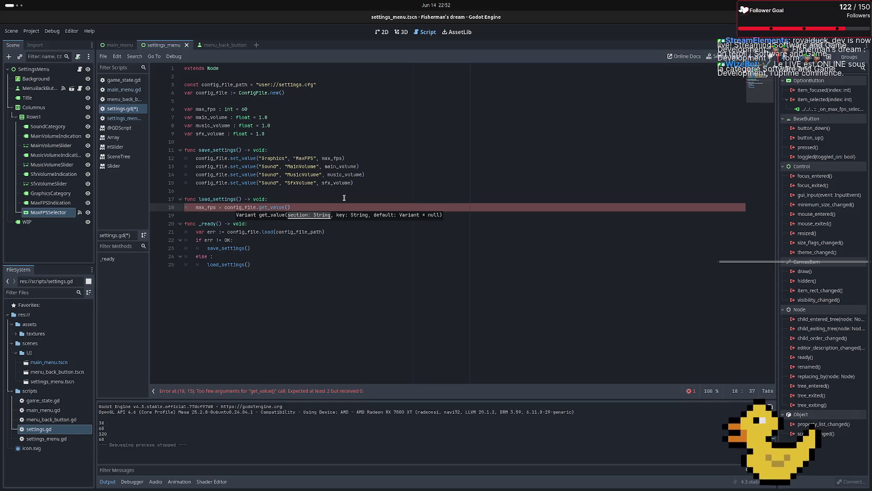
pyautogui.write('"Grap')
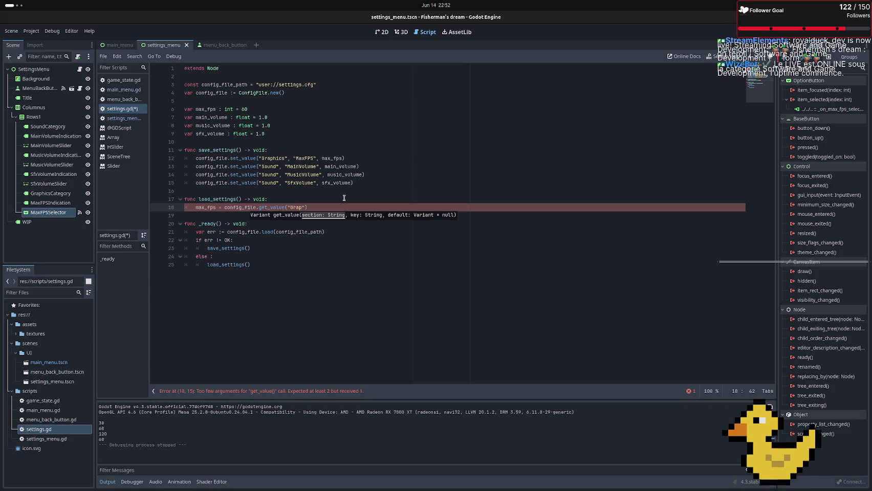
pyautogui.write('hics')
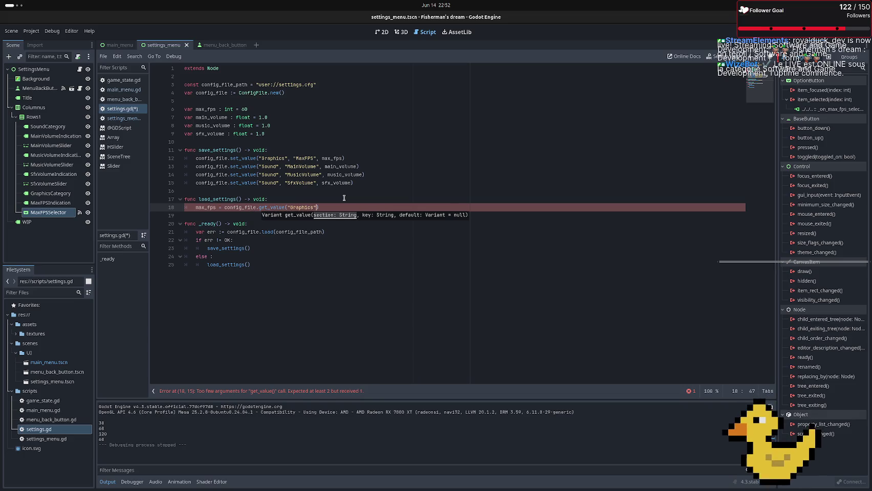
pyautogui.write(', ')
pyautogui.write('"')
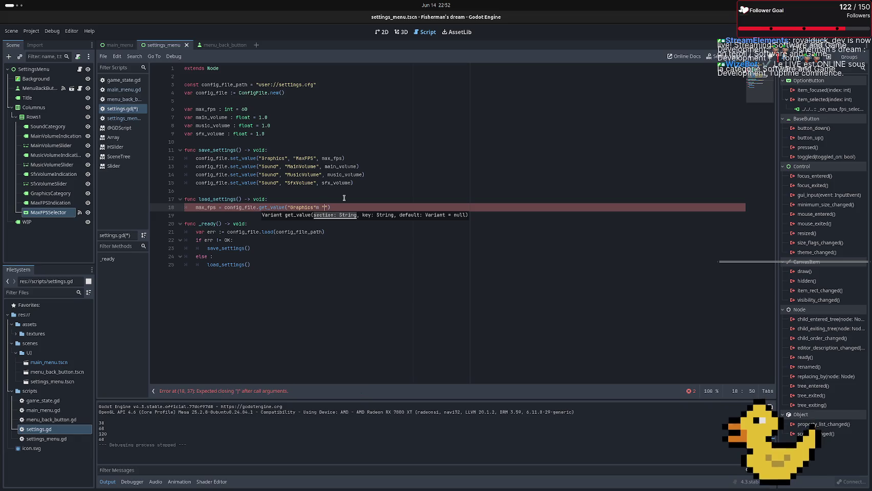
pyautogui.press('BackSpace')
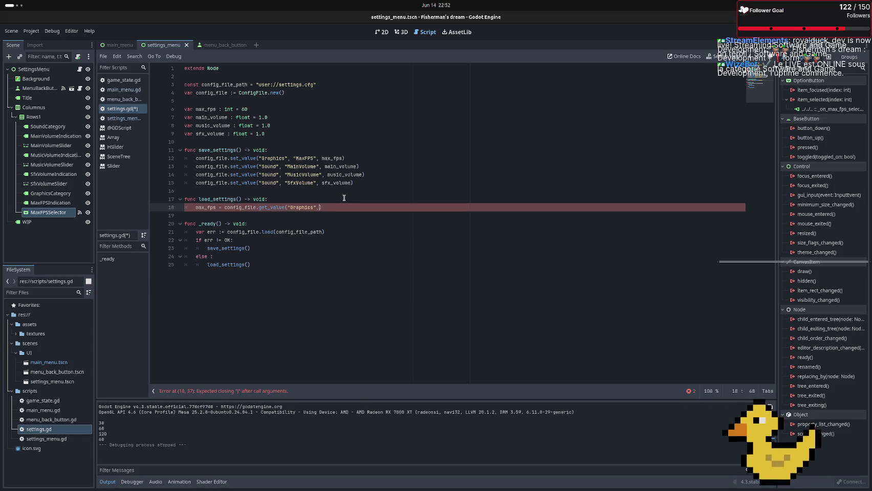
pyautogui.write('"')
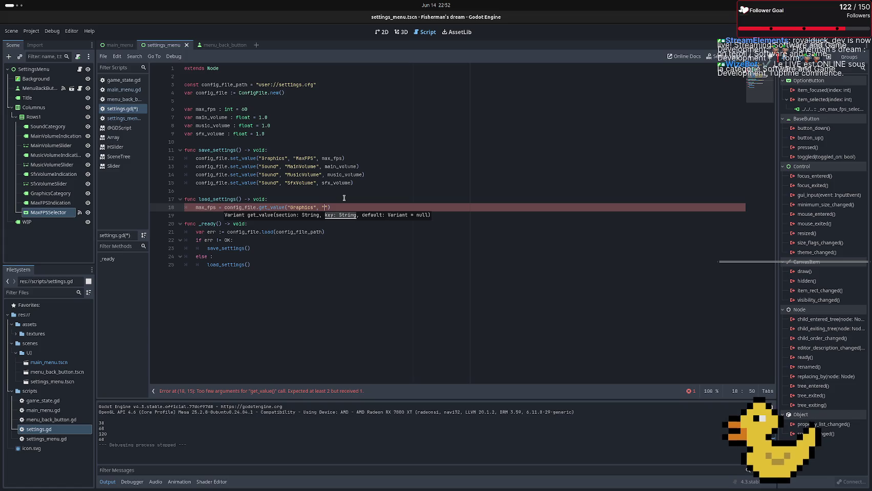
pyautogui.write('Max')
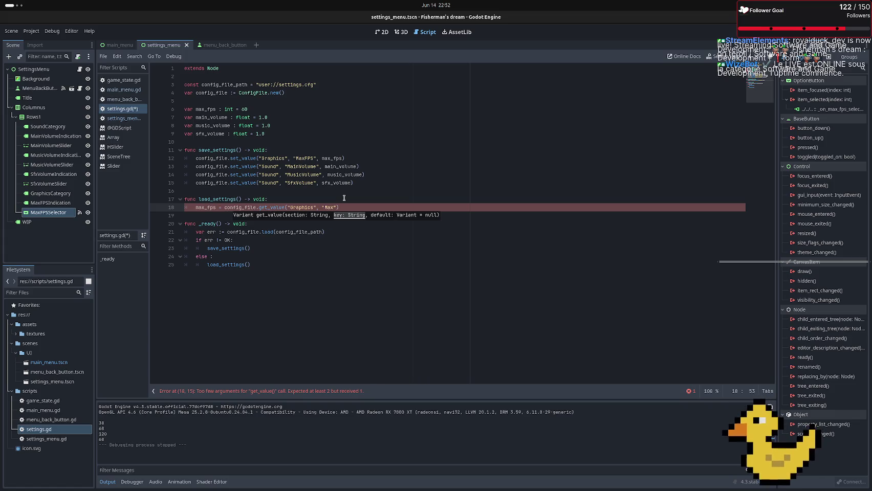
pyautogui.write('FPS')
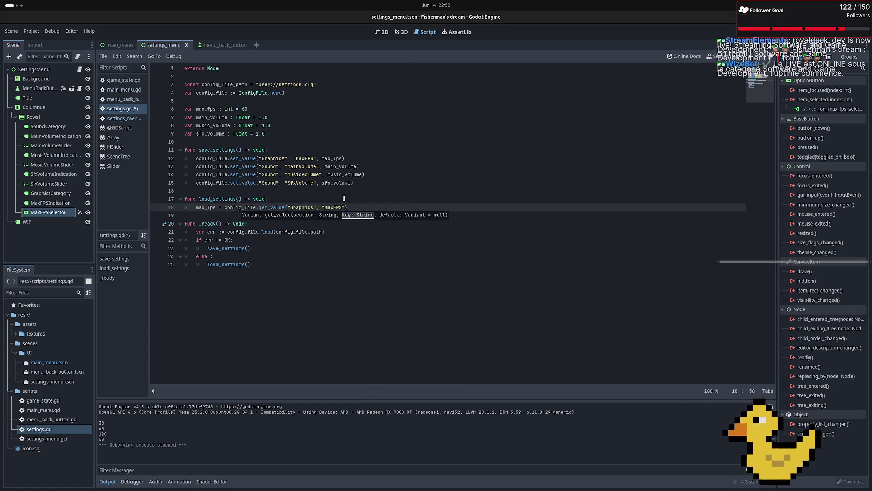
pyautogui.press('Return')
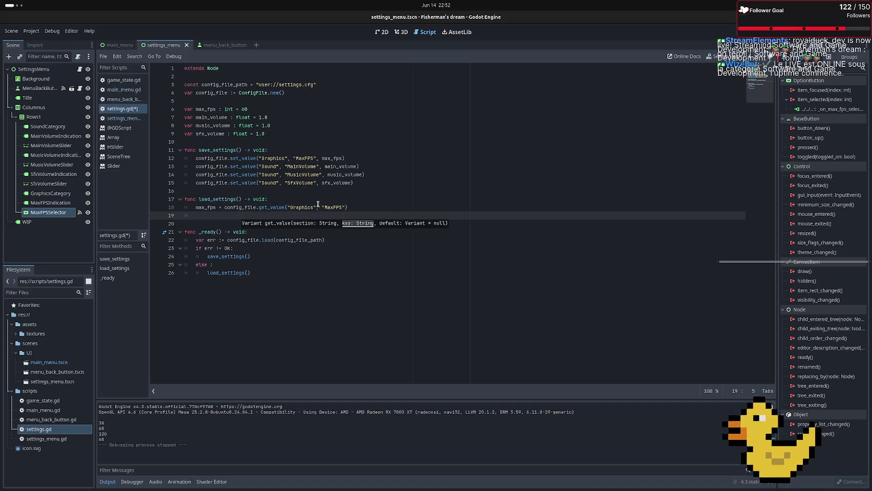
# Copy the max_fps line and edit it into main_volume = config_file.get_value("Sound", "MainVolume")
pyautogui.press('BackSpace')
pyautogui.press('BackSpace')
pyautogui.hotkey('shift', 'Up')
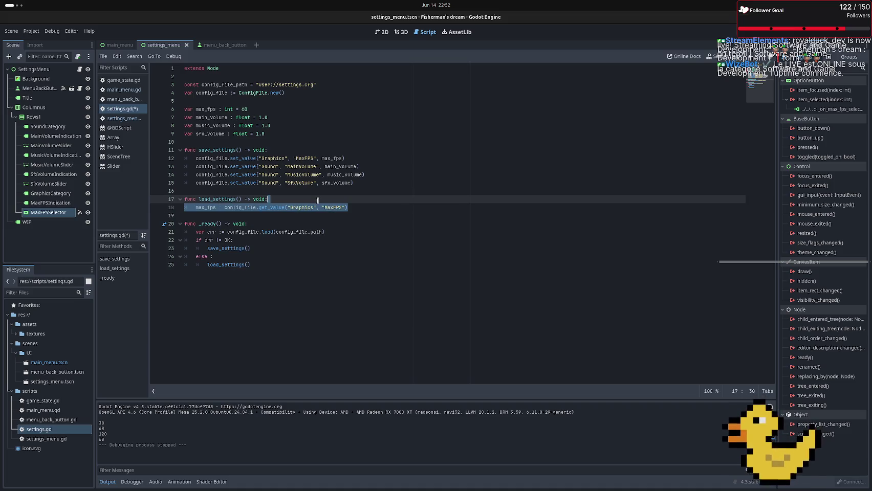
pyautogui.hotkey('ctrl', 'c')
pyautogui.press('Right')
pyautogui.hotkey('ctrl', 'v')
pyautogui.press('Left')
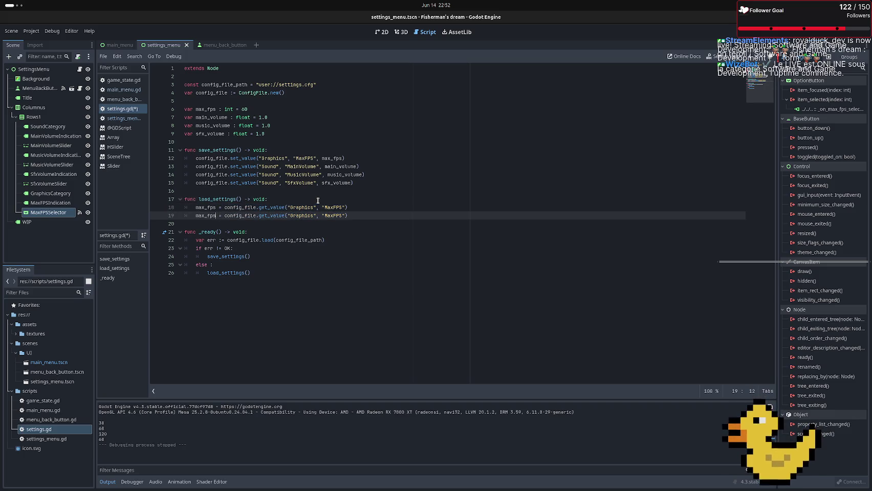
pyautogui.press('BackSpace')
pyautogui.press('BackSpace')
pyautogui.press('BackSpace')
pyautogui.write('mai')
pyautogui.press('Return')
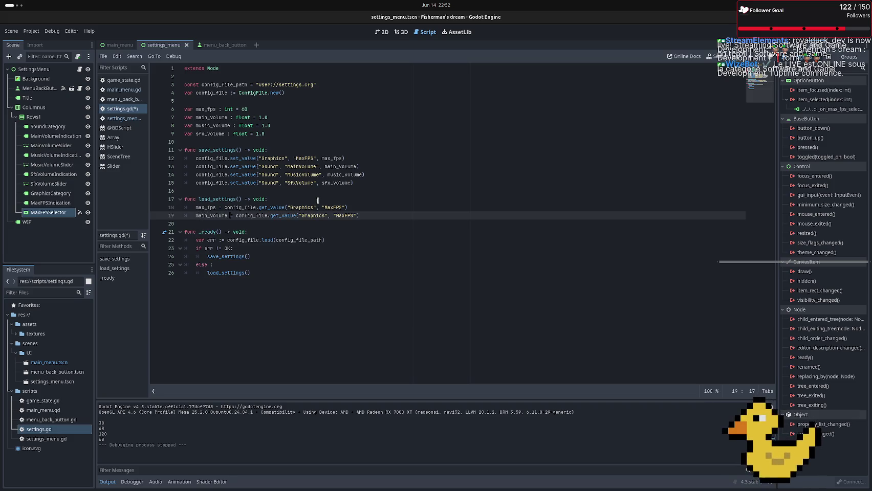
pyautogui.press('Delete')
pyautogui.press('Delete')
pyautogui.press('Delete')
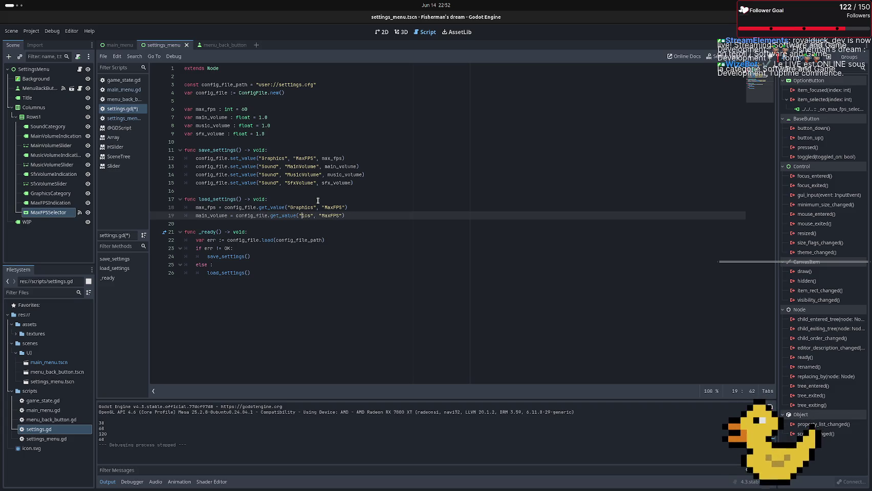
pyautogui.write('"Sound"')
pyautogui.press('Right')
pyautogui.press('Delete')
pyautogui.press('Delete')
pyautogui.press('Delete')
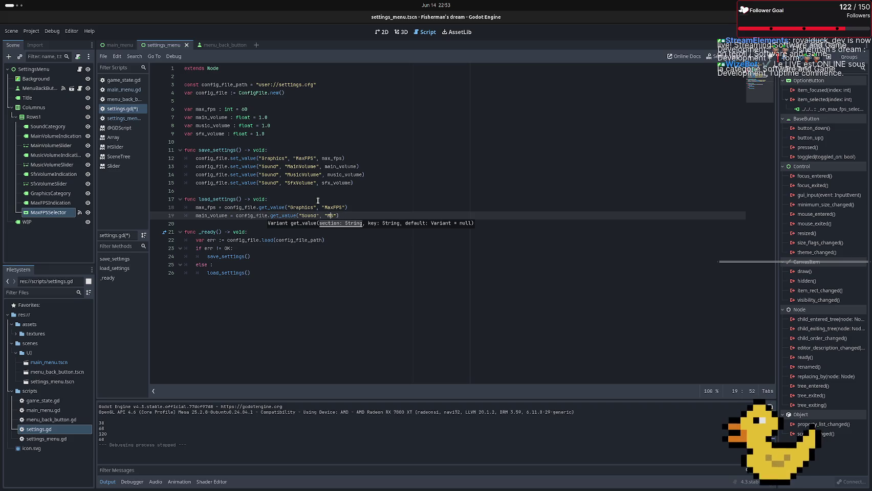
pyautogui.write('MainVolume')
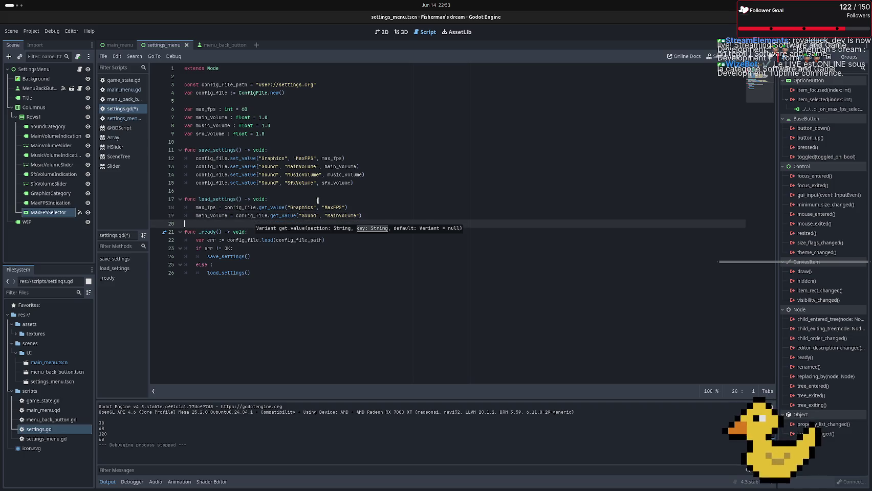
# Duplicate the main_volume line twice, changing the copies' keys to MusicVolume and SfxVolume
pyautogui.hotkey('shift', 'Up')
pyautogui.hotkey('shift', 'Down')
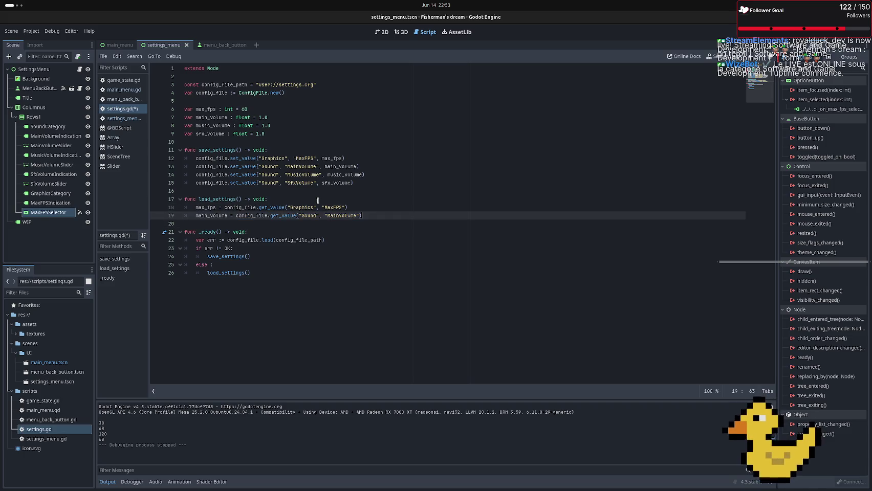
pyautogui.hotkey('ctrl', 'shift', 'd')
pyautogui.hotkey('ctrl', 'shift', 'd')
pyautogui.press('Up')
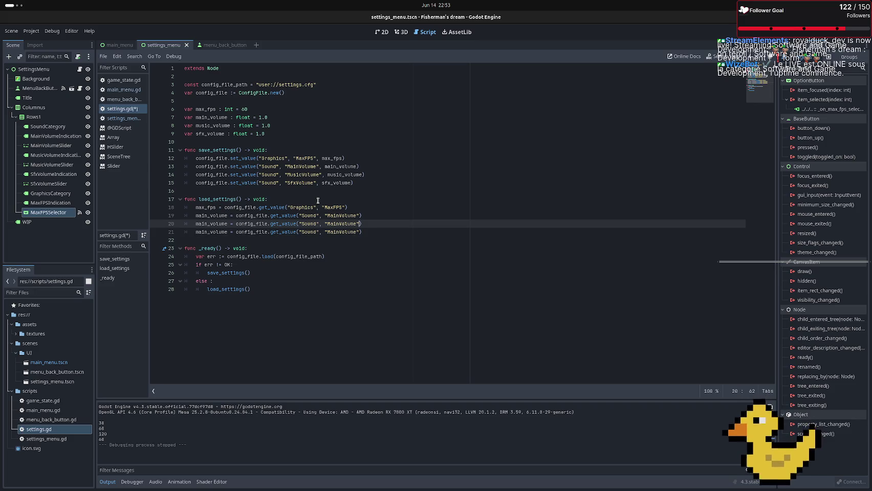
pyautogui.press('Delete')
pyautogui.press('BackSpace')
pyautogui.press('BackSpace')
pyautogui.press('BackSpace')
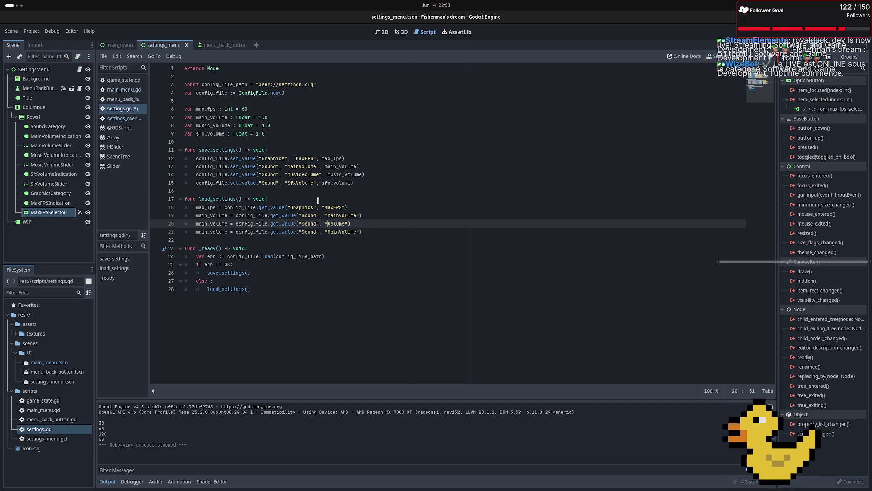
pyautogui.write('Music')
pyautogui.press('Down')
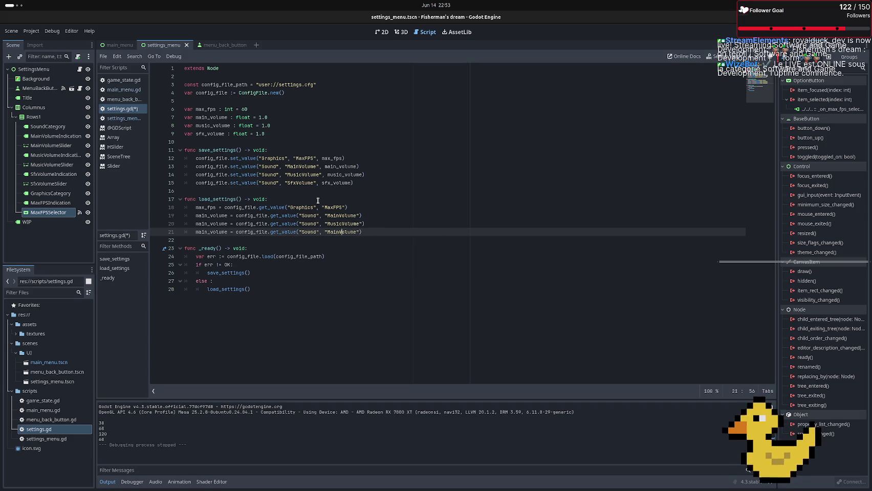
pyautogui.press('BackSpace')
pyautogui.press('BackSpace')
pyautogui.press('BackSpace')
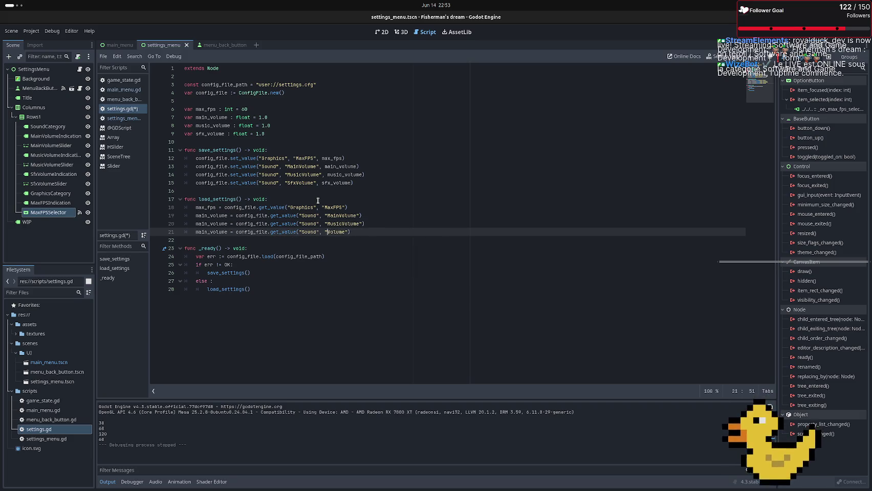
pyautogui.write('Sfx')
# Rename the copied variables to music_volume and sfx_volume
pyautogui.press('Left')
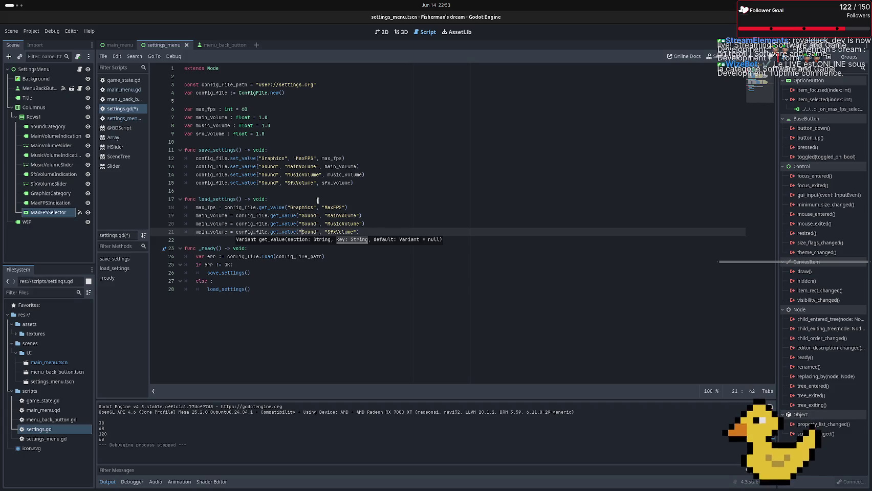
pyautogui.press('Up')
pyautogui.press('Left')
pyautogui.press('Left')
pyautogui.press('BackSpace')
pyautogui.press('BackSpace')
pyautogui.press('BackSpace')
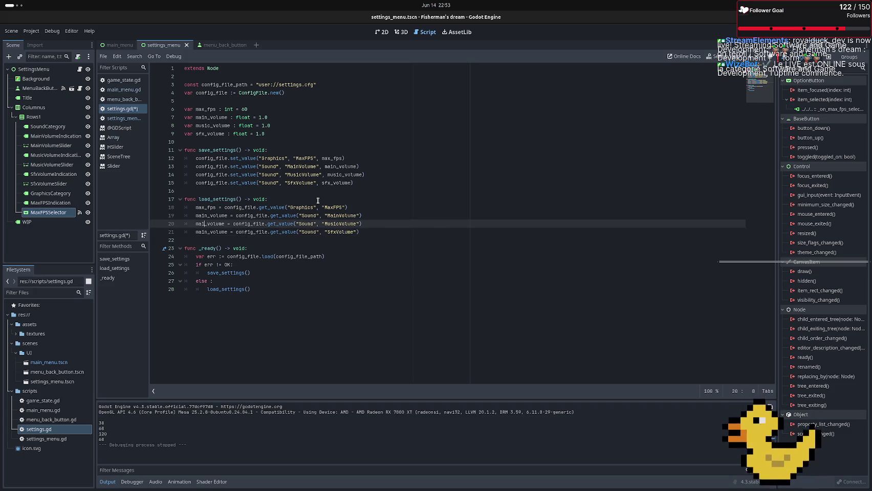
pyautogui.write('music')
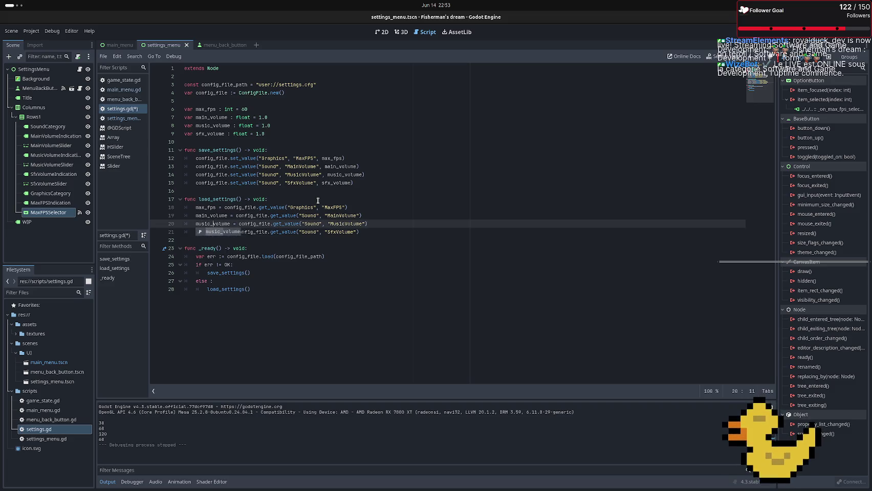
pyautogui.press('Right')
pyautogui.press('Escape')
pyautogui.press('Up')
pyautogui.press('Down')
pyautogui.press('Down')
pyautogui.press('End')
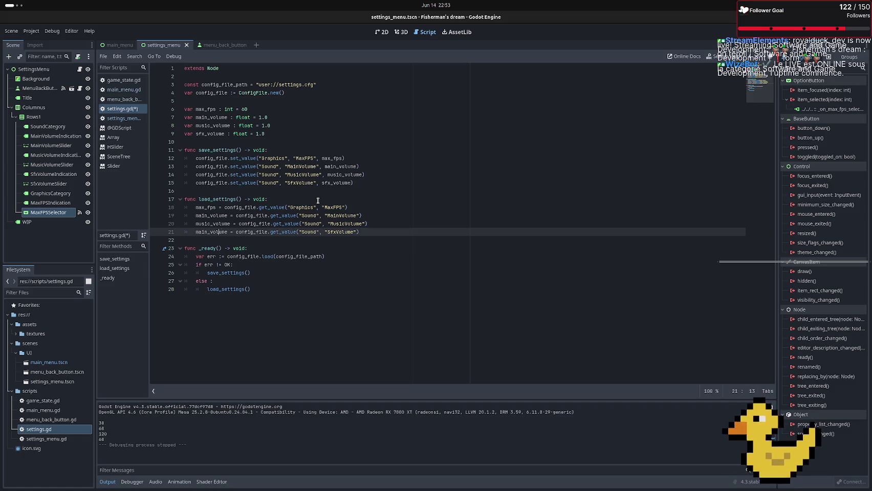
pyautogui.press('Left')
pyautogui.press('BackSpace')
pyautogui.press('BackSpace')
pyautogui.press('BackSpace')
pyautogui.write('sfx')
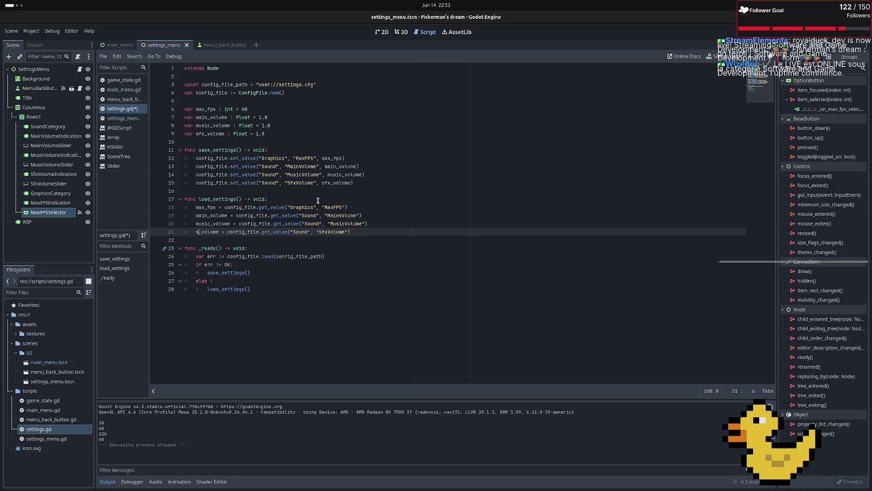
pyautogui.click(404, 206)
pyautogui.hotkey('ctrl', 's')
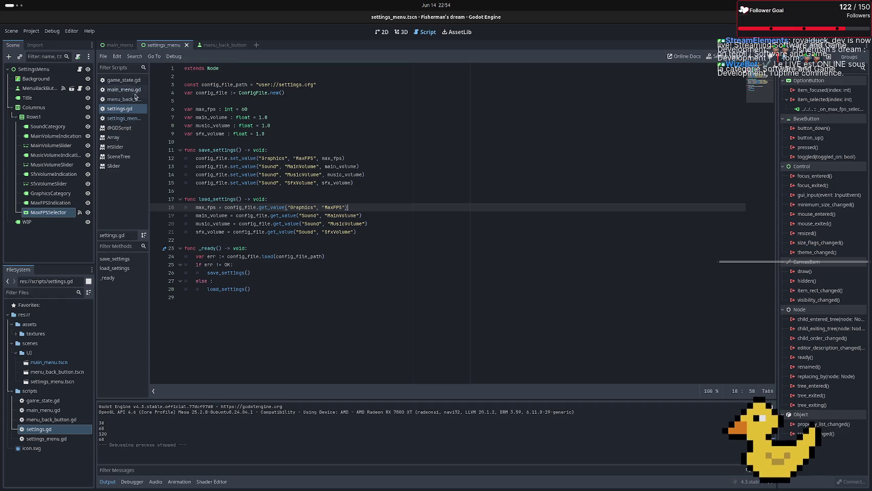
# In settings_menu.gd, add func _ready() -> void: below extends that calls Settings.load_settings()
pyautogui.click(122, 118)
pyautogui.click(357, 112)
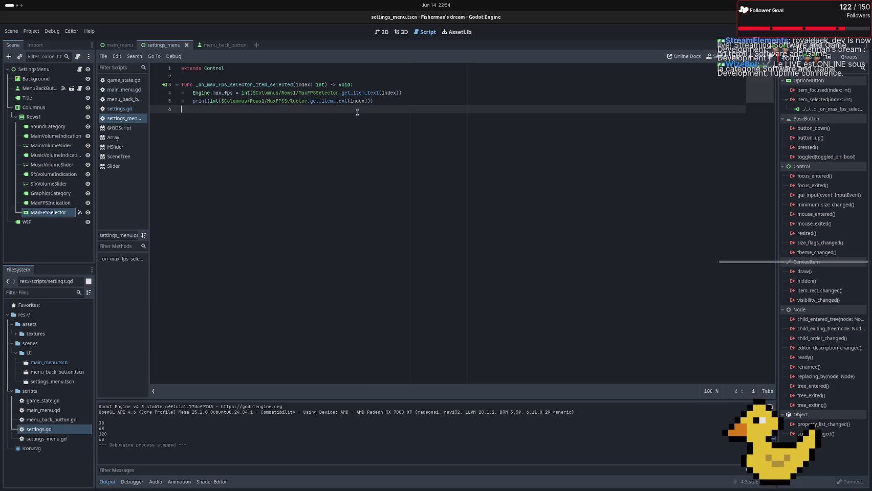
pyautogui.click(247, 72)
pyautogui.press('Return')
pyautogui.press('Return')
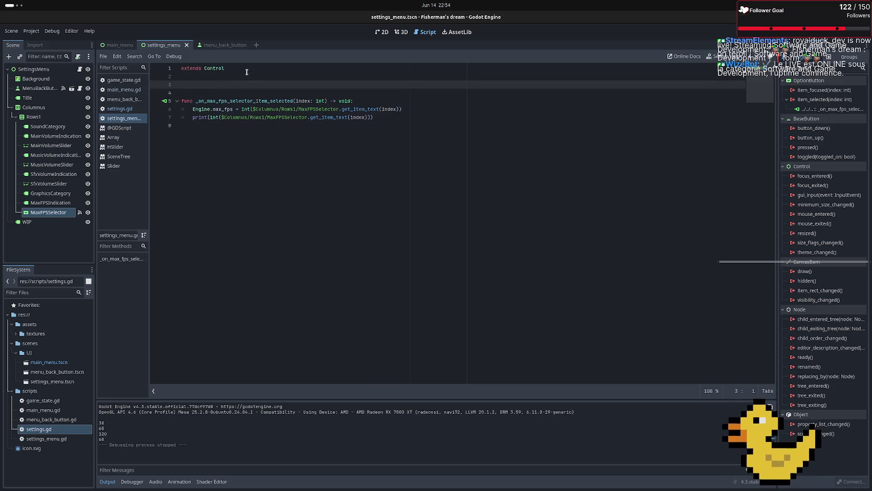
pyautogui.write('func ')
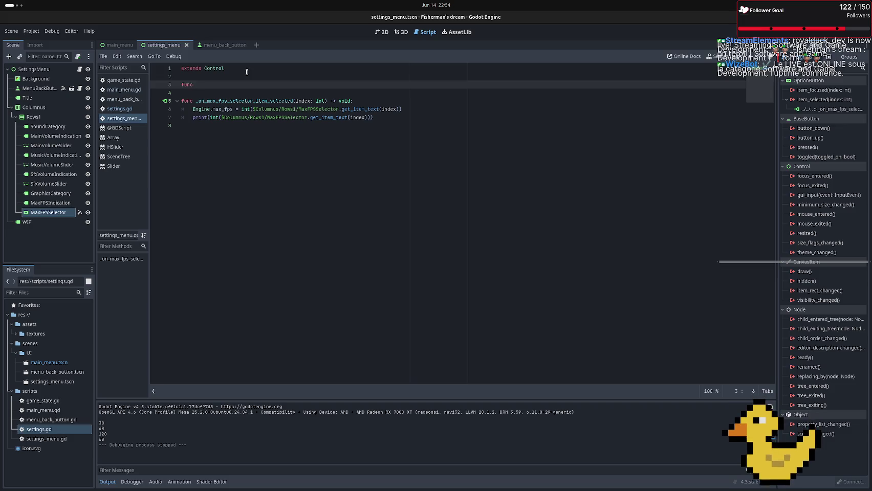
pyautogui.write('_rea')
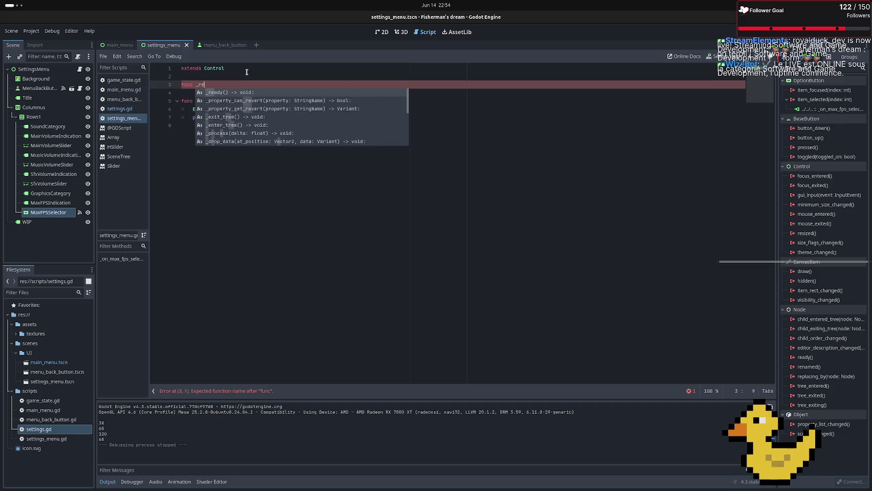
pyautogui.press('Return')
pyautogui.press('Return')
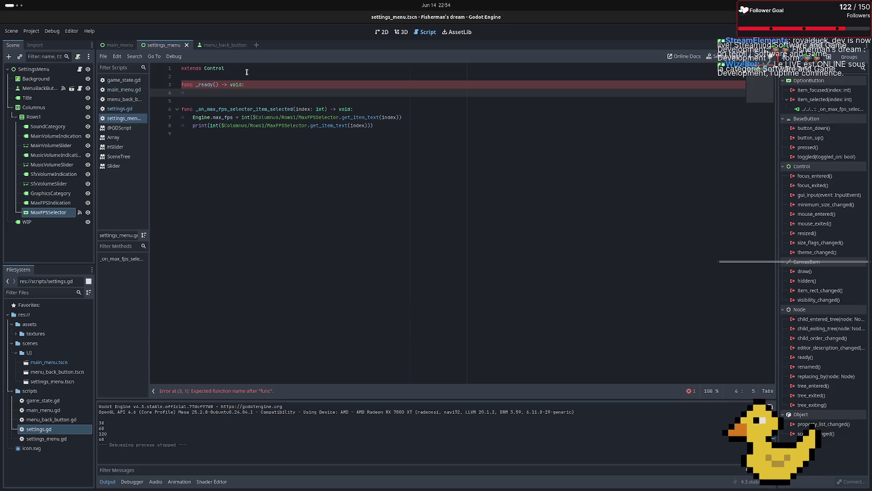
pyautogui.write('Se')
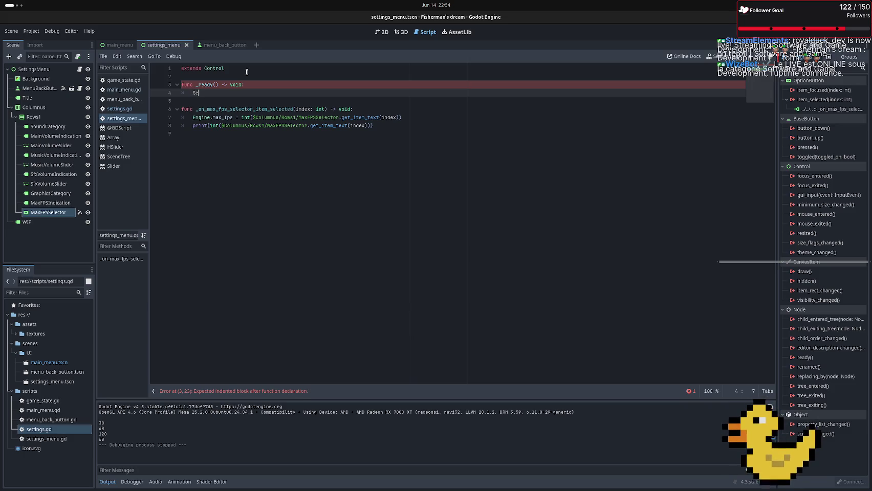
pyautogui.write('ttings.load')
pyautogui.press('Return')
pyautogui.press('Return')
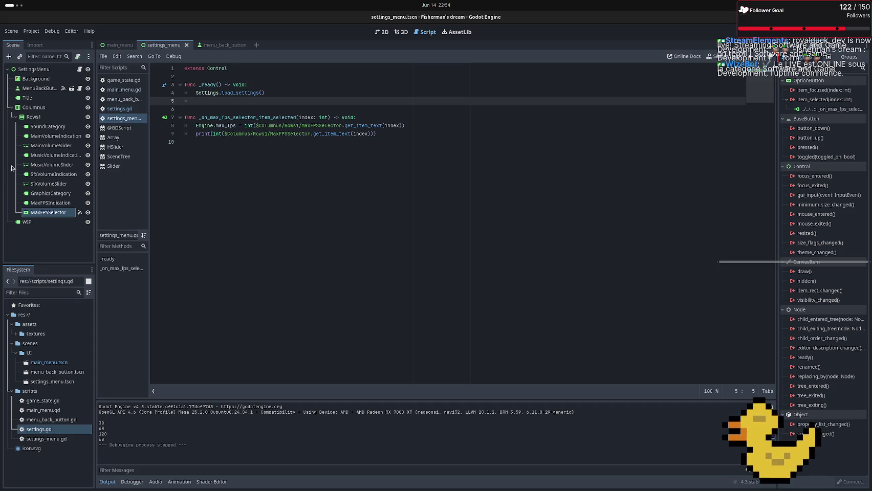
# Write line 5 as MainVolumeSlider.value = Settings.main_volume
pyautogui.moveTo(49, 145)
pyautogui.mouseDown()
pyautogui.moveTo(225, 118)
pyautogui.moveTo(225, 101)
pyautogui.mouseUp()
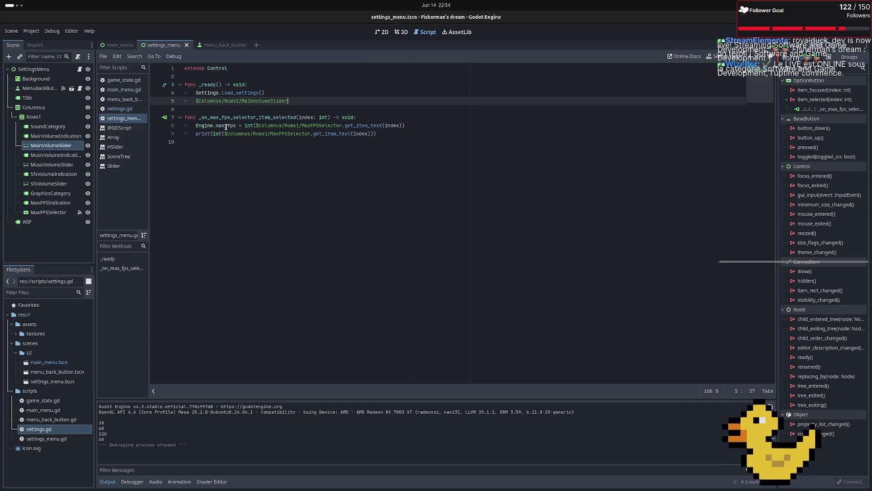
pyautogui.write('.')
pyautogui.press('Down')
pyautogui.press('Down')
pyautogui.press('Down')
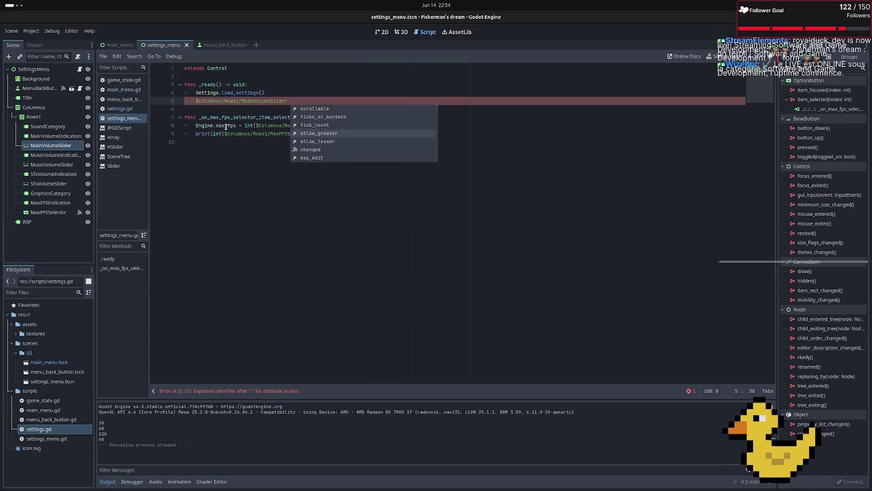
pyautogui.press('Down')
pyautogui.press('Down')
pyautogui.press('Down')
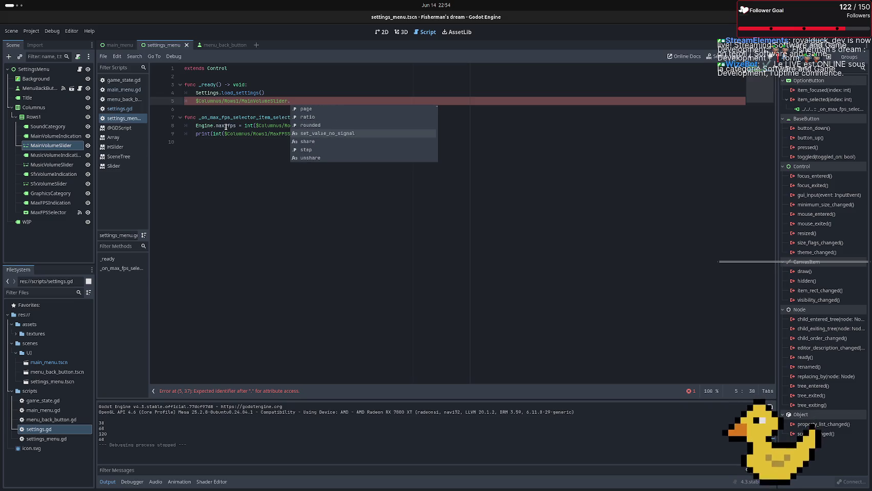
pyautogui.write('value')
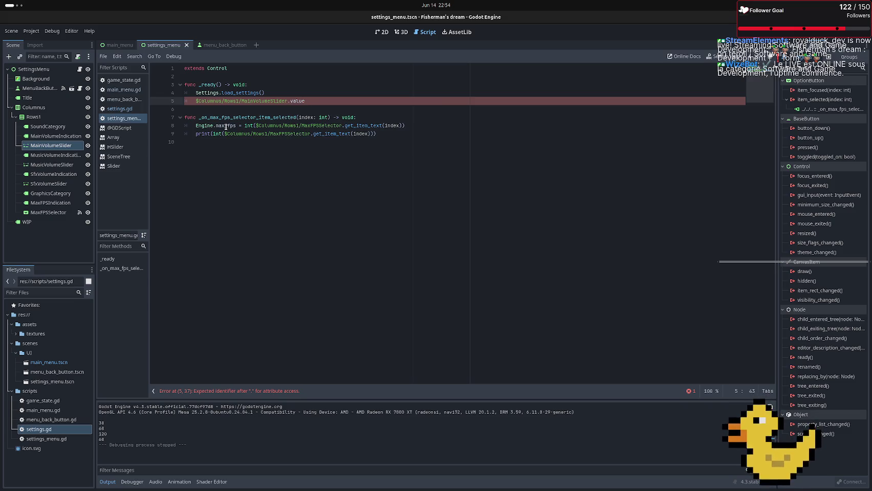
pyautogui.write(' = Sett')
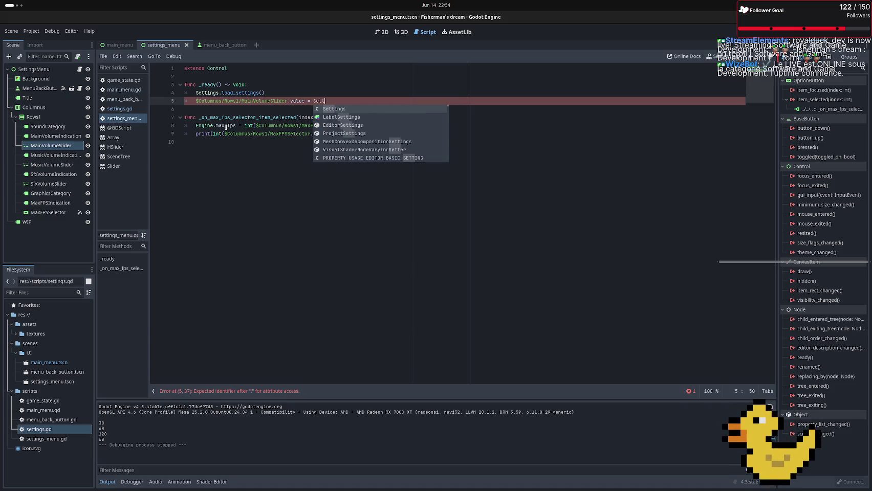
pyautogui.write('ings.ma')
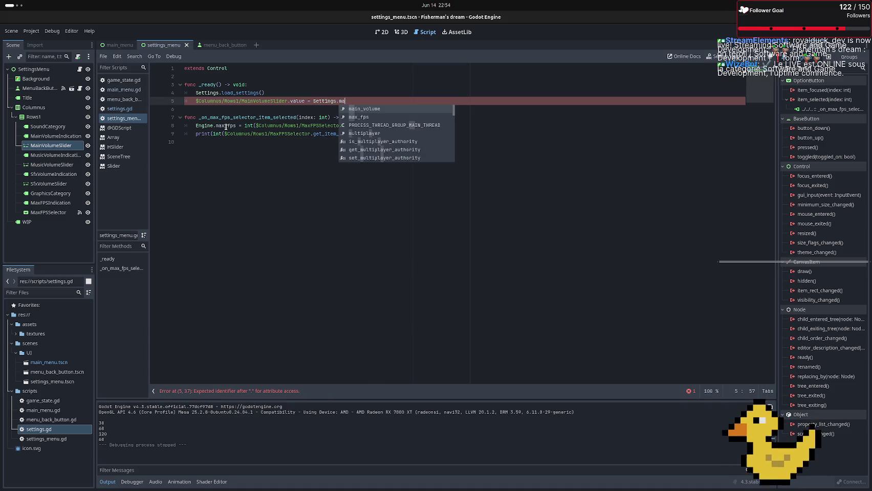
pyautogui.press('Return')
# Duplicate the slider line twice, changing the copies' values to music_volume and sfx_volume
pyautogui.hotkey('shift', 'Up')
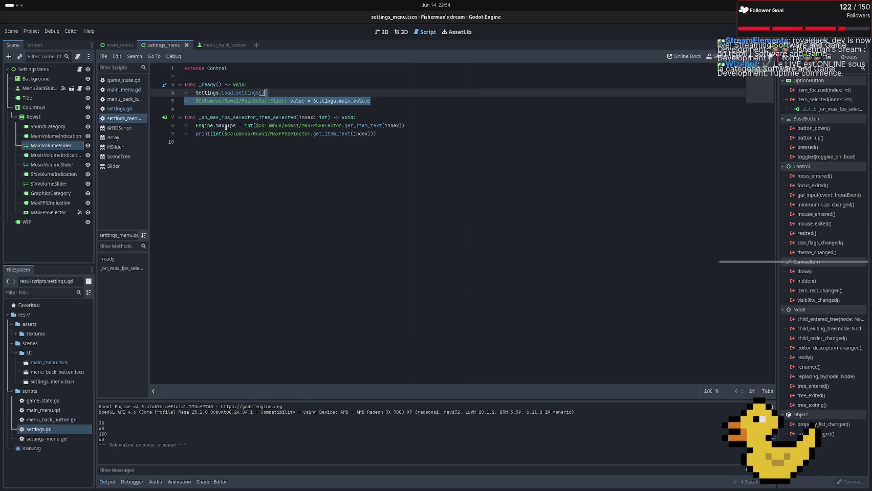
pyautogui.hotkey('shift', 'Down')
pyautogui.hotkey('ctrl', 'v')
pyautogui.hotkey('ctrl', 'v')
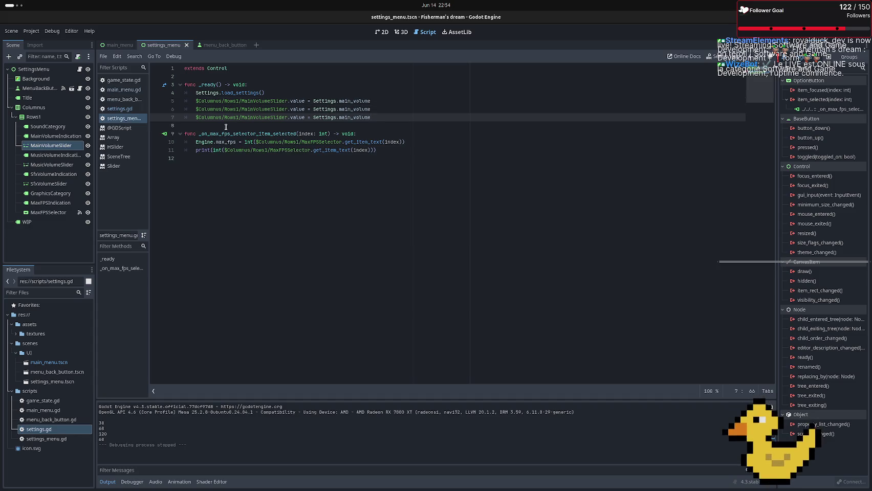
pyautogui.press('Up')
pyautogui.press('Left')
pyautogui.press('Left')
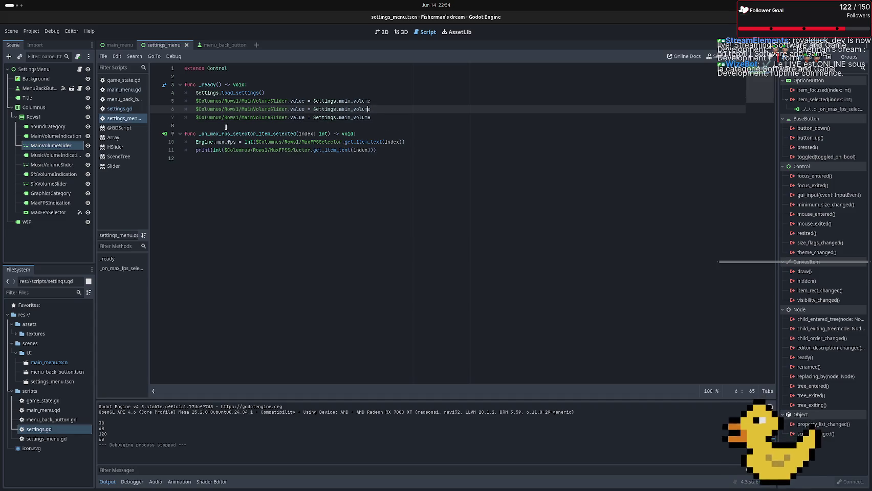
pyautogui.press('BackSpace')
pyautogui.press('Delete')
pyautogui.press('Delete')
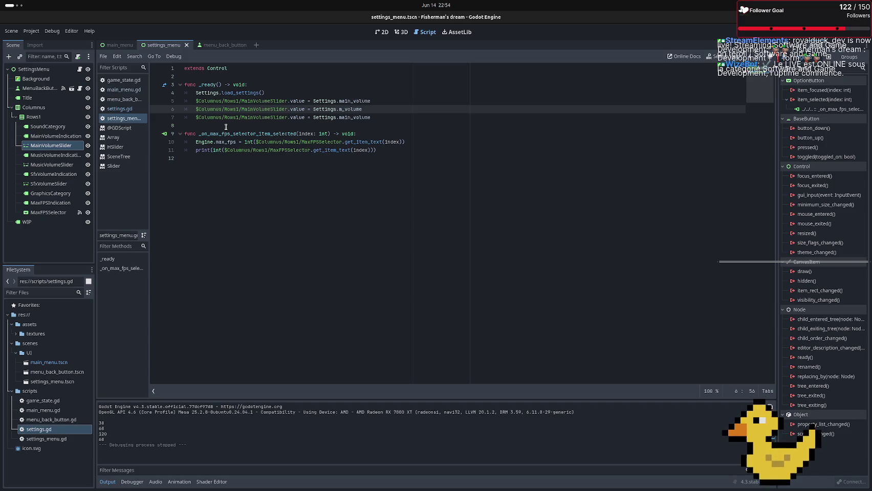
pyautogui.write('usic')
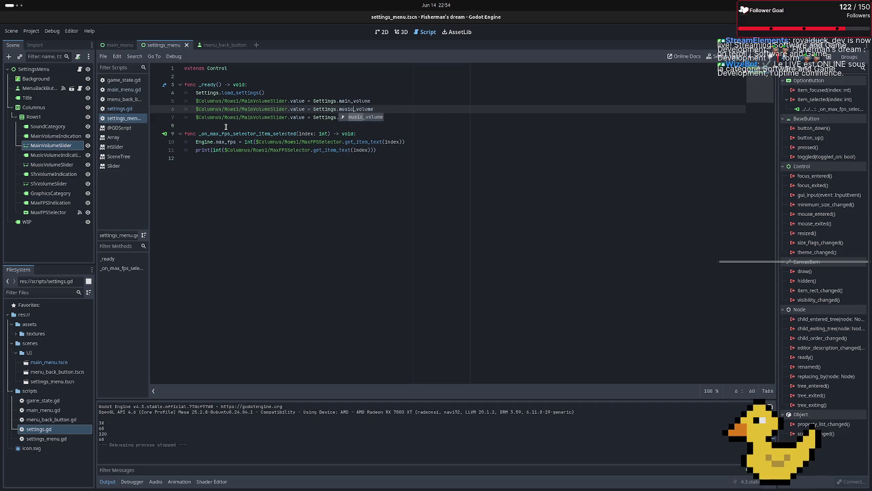
pyautogui.press('Escape')
pyautogui.press('Home')
pyautogui.press('Down')
pyautogui.press('Right')
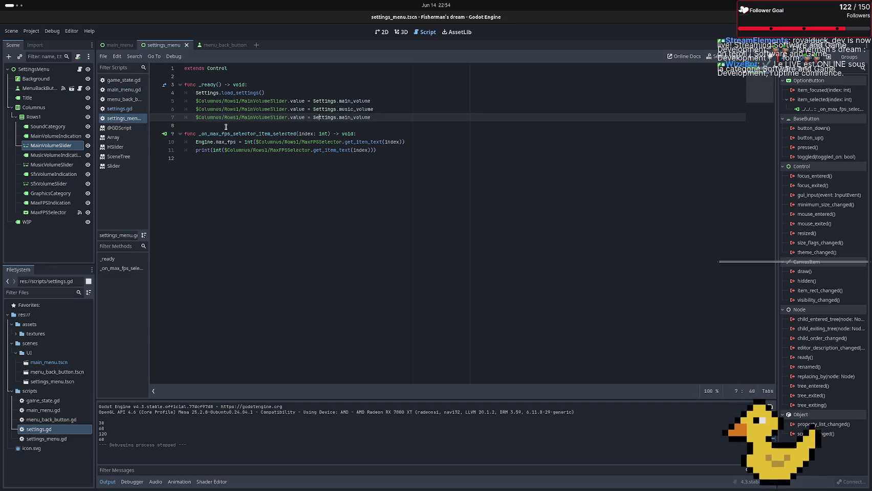
pyautogui.press('Delete')
pyautogui.press('Delete')
pyautogui.press('Delete')
pyautogui.write('sfx')
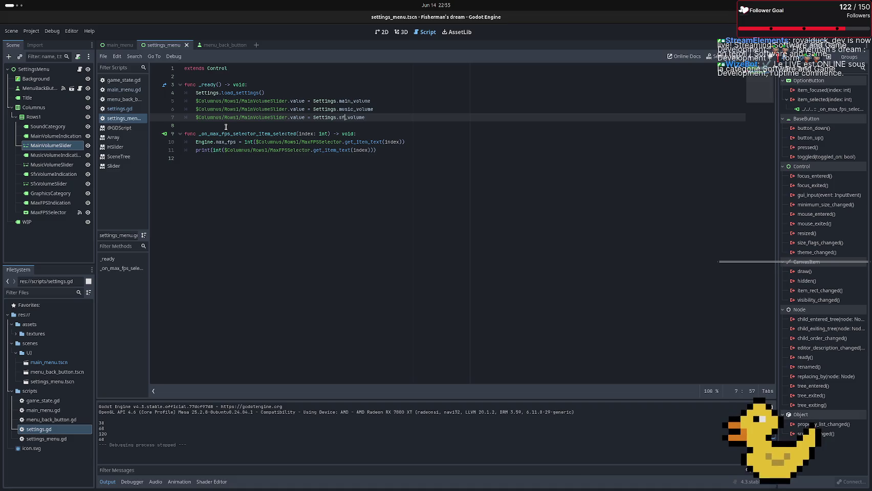
# Rename the copied sliders to MusicVolumeSlider and SfxVolumeSlider, then add a line after line 7
pyautogui.press('Left')
pyautogui.press('Left')
pyautogui.press('Left')
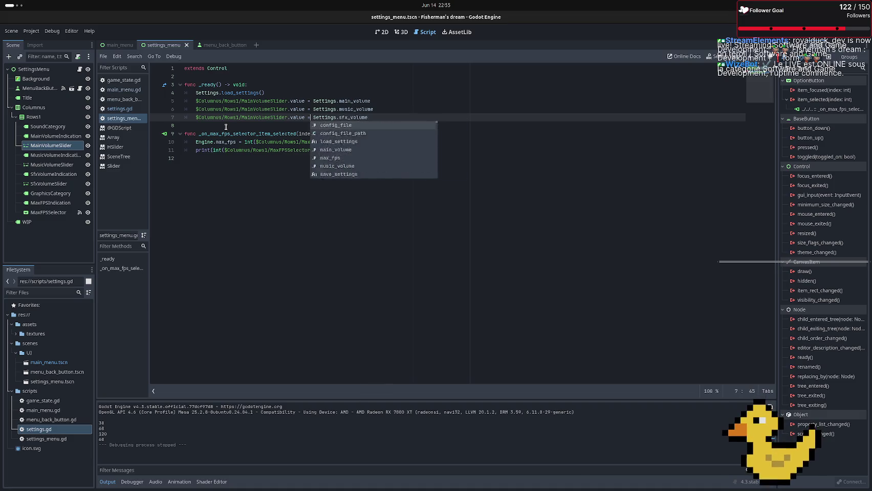
pyautogui.press('Up')
pyautogui.press('Left')
pyautogui.press('Left')
pyautogui.press('Left')
pyautogui.press('Delete')
pyautogui.press('Delete')
pyautogui.press('Delete')
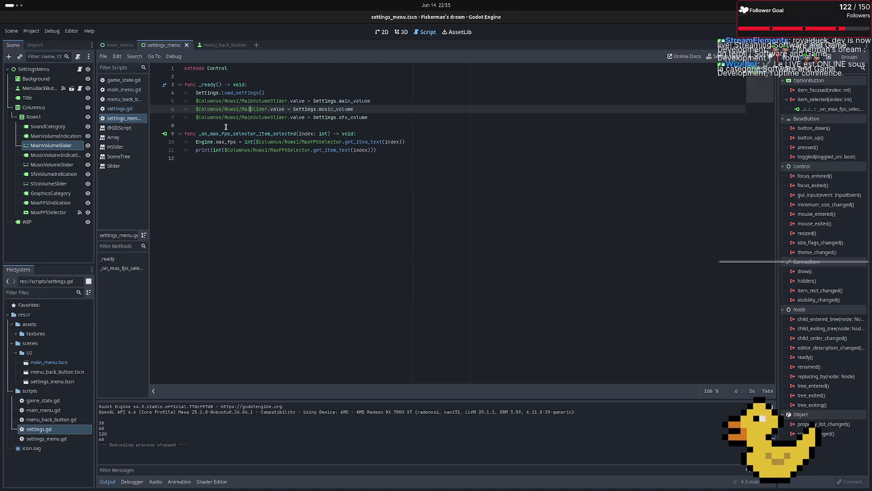
pyautogui.press('BackSpace')
pyautogui.press('BackSpace')
pyautogui.press('BackSpace')
pyautogui.write('Music')
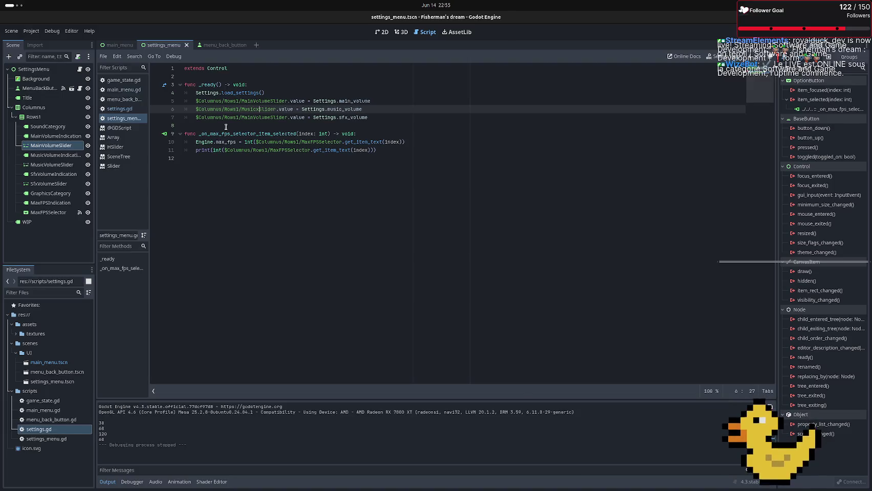
pyautogui.write('Vol')
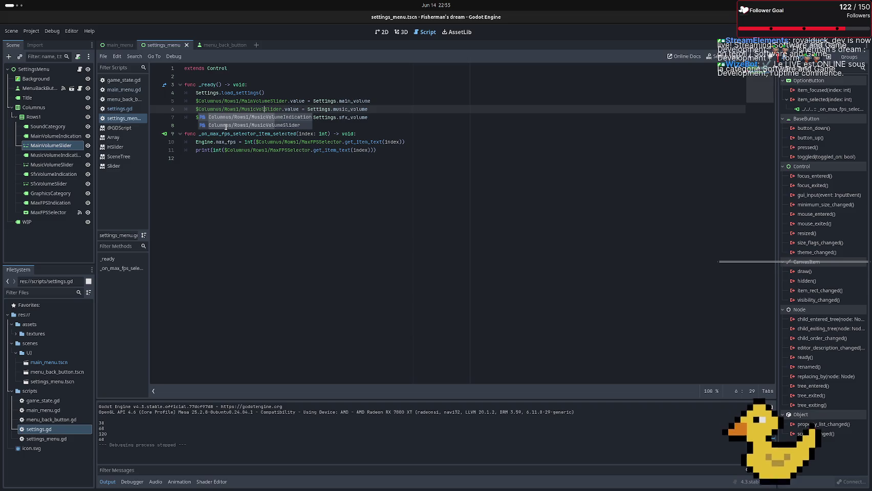
pyautogui.write('ume')
pyautogui.press('Escape')
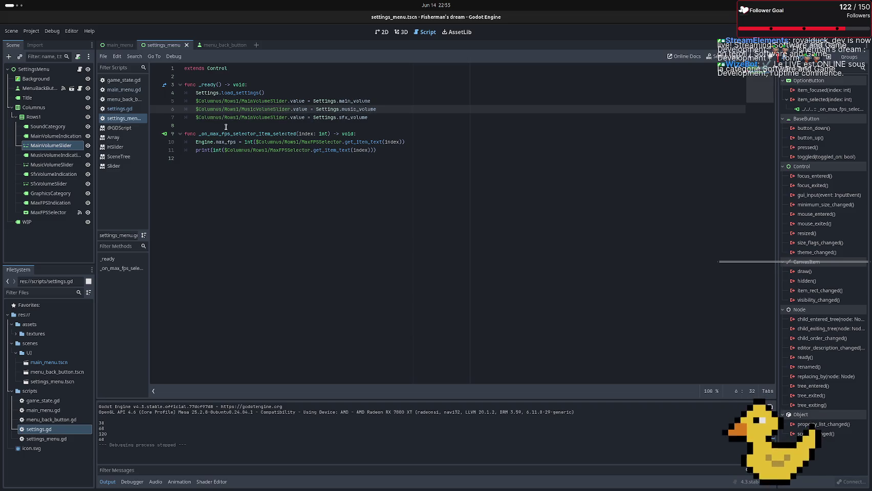
pyautogui.press('Right')
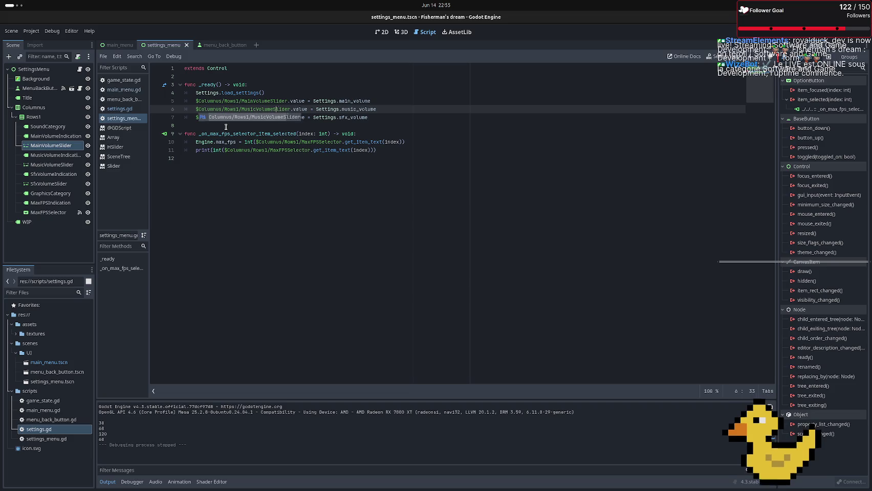
pyautogui.press('Escape')
pyautogui.press('Down')
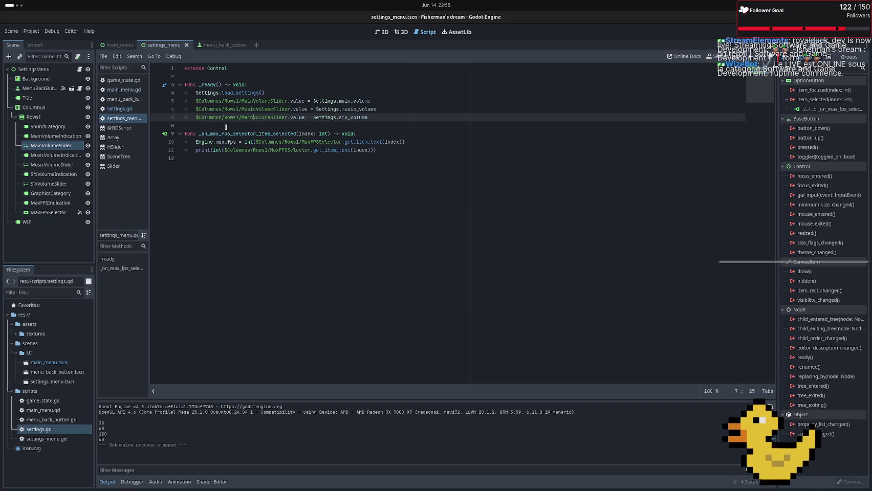
pyautogui.press('BackSpace')
pyautogui.press('BackSpace')
pyautogui.press('BackSpace')
pyautogui.write('Sf')
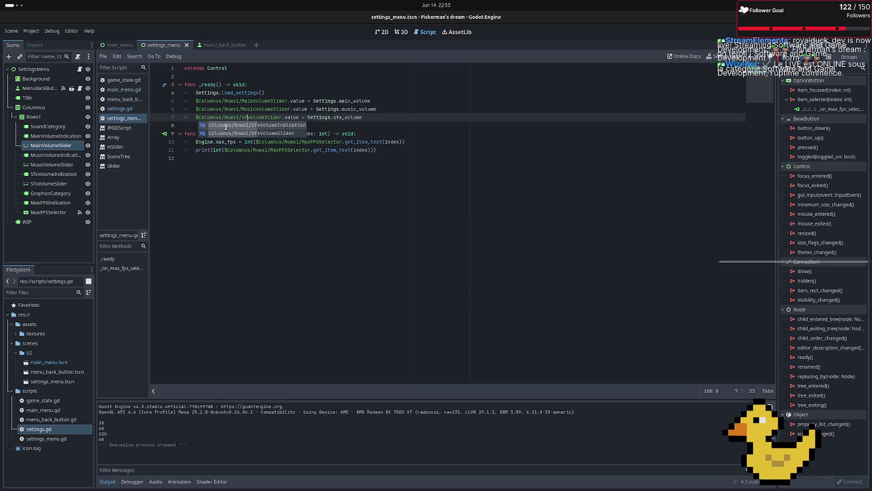
pyautogui.write('x')
pyautogui.press('Right')
pyautogui.press('Right')
pyautogui.press('Right')
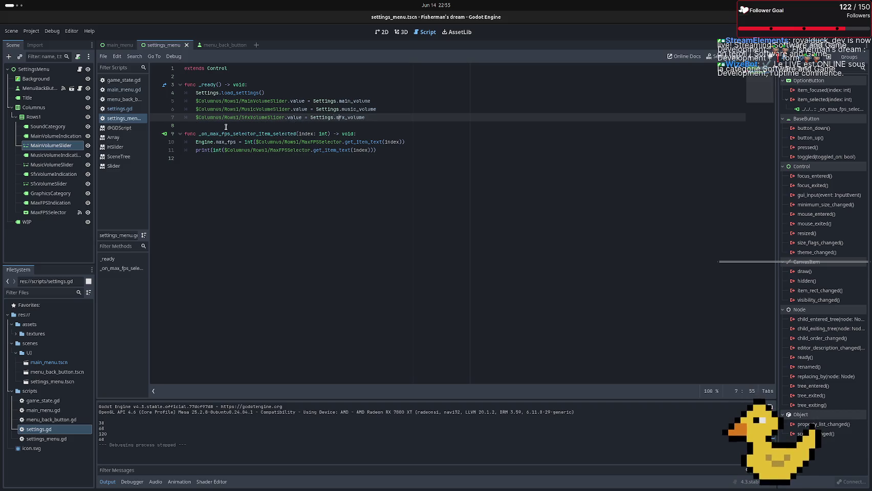
pyautogui.click(199, 134)
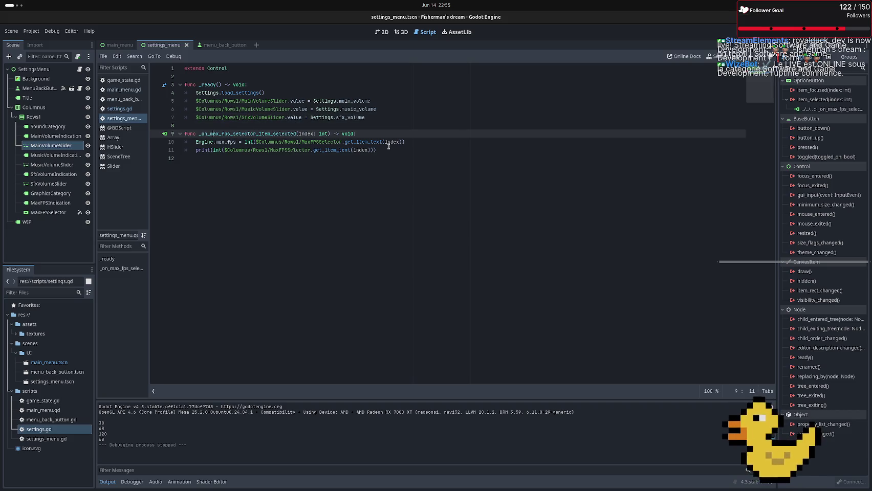
pyautogui.click(393, 119)
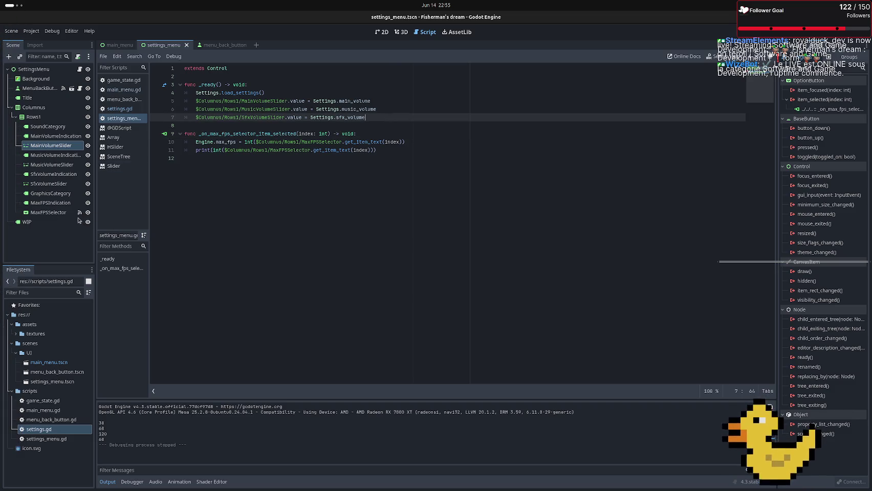
pyautogui.press('Return')
# Start line 8 as MaxFPSSelector.selected = after checking the selector's Selected property
pyautogui.moveTo(48, 212)
pyautogui.mouseDown()
pyautogui.moveTo(103, 168)
pyautogui.moveTo(256, 125)
pyautogui.mouseUp()
pyautogui.write('.')
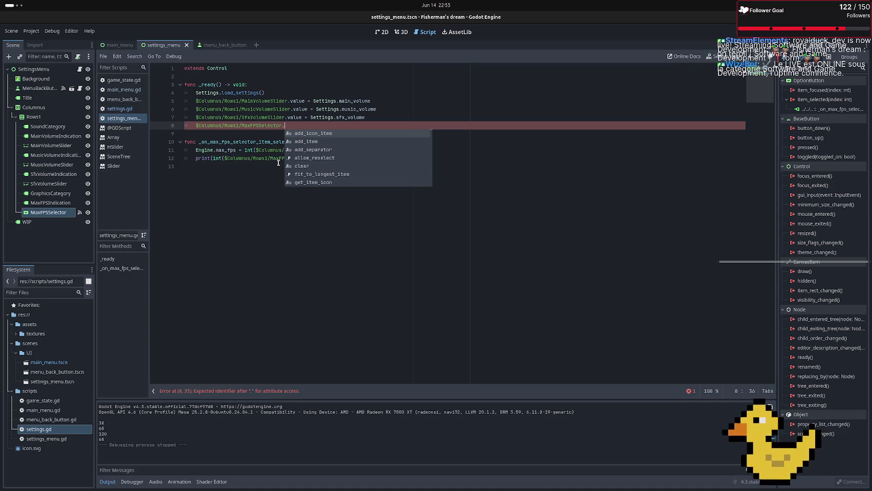
pyautogui.write('inde')
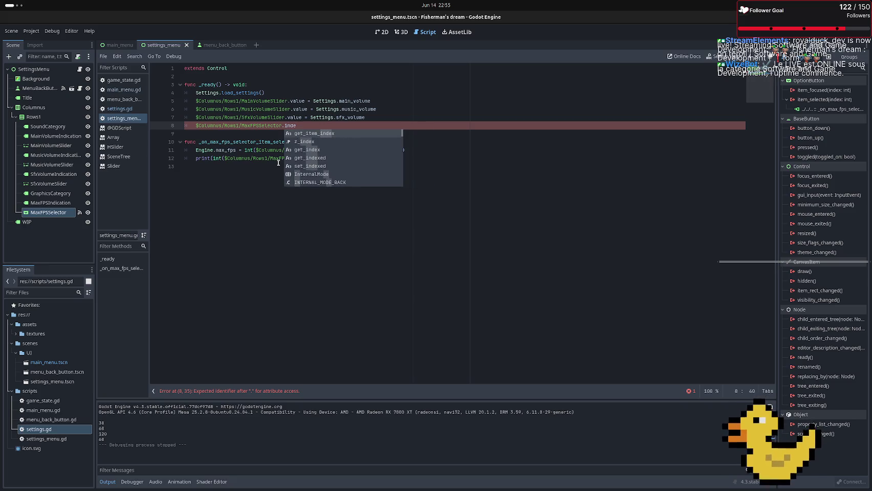
pyautogui.press('Down')
pyautogui.press('Down')
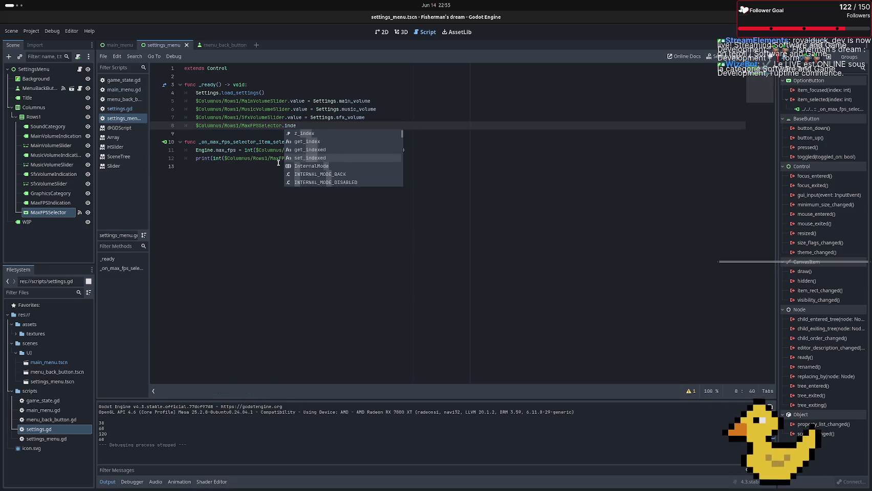
pyautogui.press('Down')
pyautogui.press('Down')
pyautogui.press('Down')
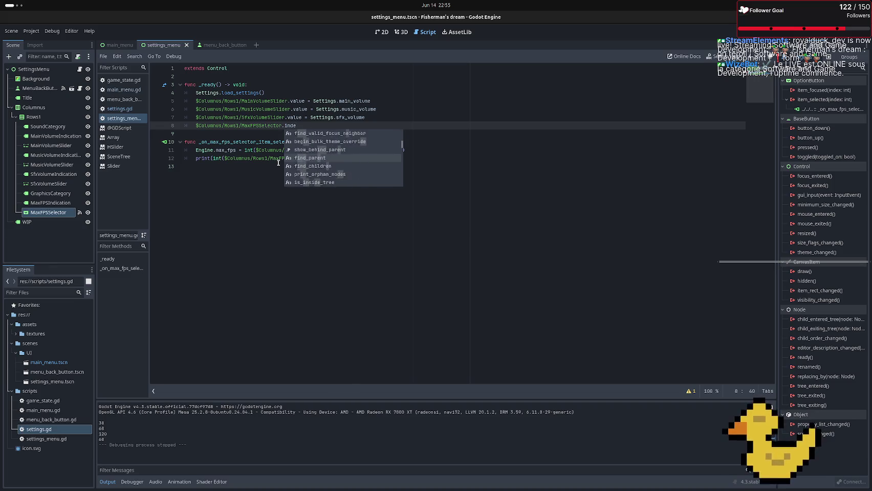
pyautogui.press('Down')
pyautogui.press('Down')
pyautogui.press('Down')
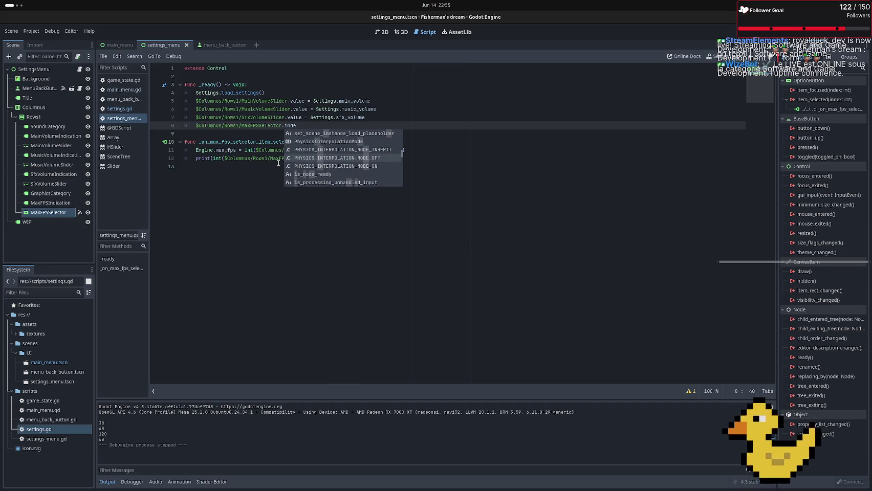
pyautogui.press('BackSpace')
pyautogui.press('BackSpace')
pyautogui.press('BackSpace')
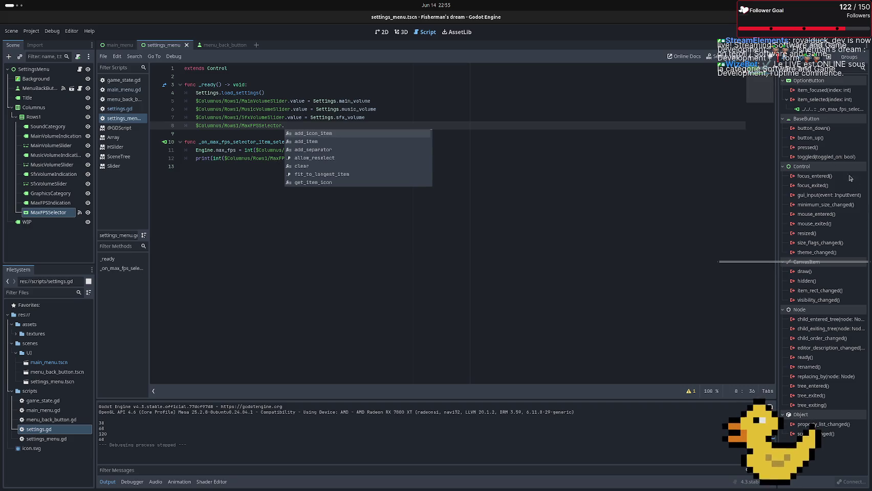
pyautogui.click(791, 47)
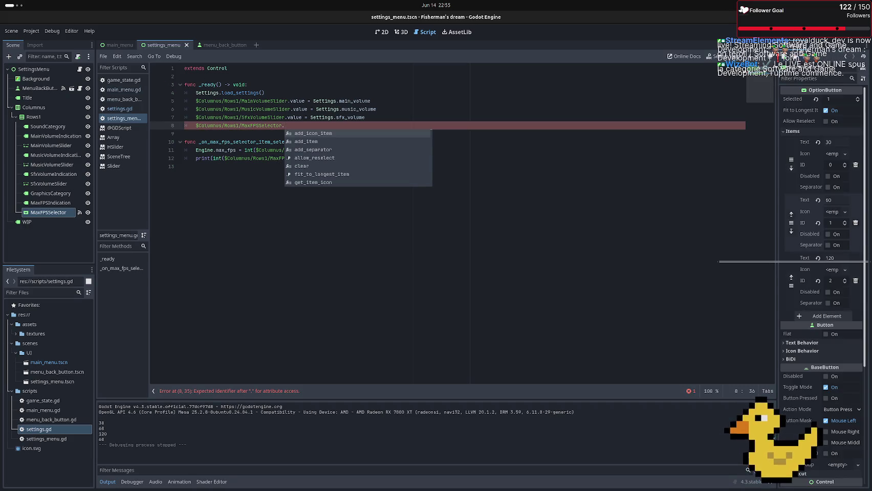
pyautogui.click(844, 102)
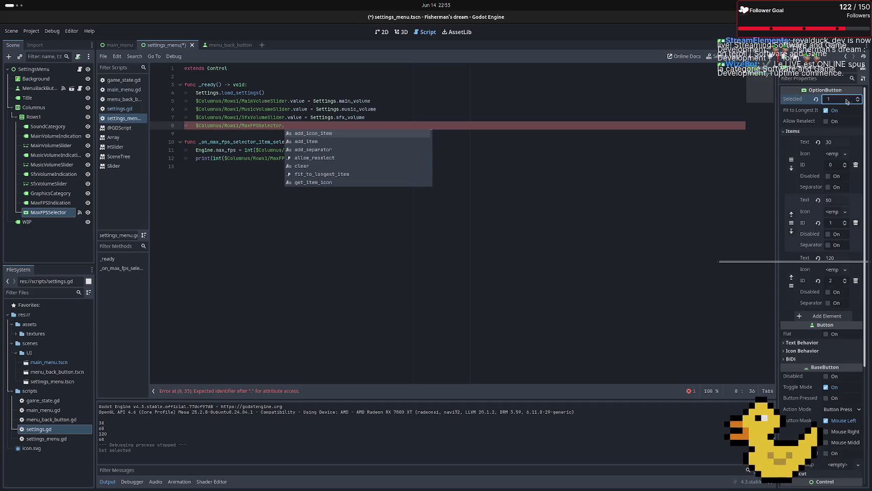
pyautogui.click(295, 124)
pyautogui.write('select(')
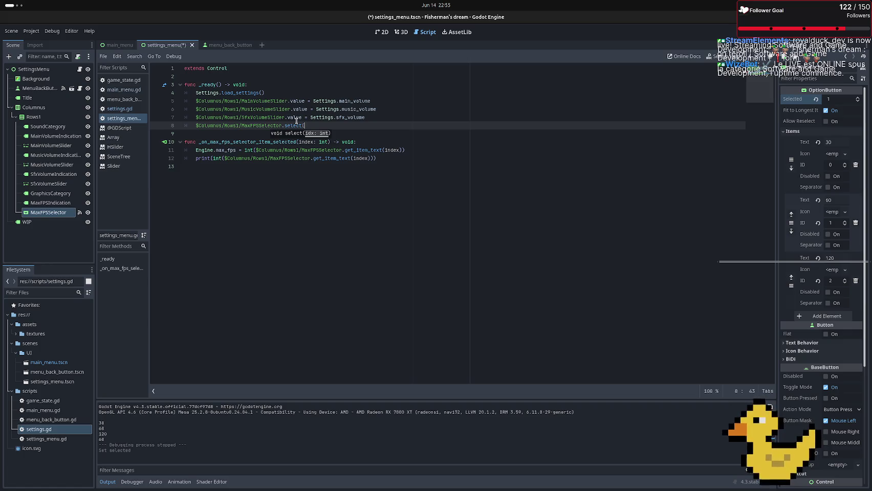
pyautogui.press('BackSpace')
pyautogui.write('ed =')
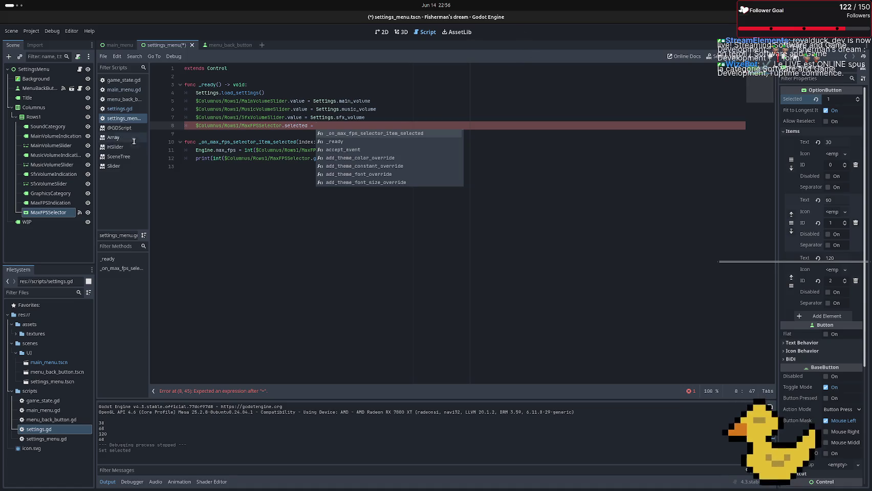
# Clear the assignment's right side and begin a 'for index = 0' loop line above it
pyautogui.moveTo(62, 213); pyautogui.dragTo(331, 127)
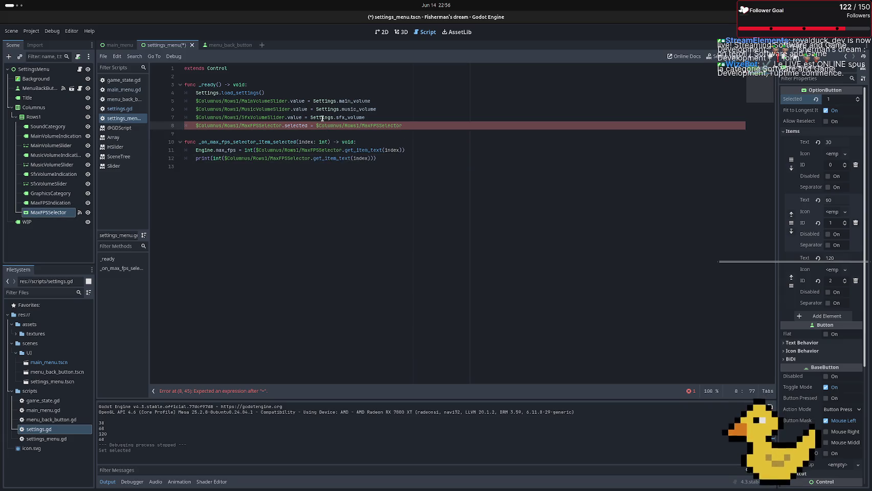
pyautogui.write('.get')
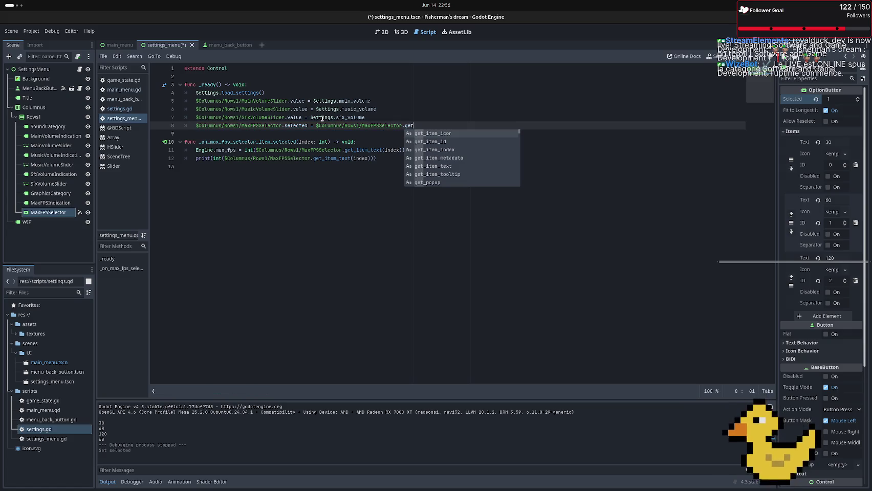
pyautogui.press('Down')
pyautogui.press('Down')
pyautogui.press('Down')
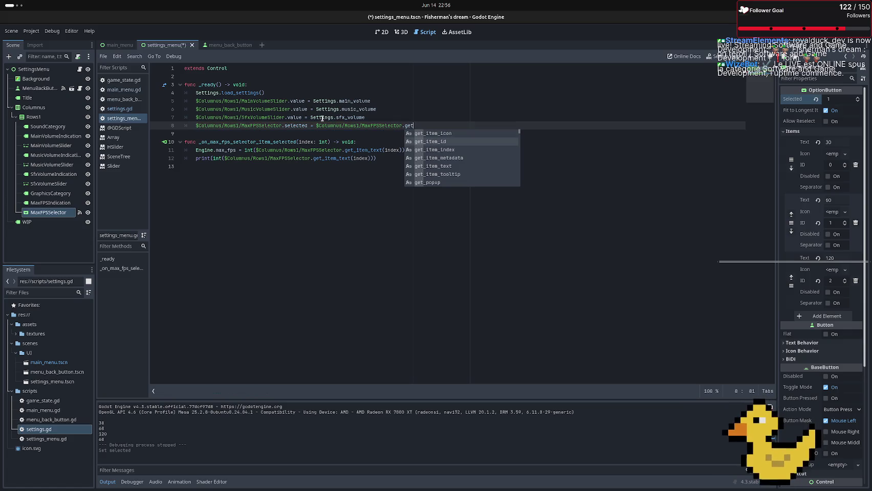
pyautogui.press('Down')
pyautogui.press('Down')
pyautogui.press('Down')
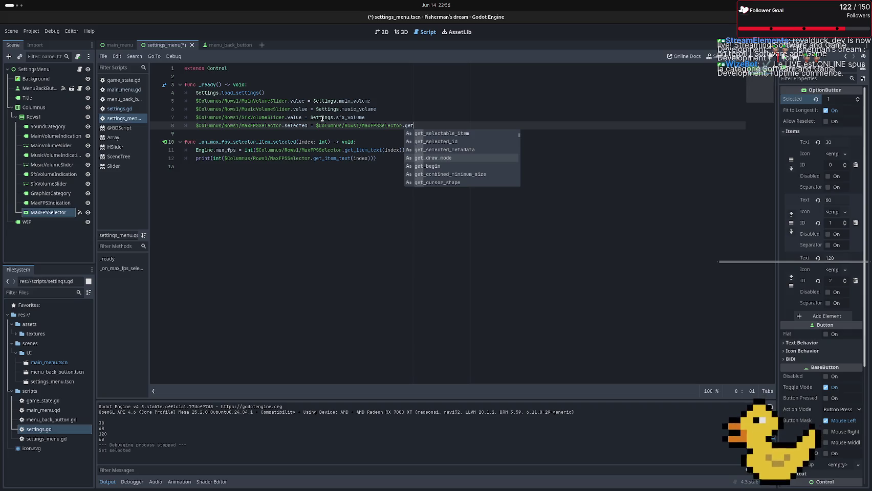
pyautogui.press('Return')
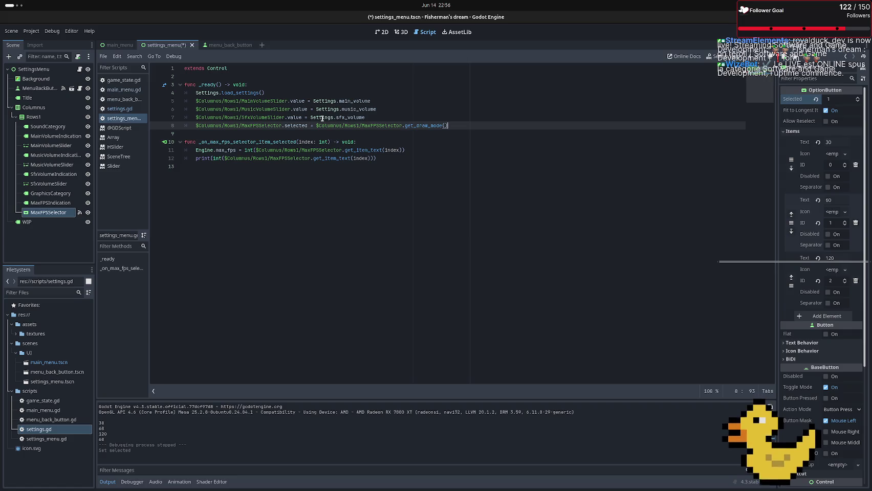
pyautogui.press('BackSpace')
pyautogui.press('BackSpace')
pyautogui.press('BackSpace')
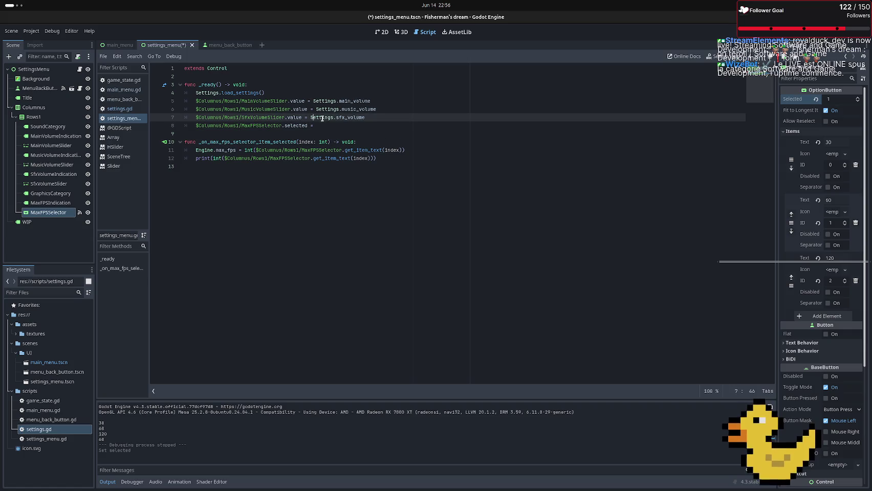
pyautogui.press('Home')
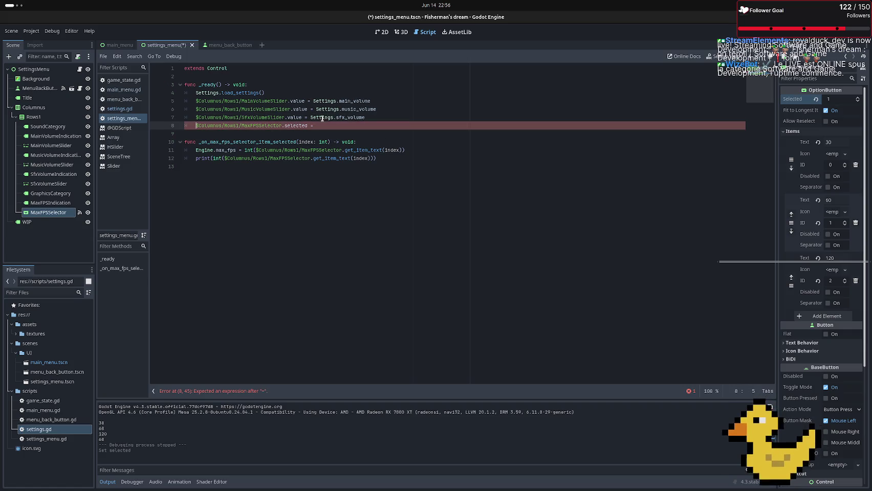
pyautogui.press('Return')
pyautogui.write('for i')
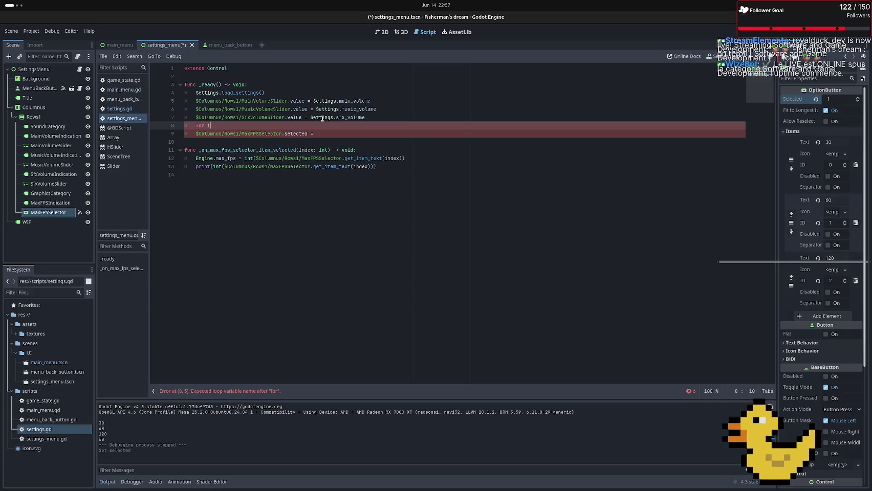
pyautogui.write('ndex = 0')
# Complete line 8 as 'for index in range(len($Columns/Rows1/MaxFPSSelector.items)):'
pyautogui.press('BackSpace')
pyautogui.write('in range')
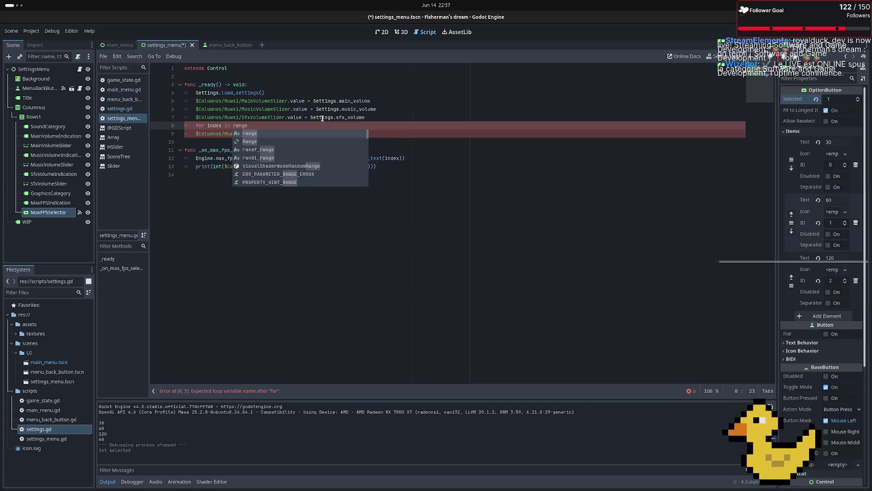
pyautogui.write('(len(')
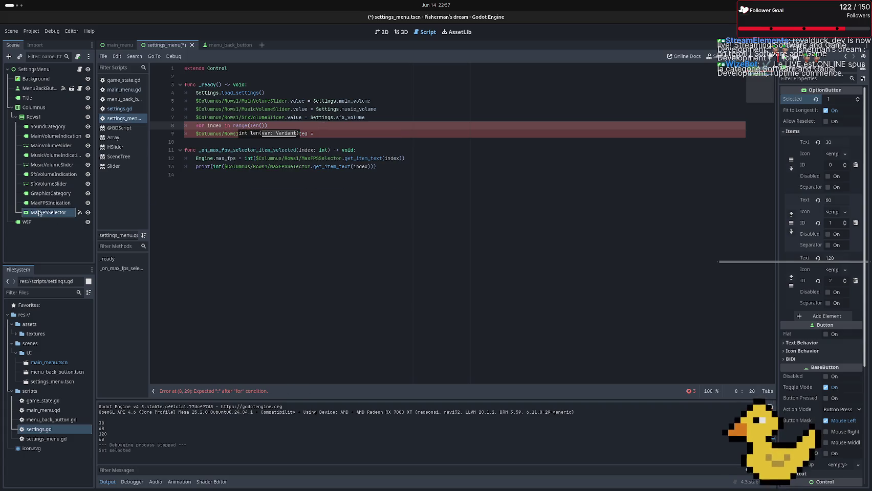
pyautogui.moveTo(47, 212)
pyautogui.mouseDown()
pyautogui.moveTo(271, 133)
pyautogui.moveTo(262, 128)
pyautogui.mouseUp()
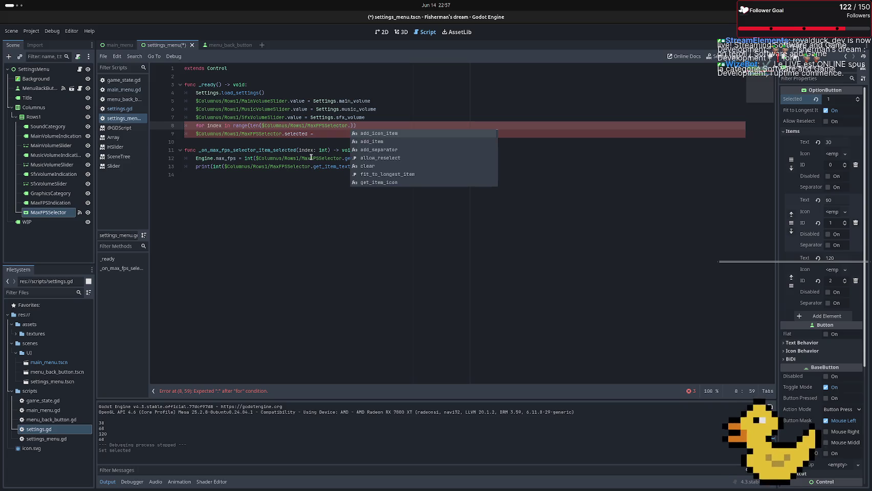
pyautogui.write('ite')
pyautogui.press('Down')
pyautogui.press('Down')
pyautogui.press('Down')
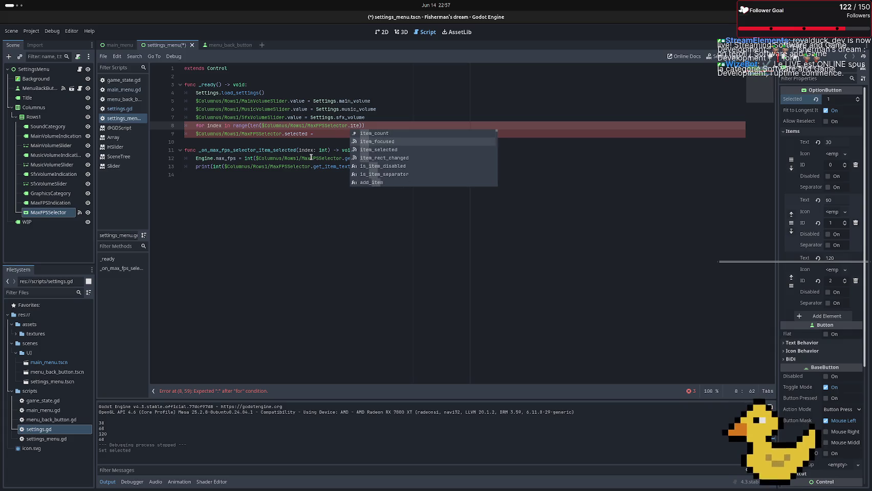
pyautogui.write('ms')
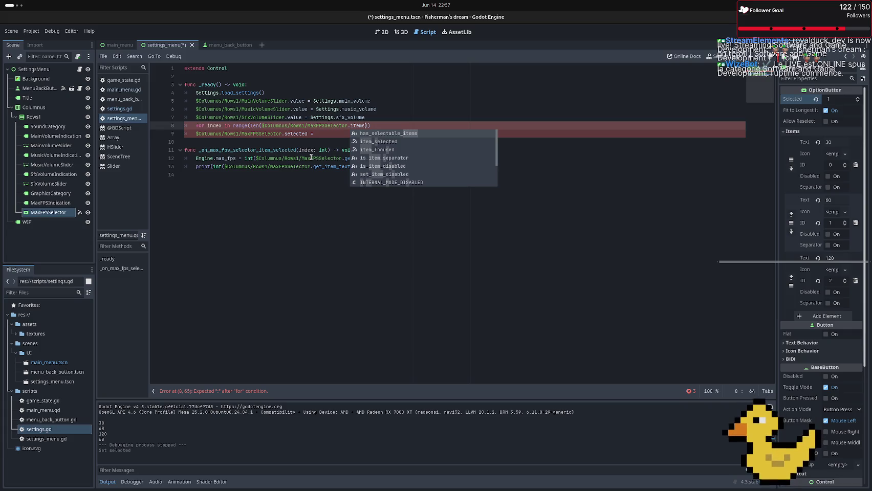
pyautogui.scroll(-4, 391, 160)
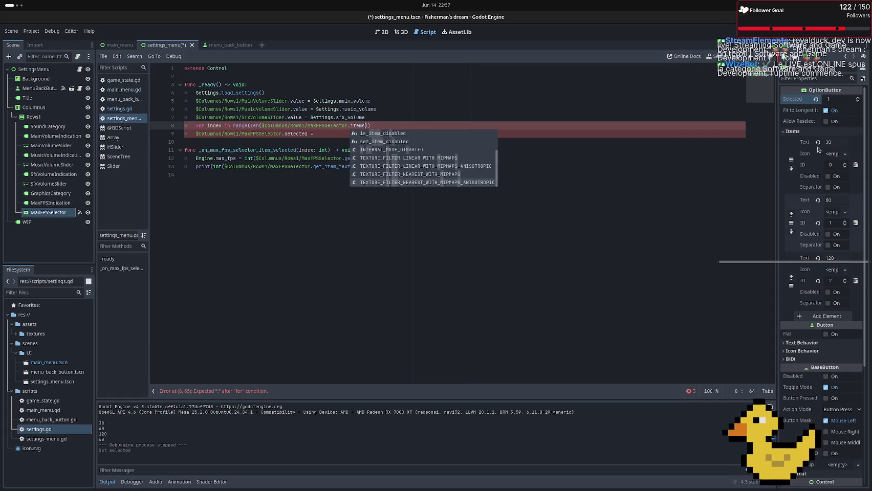
pyautogui.click(474, 90)
pyautogui.click(373, 125)
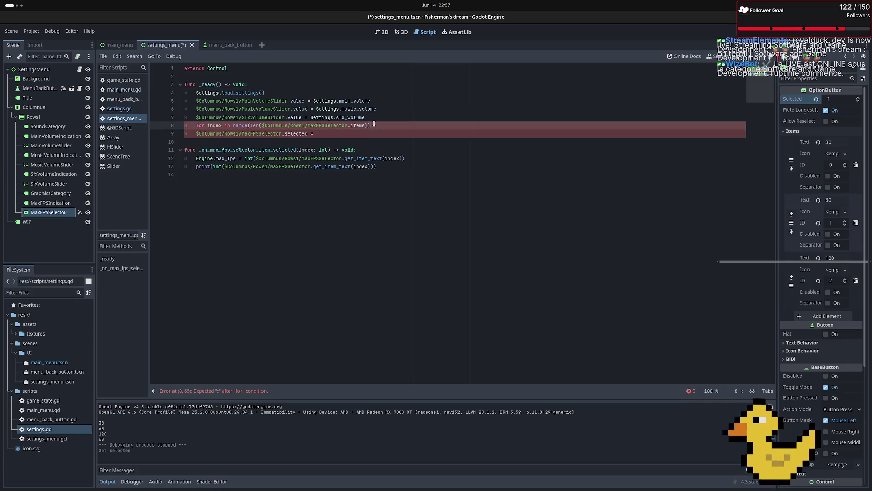
pyautogui.write(':')
# Add 'pass' as the placeholder loop body
pyautogui.press('Return')
pyautogui.write('pass')
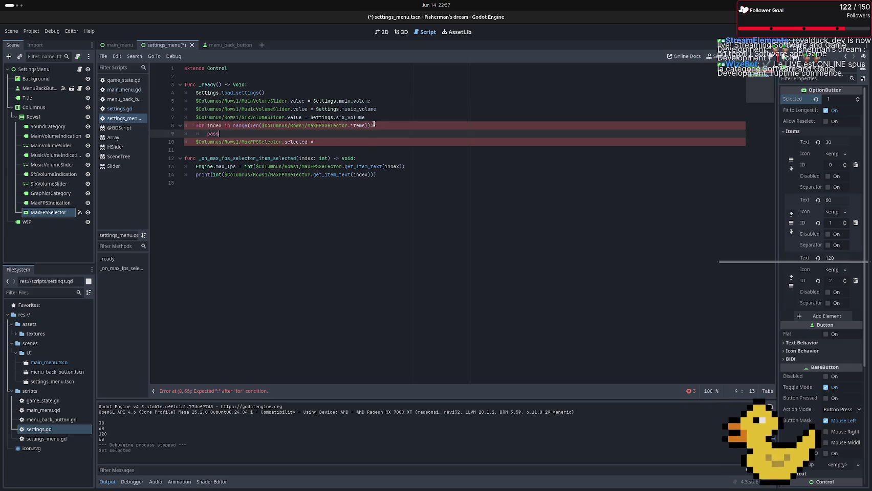
pyautogui.press('Down')
pyautogui.press('End')
# Check MaxFPSSelector's Items in the Inspector, confirming the 30, 60 and 120 entries
pyautogui.click(357, 125)
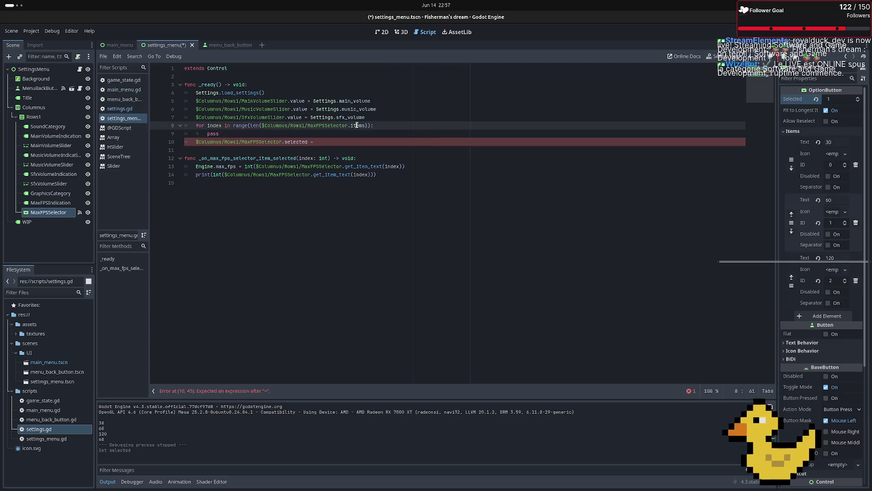
pyautogui.rightClick(357, 125)
pyautogui.click(398, 117)
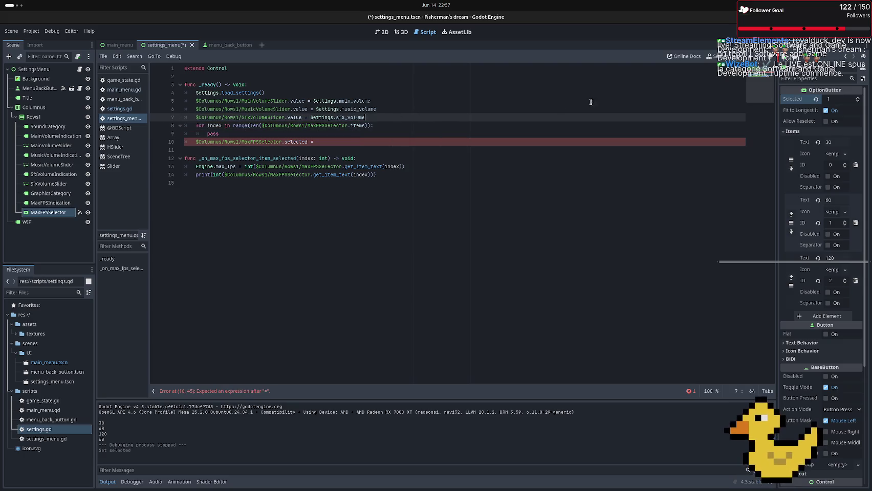
pyautogui.click(800, 133)
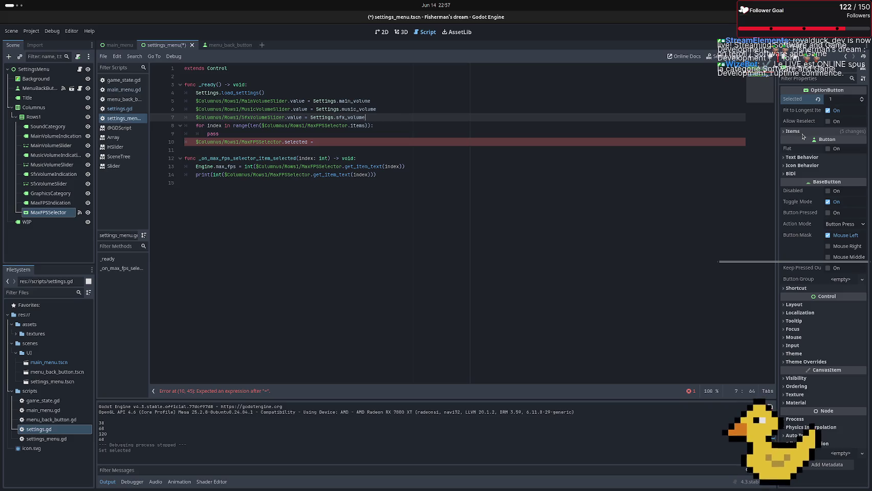
pyautogui.click(801, 135)
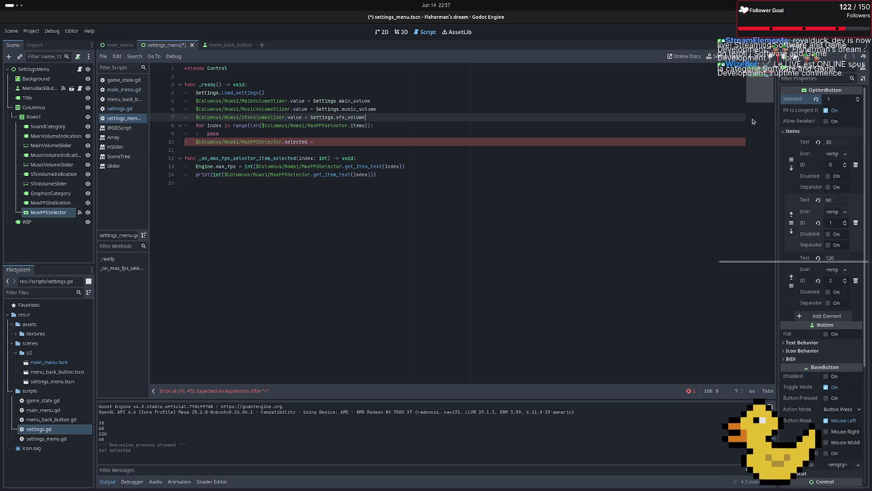
pyautogui.click(793, 147)
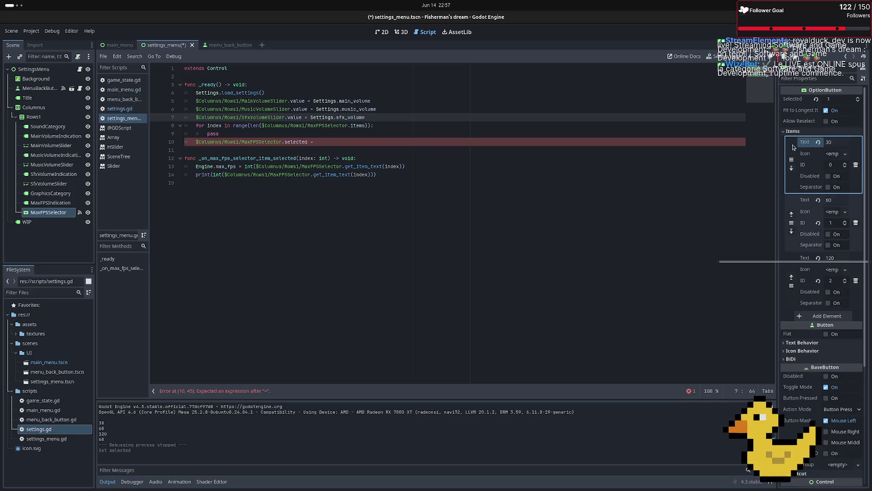
pyautogui.click(331, 135)
# Replace pass with an if calling $Columns/Rows1/MaxFPSSelector.get_item_text on line 9
pyautogui.press('BackSpace')
pyautogui.press('BackSpace')
pyautogui.press('BackSpace')
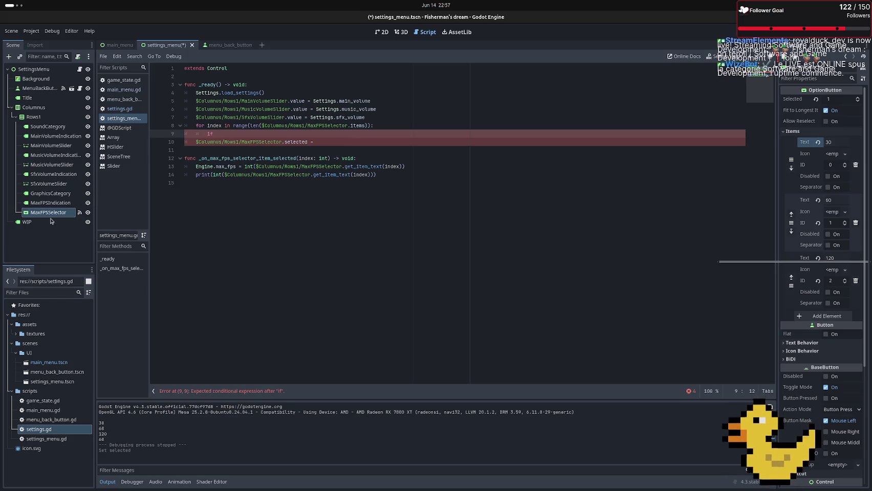
pyautogui.moveTo(47, 213)
pyautogui.mouseDown()
pyautogui.moveTo(219, 169)
pyautogui.moveTo(231, 134)
pyautogui.mouseUp()
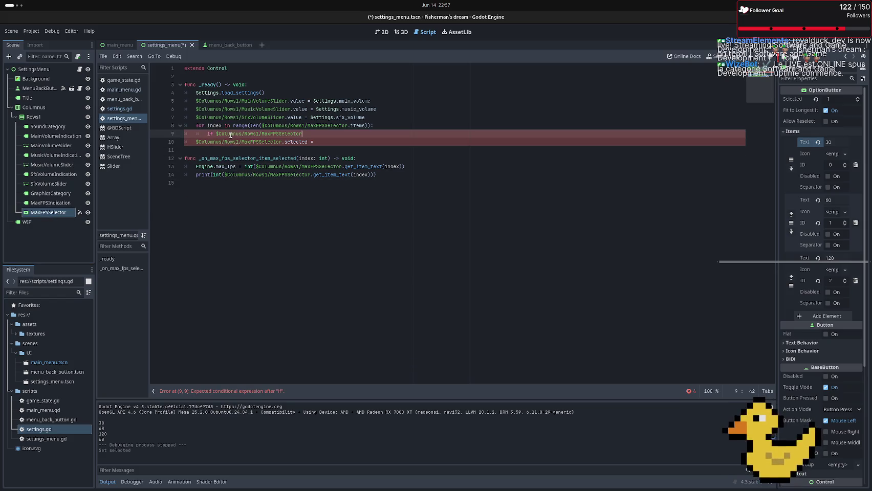
pyautogui.write('.get')
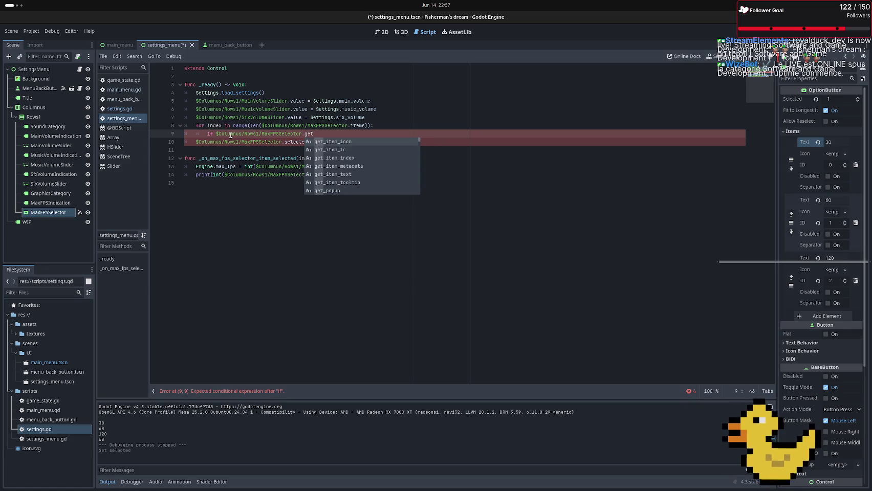
pyautogui.press('Down')
pyautogui.press('Down')
pyautogui.press('Down')
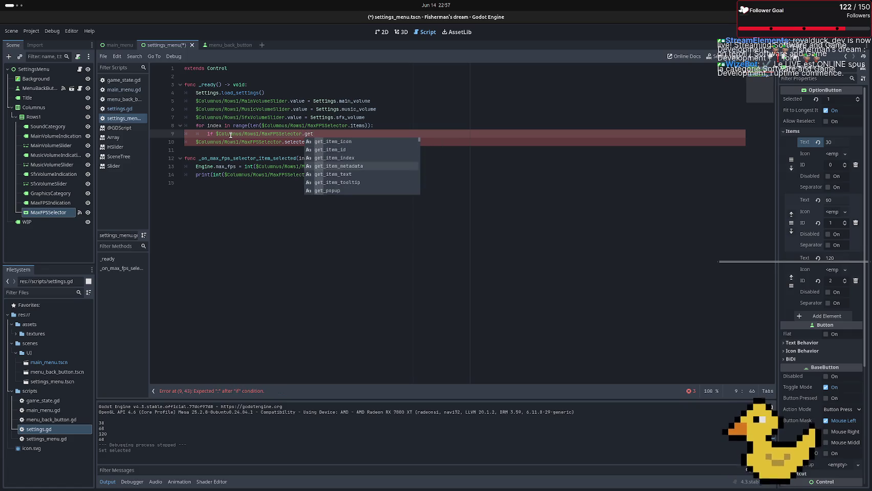
pyautogui.press('Up')
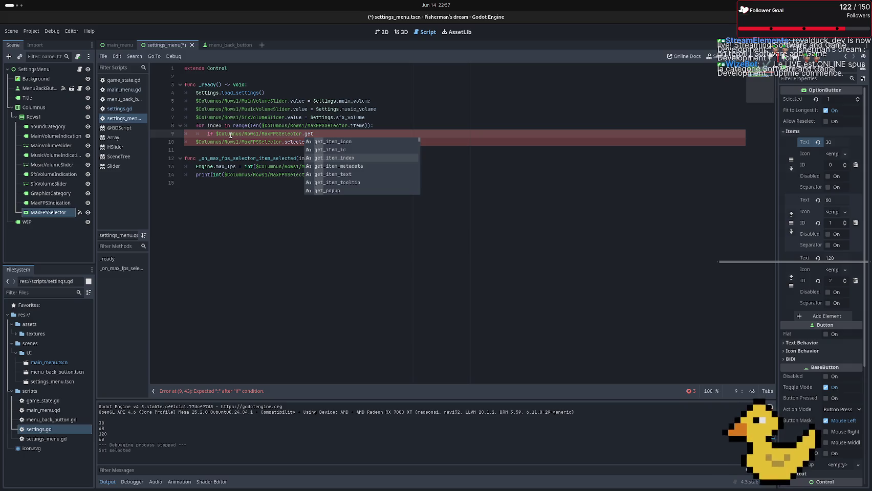
pyautogui.press('Return')
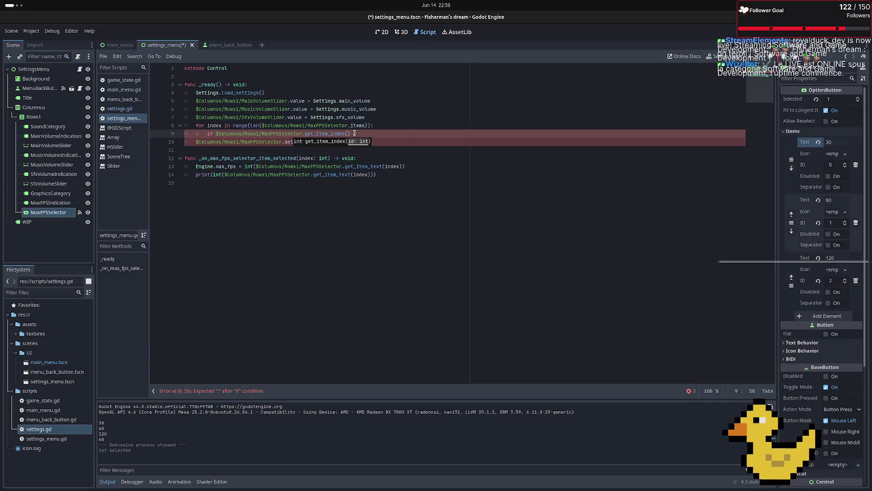
pyautogui.press('BackSpace')
pyautogui.press('BackSpace')
pyautogui.press('BackSpace')
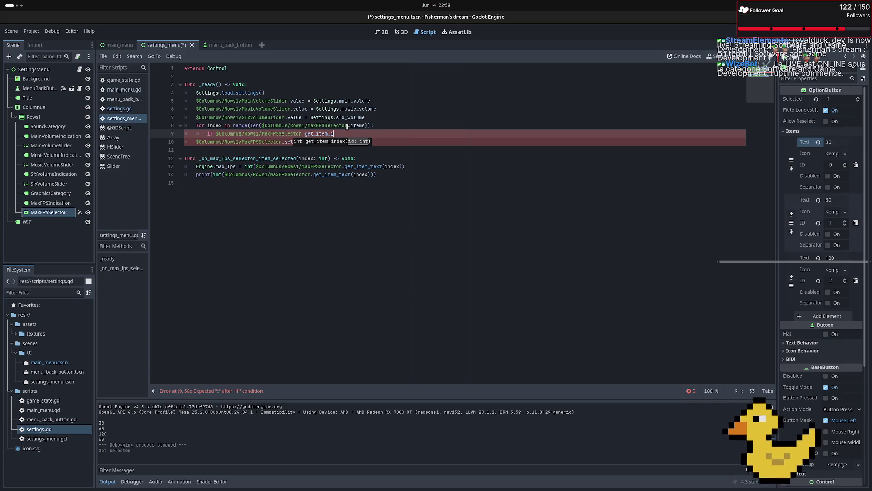
pyautogui.press('BackSpace')
pyautogui.press('BackSpace')
pyautogui.write('(')
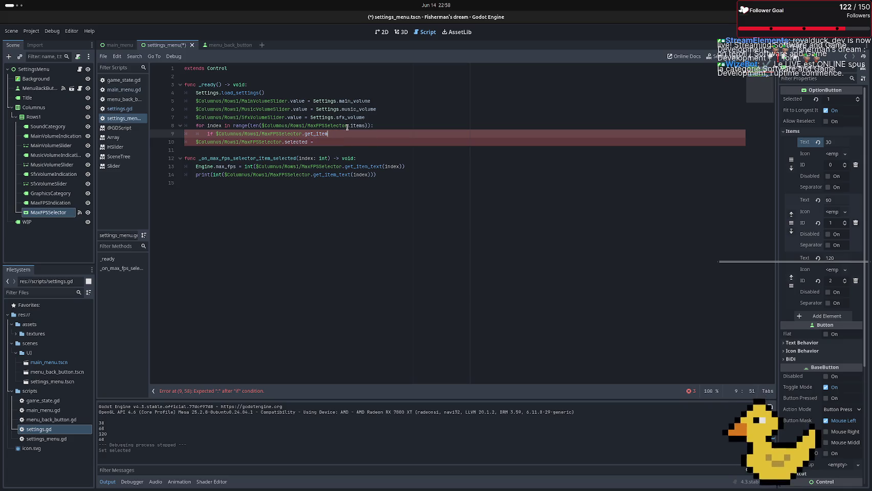
pyautogui.hotkey('ctrl', 'space')
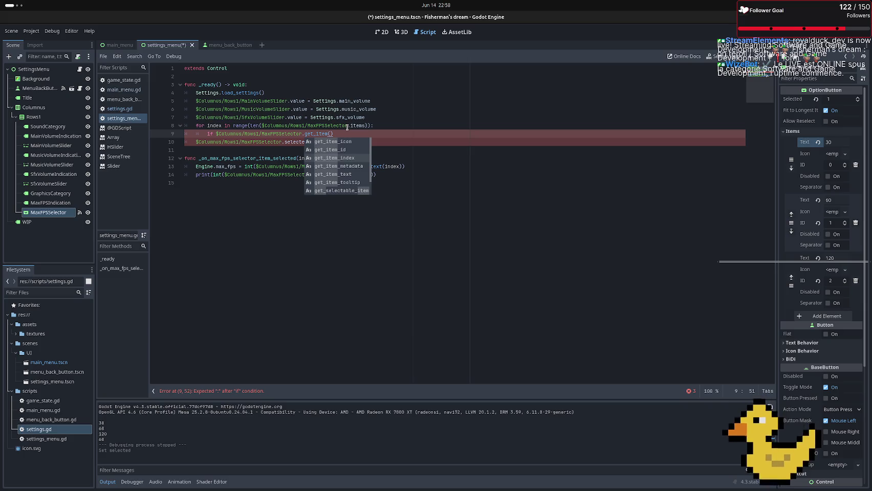
pyautogui.press('Down')
pyautogui.press('Down')
pyautogui.press('Down')
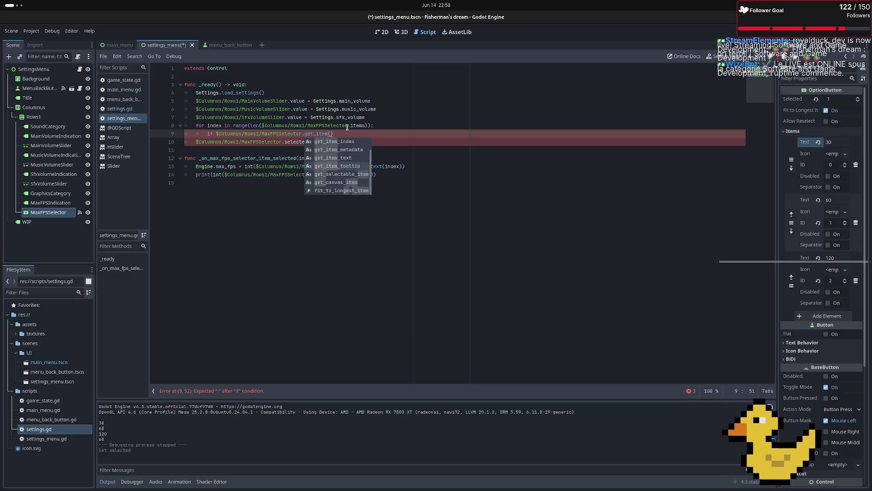
pyautogui.press('Return')
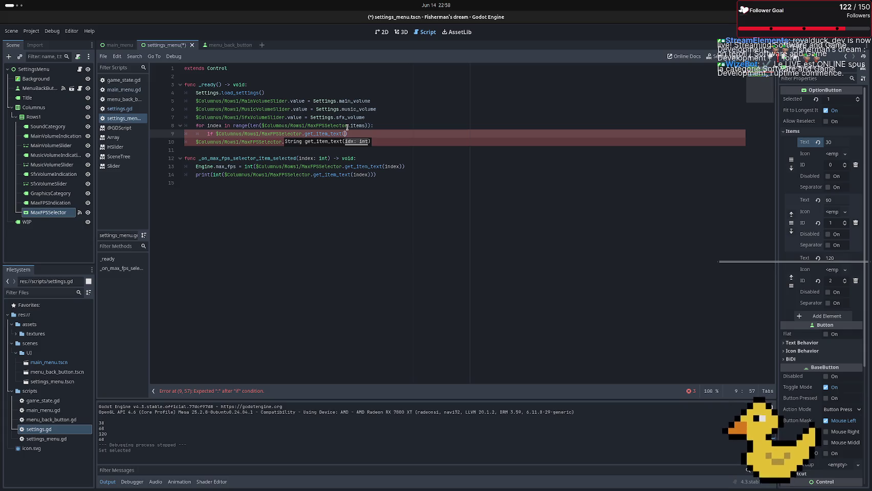
# Finish the condition as get_item_text(index) == str(Settings.max_fps)
pyautogui.write('index')
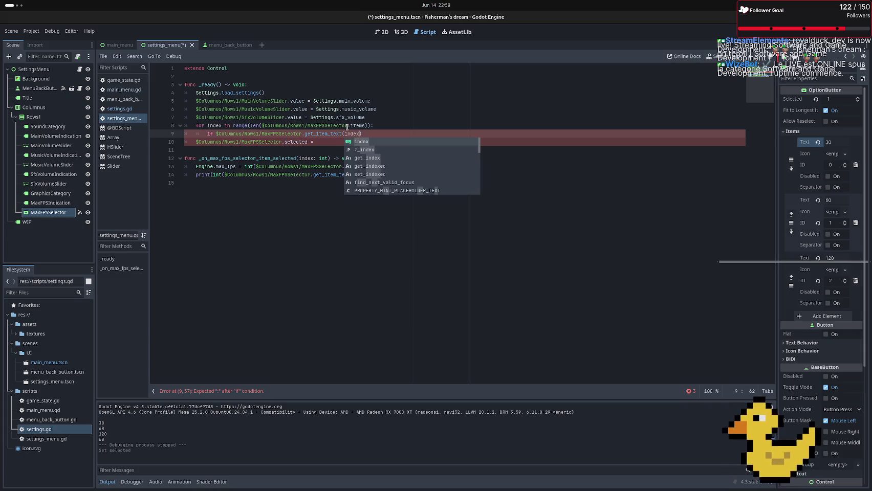
pyautogui.write(') ')
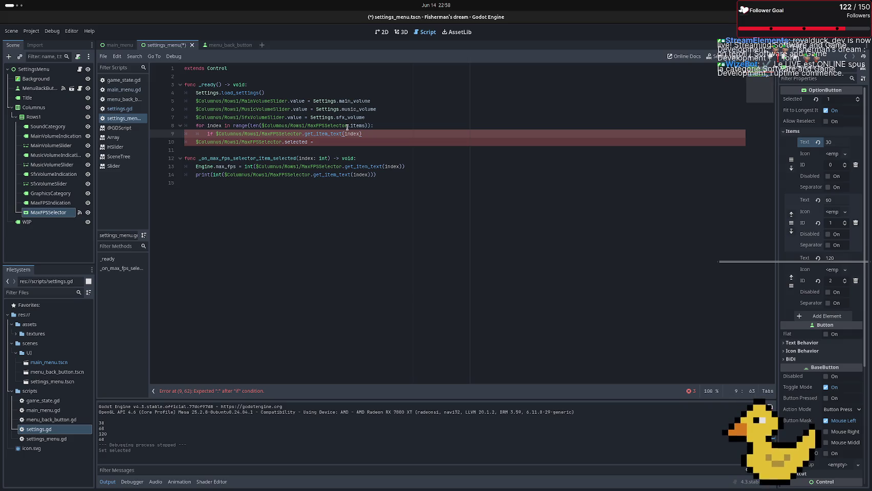
pyautogui.write('== ')
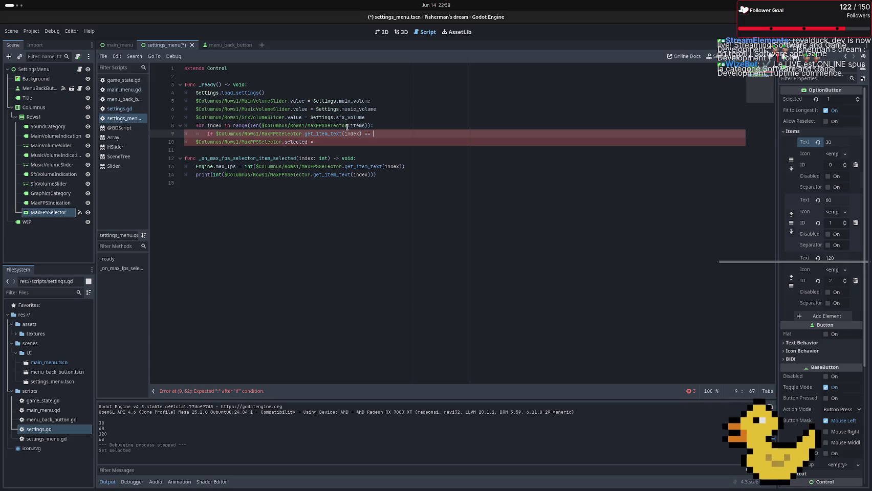
pyautogui.write('st')
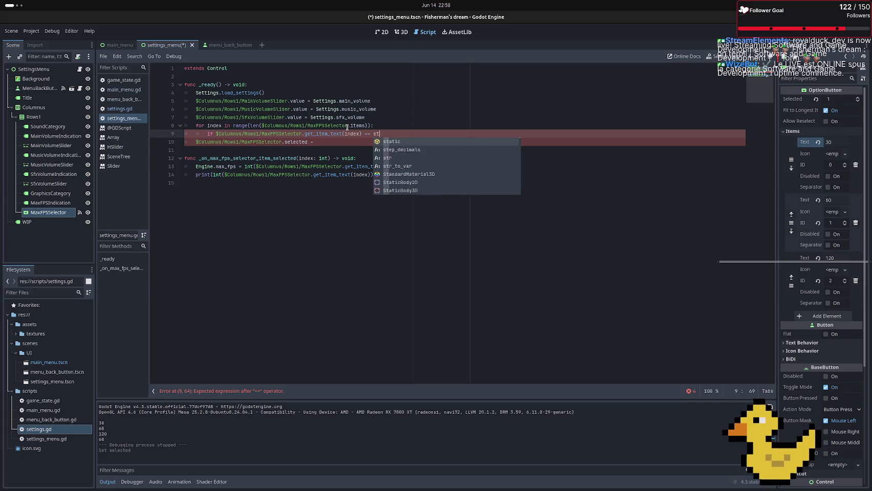
pyautogui.write('r')
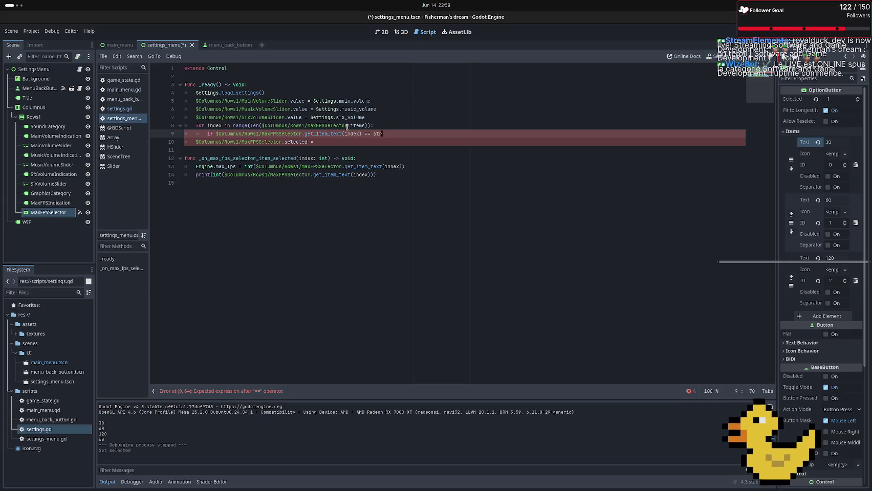
pyautogui.write('(Settings')
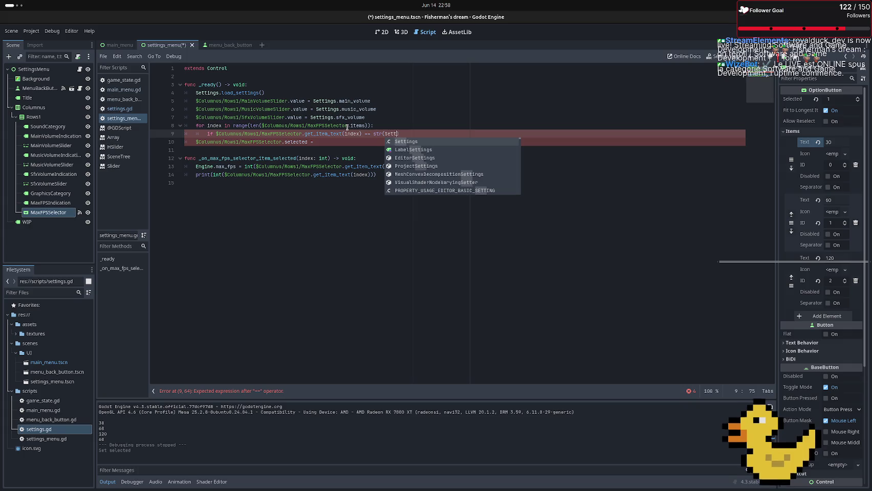
pyautogui.write('.')
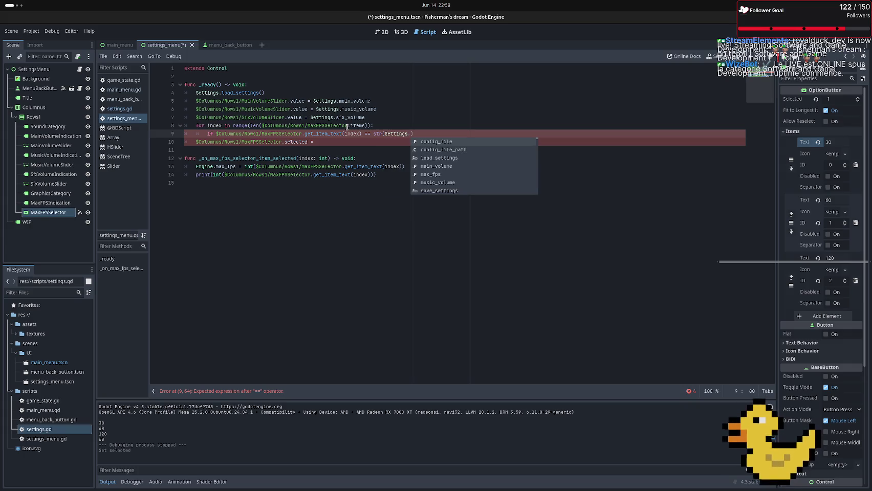
pyautogui.press('Down')
pyautogui.press('Down')
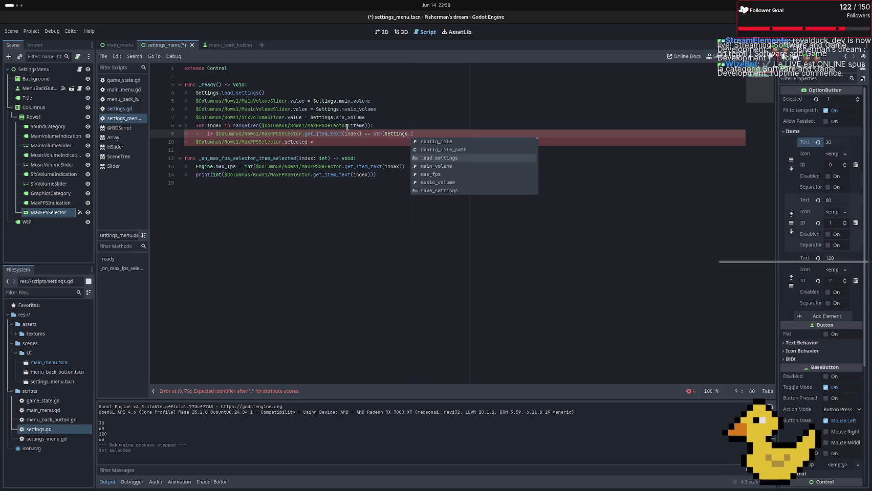
pyautogui.press('Down')
pyautogui.press('Down')
pyautogui.press('Return')
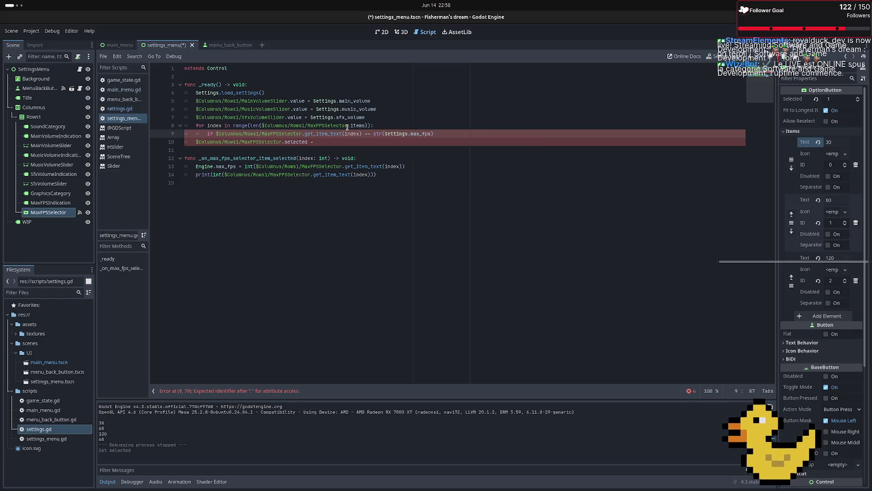
pyautogui.write('):')
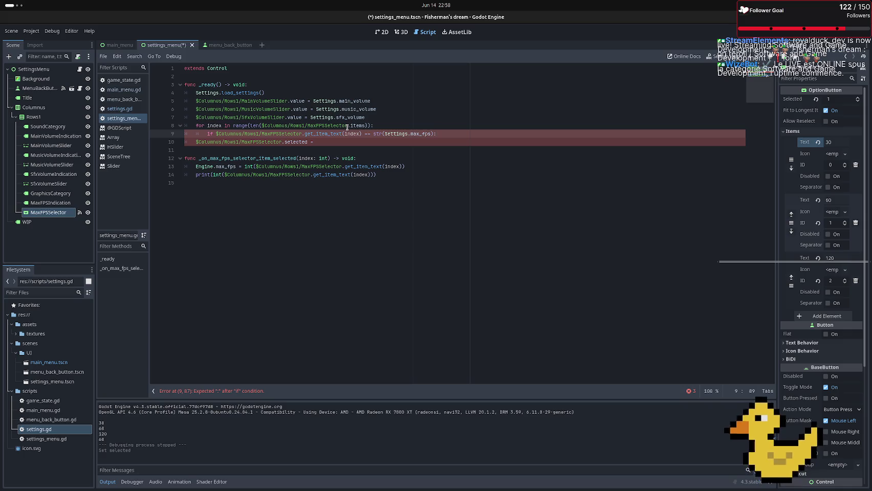
pyautogui.press('Down')
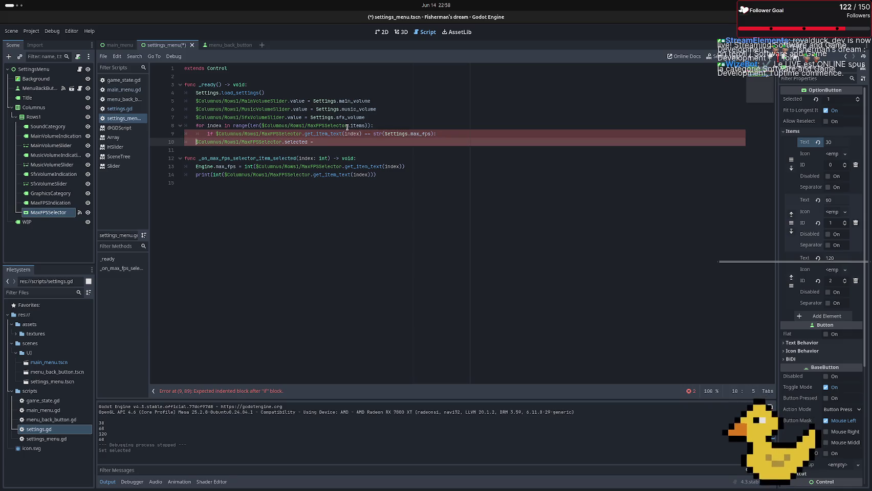
# Indent line 10 under the if and change 'selected =' to a set_item_text(index) call on MaxFPSSelector
pyautogui.press('Tab')
pyautogui.press('Tab')
pyautogui.press('Right')
pyautogui.press('Right')
pyautogui.press('Right')
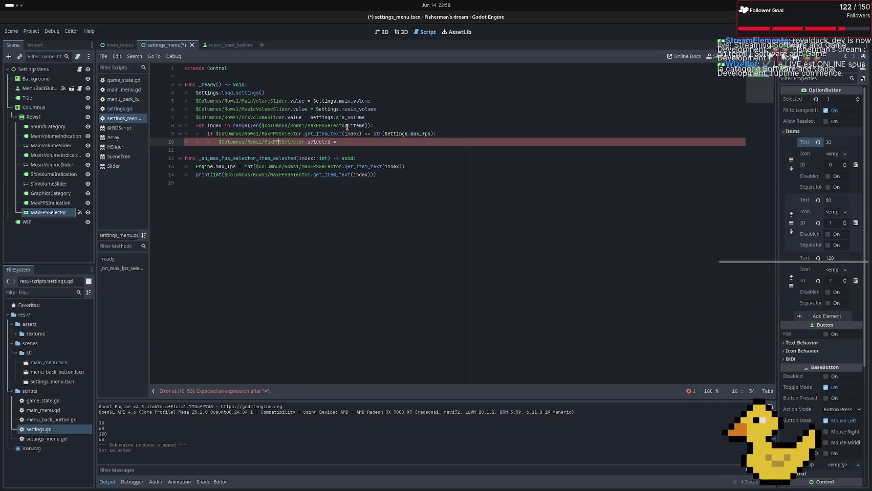
pyautogui.press('BackSpace')
pyautogui.press('BackSpace')
pyautogui.press('BackSpace')
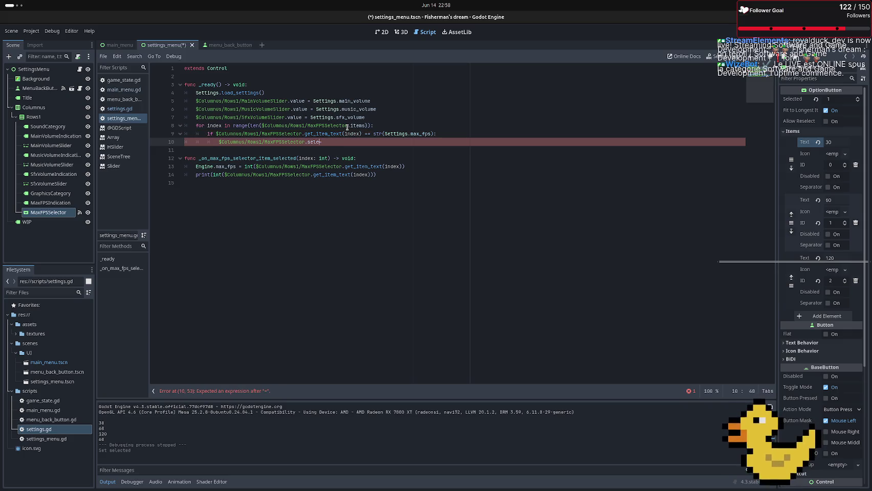
pyautogui.write('set')
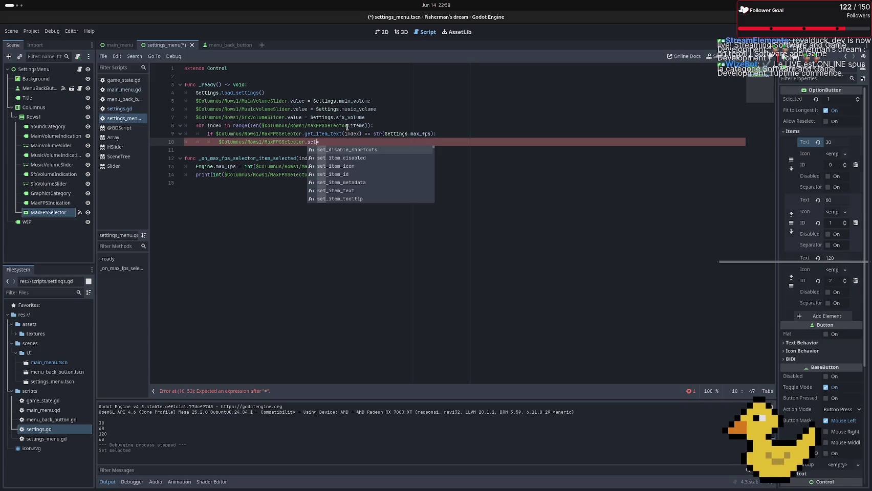
pyautogui.write('_index')
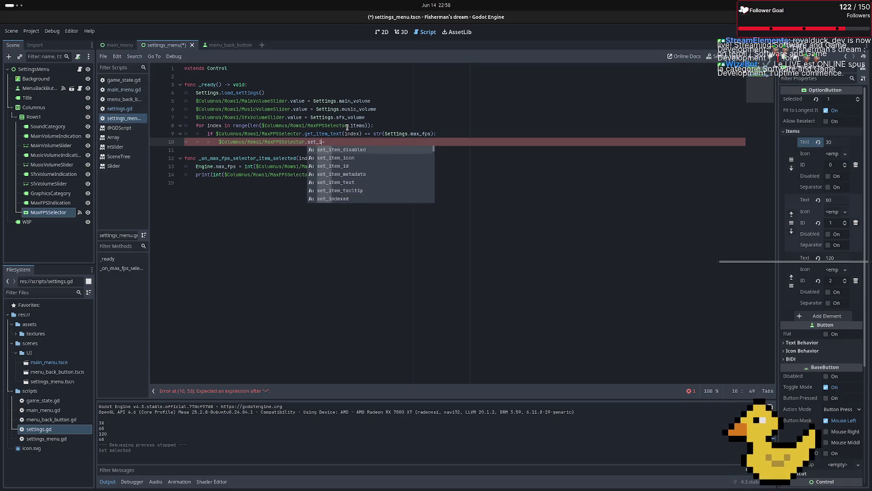
pyautogui.press('BackSpace')
pyautogui.press('BackSpace')
pyautogui.press('BackSpace')
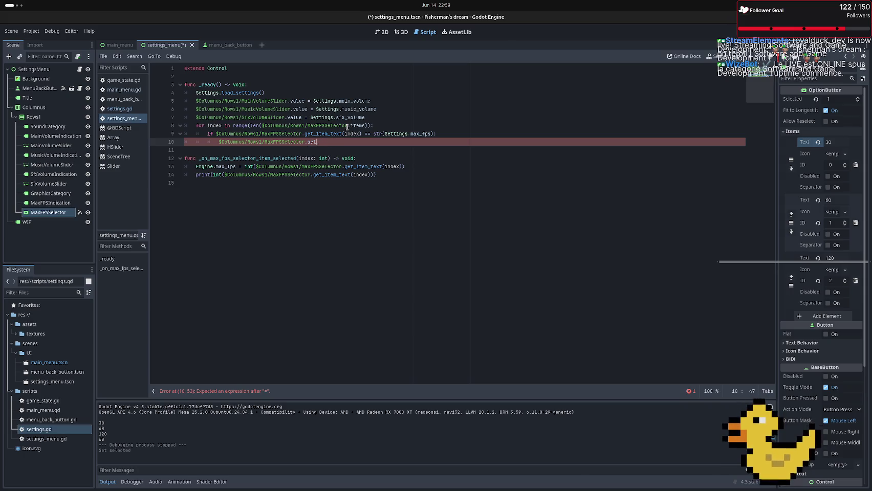
pyautogui.write('_ite')
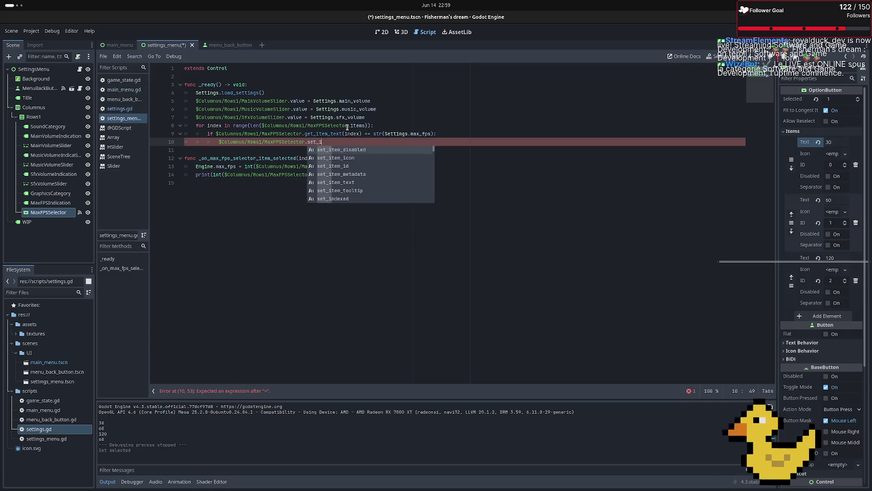
pyautogui.press('Down')
pyautogui.press('Down')
pyautogui.press('Down')
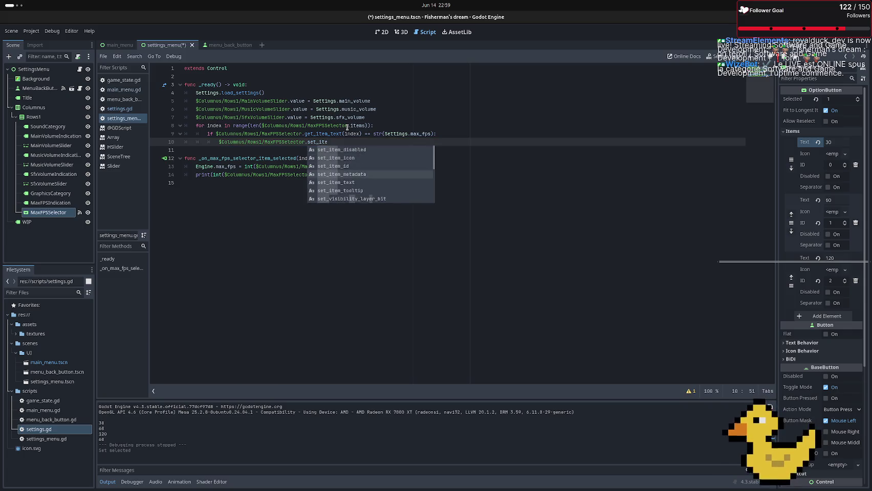
pyautogui.press('Return')
pyautogui.write('i')
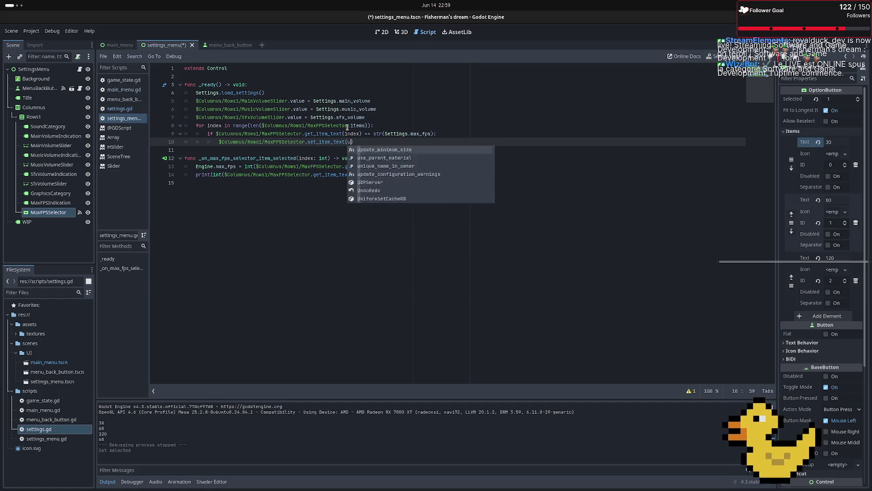
pyautogui.press('Escape')
pyautogui.write(')')
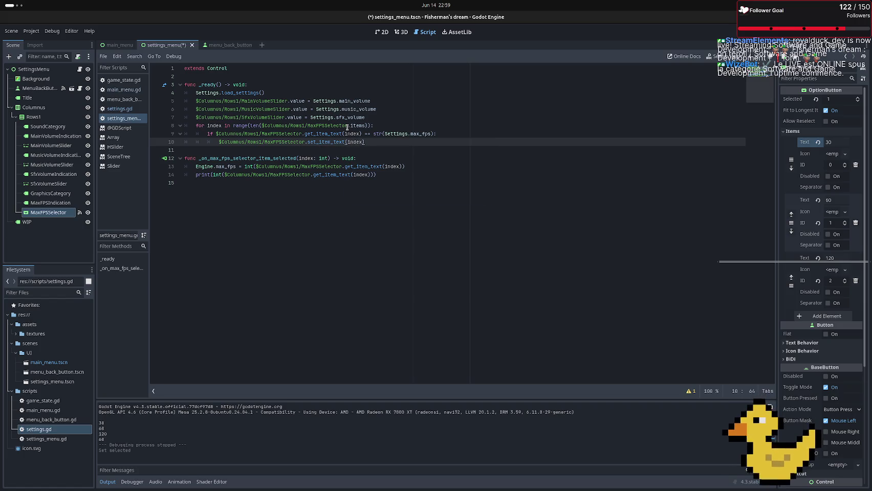
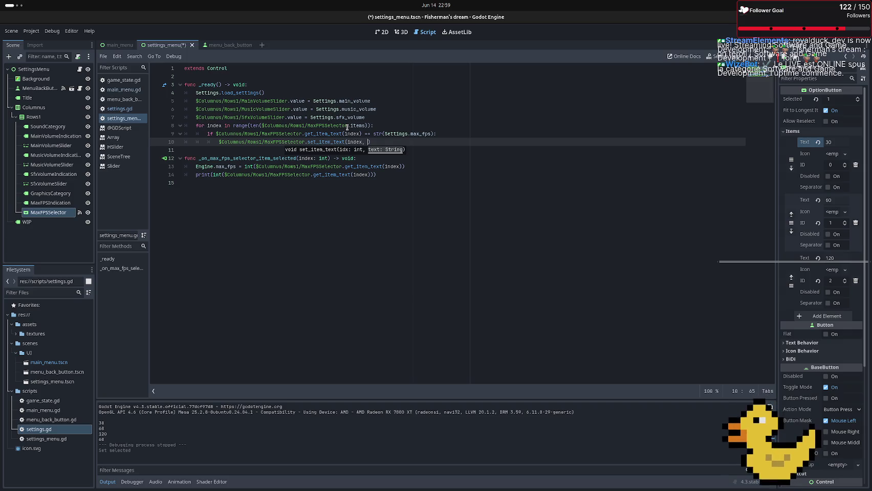
# On line 10 of _ready, replace set_item_text with MaxFPSSelector.selected = index and save settings_menu.gd
pyautogui.press('BackSpace')
pyautogui.press('BackSpace')
pyautogui.press('BackSpace')
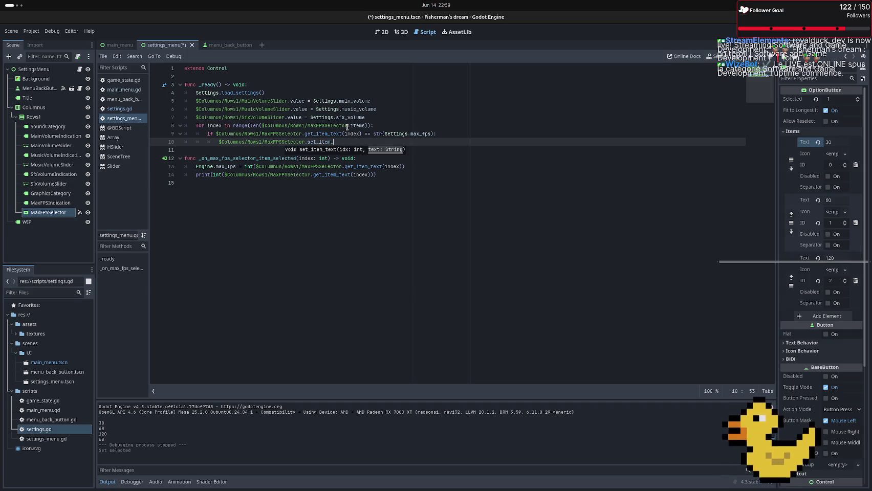
pyautogui.press('BackSpace')
pyautogui.press('BackSpace')
pyautogui.press('BackSpace')
pyautogui.write('se')
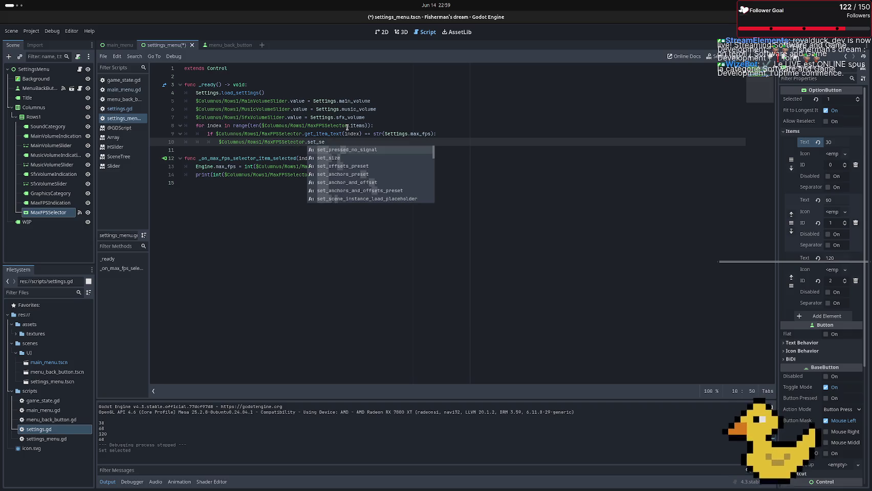
pyautogui.press('BackSpace')
pyautogui.press('BackSpace')
pyautogui.press('BackSpace')
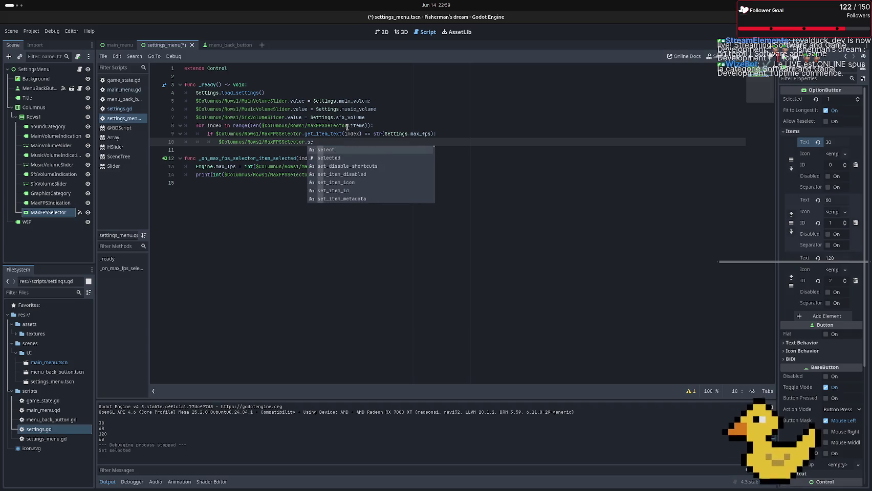
pyautogui.write('lec')
pyautogui.press('Return')
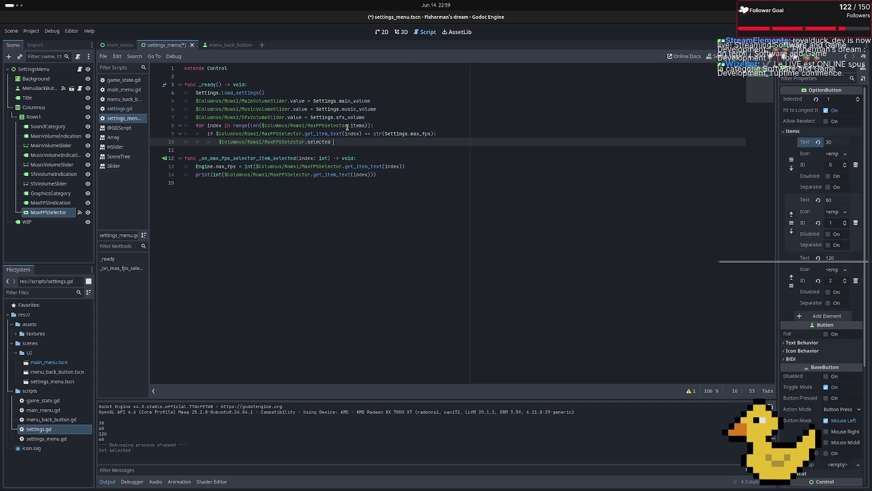
pyautogui.write('= index')
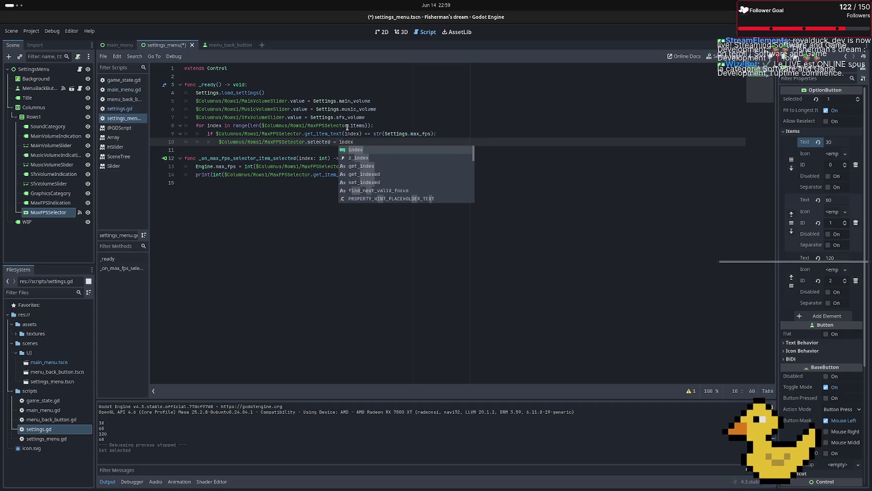
pyautogui.click(471, 125)
pyautogui.hotkey('ctrl', 's')
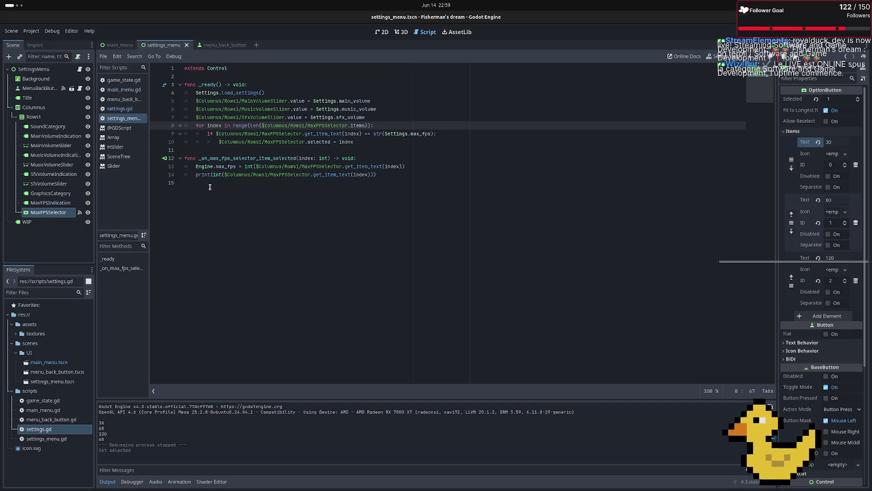
# Delete the debug print and Engine.max_fps lines from _on_max_fps_selector_item_selected, then check settings.gd
pyautogui.moveTo(210, 187); pyautogui.dragTo(195, 175)
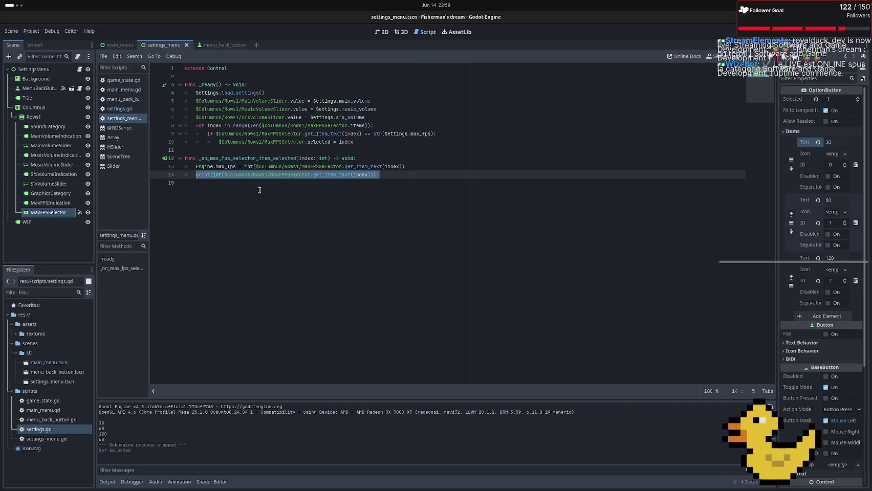
pyautogui.press('Delete')
pyautogui.press('Delete')
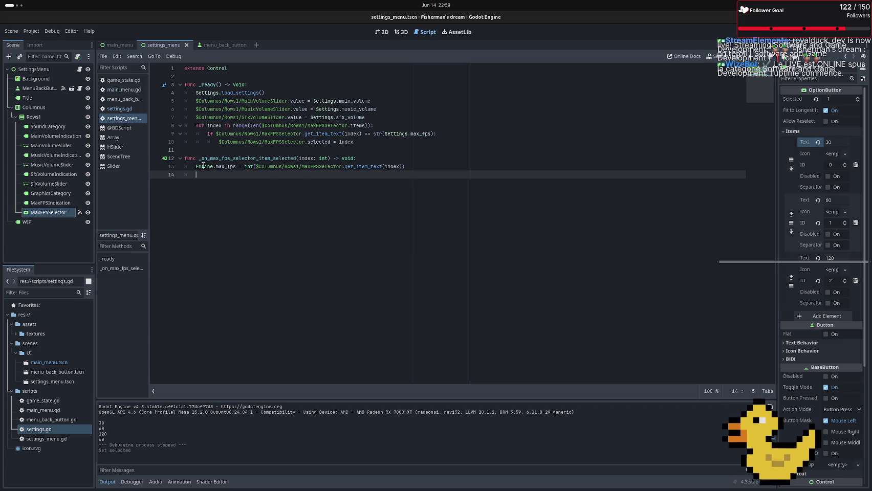
pyautogui.moveTo(204, 165); pyautogui.dragTo(257, 166)
pyautogui.click(256, 166)
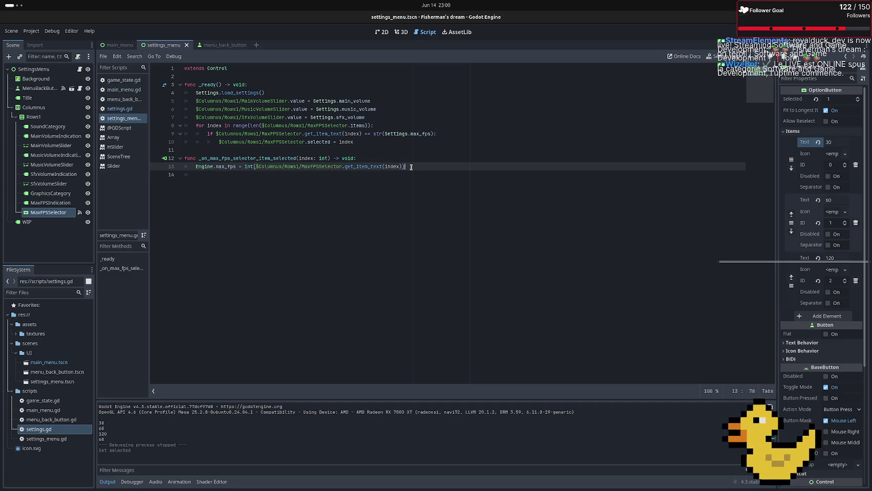
pyautogui.moveTo(407, 166); pyautogui.dragTo(195, 167)
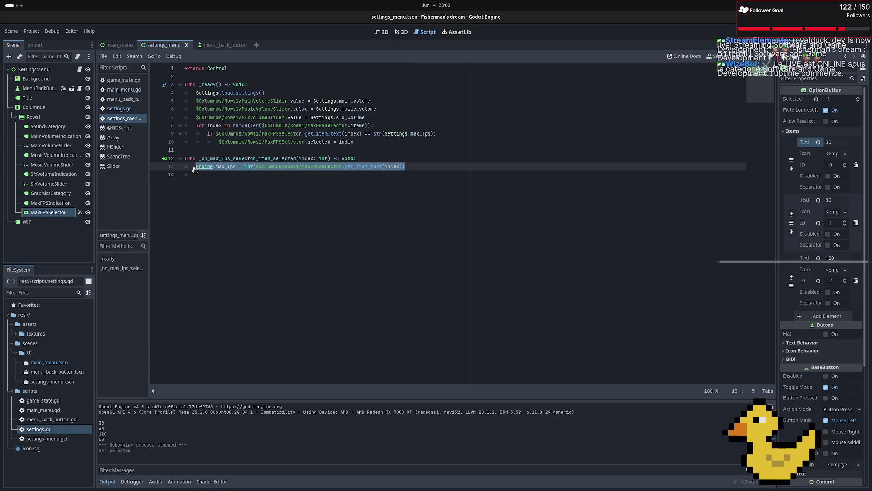
pyautogui.press('Delete')
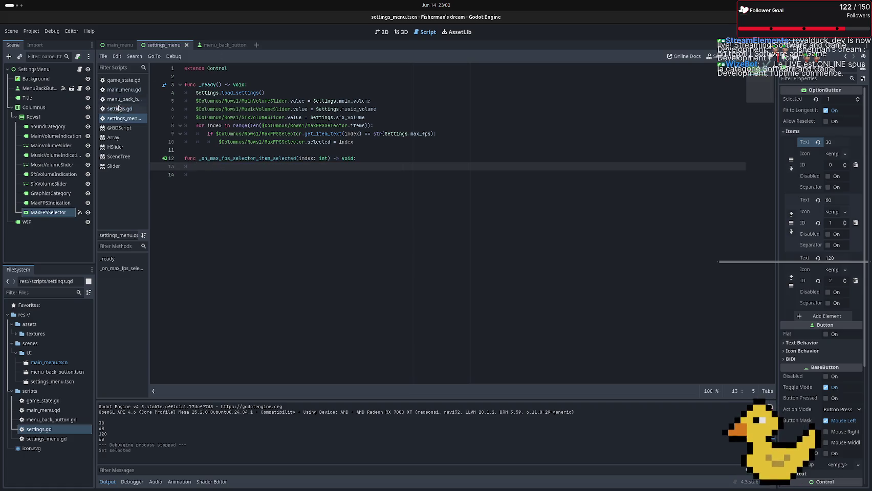
pyautogui.click(119, 108)
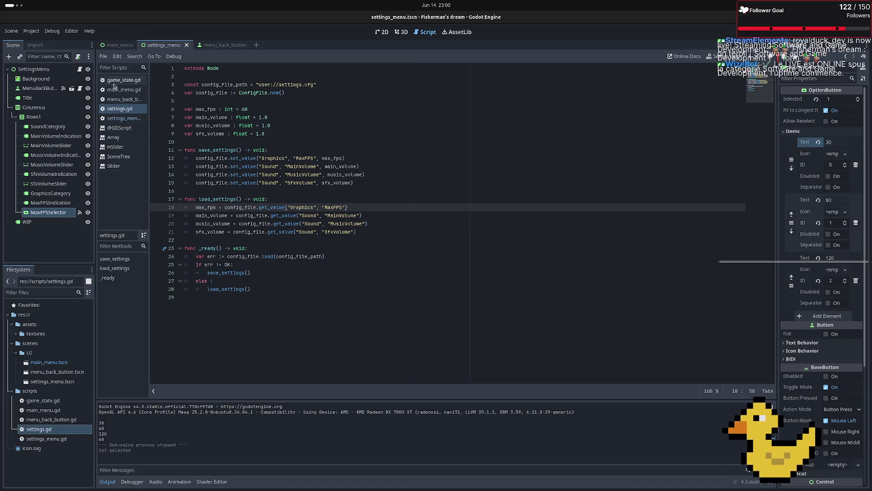
# Back in settings_menu.gd, start a Settings.max_fps assignment on line 14 of the handler
pyautogui.click(123, 118)
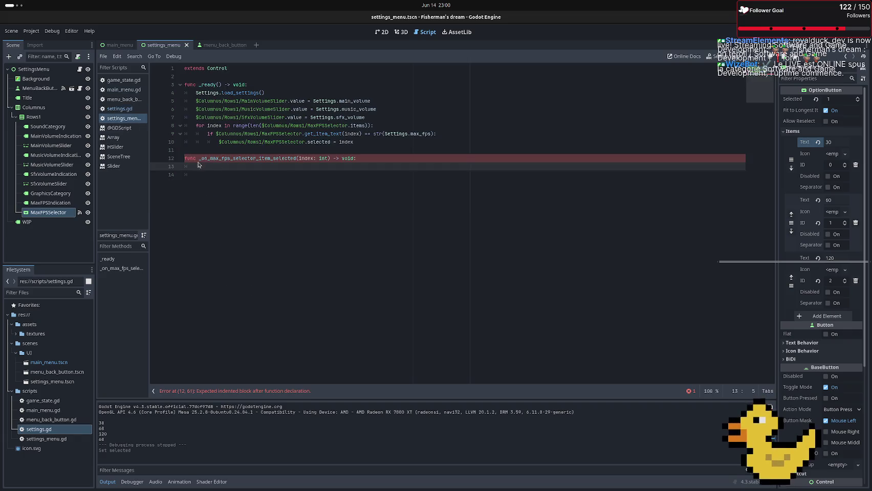
pyautogui.click(225, 192)
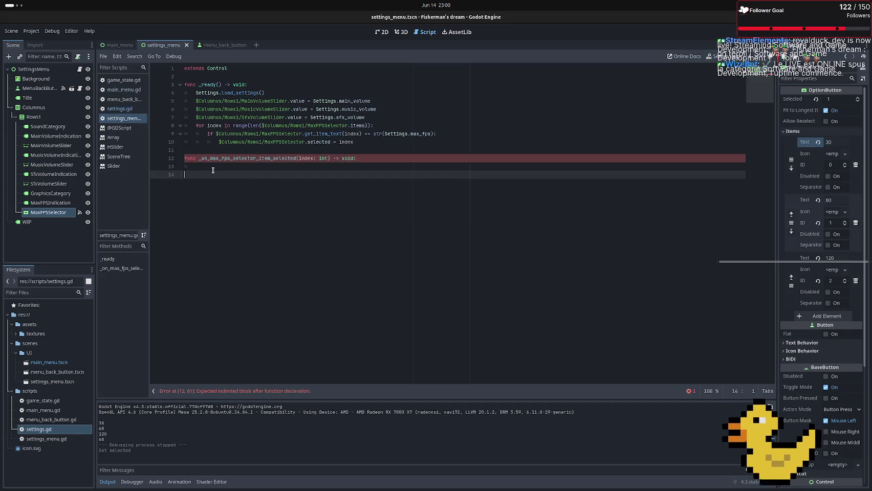
pyautogui.press('BackSpace')
pyautogui.write('S')
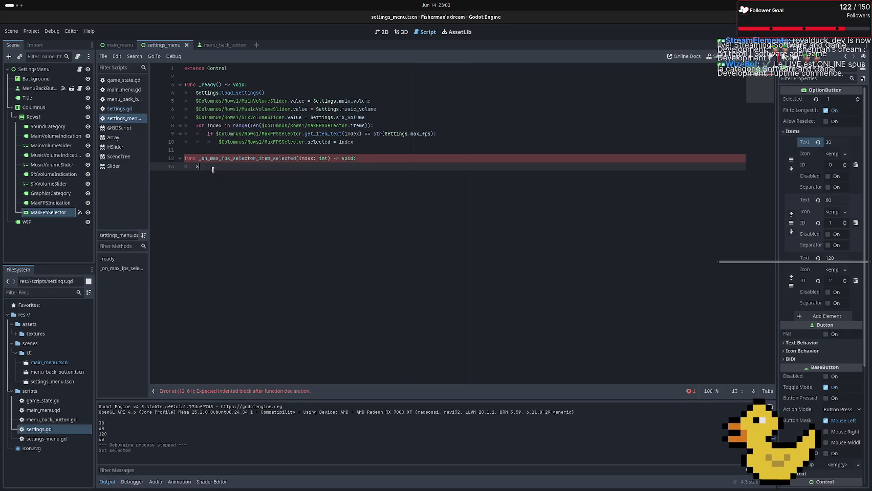
pyautogui.write('ettings.')
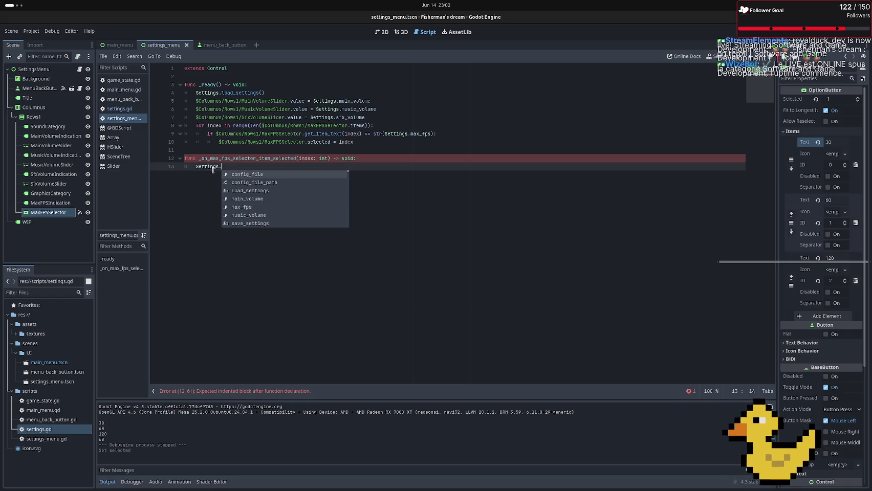
pyautogui.press('Down')
pyautogui.press('Down')
pyautogui.press('Down')
pyautogui.press('Return')
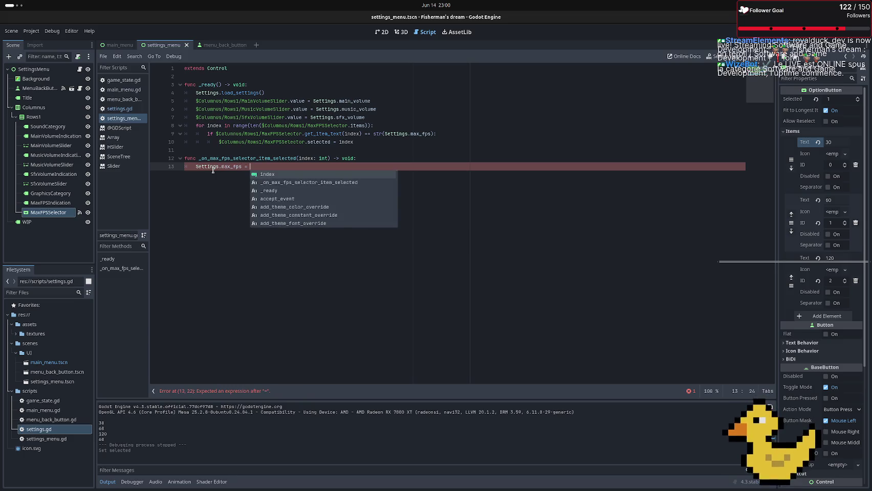
# Assign it int() of the MaxFPSSelector's get_item_text(index)
pyautogui.write('int')
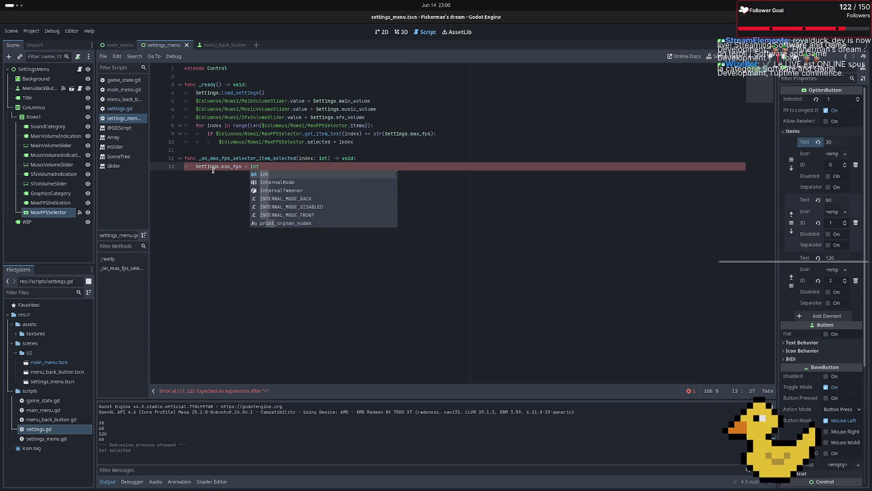
pyautogui.write('(')
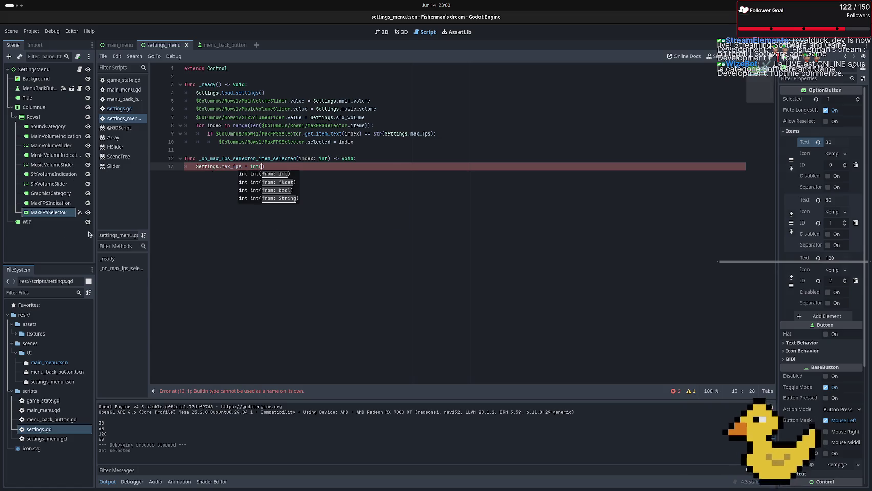
pyautogui.moveTo(61, 214)
pyautogui.mouseDown()
pyautogui.moveTo(258, 177)
pyautogui.moveTo(267, 167)
pyautogui.mouseUp()
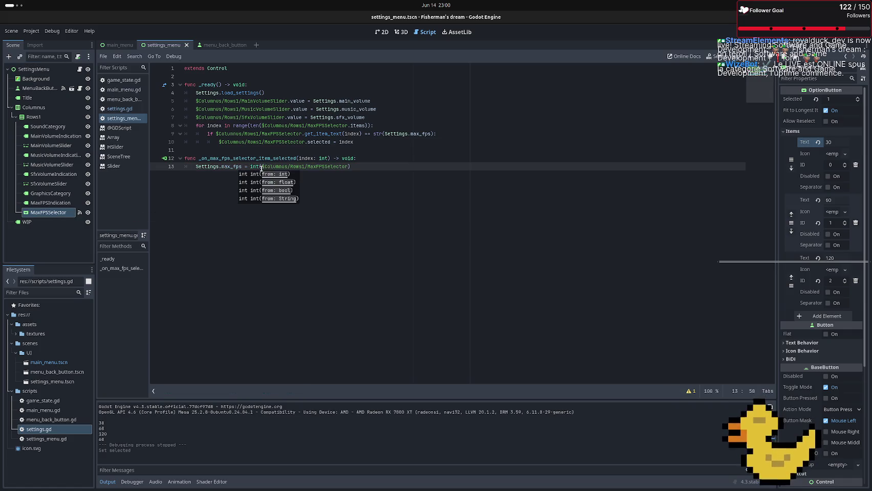
pyautogui.write('.')
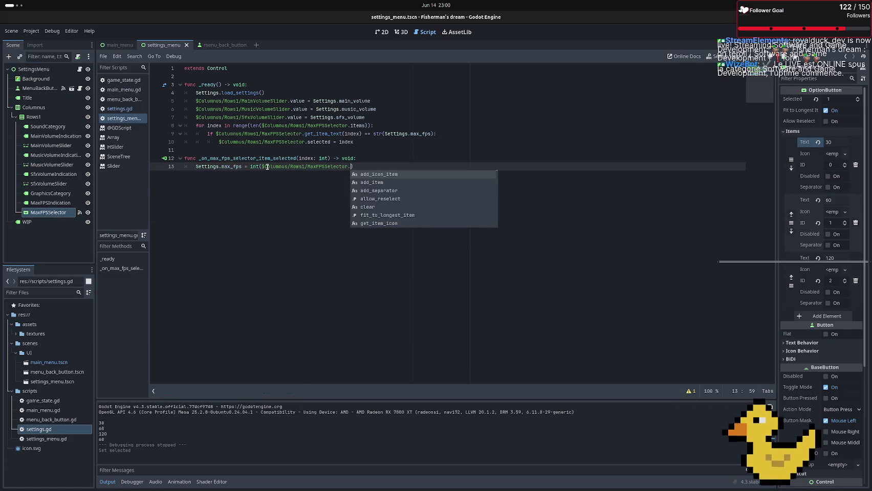
pyautogui.press('Down')
pyautogui.press('Down')
pyautogui.press('Down')
pyautogui.write('get')
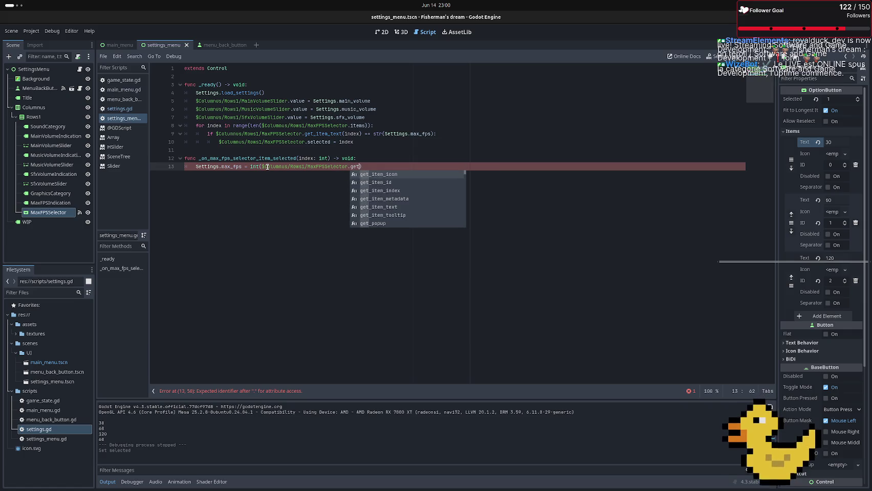
pyautogui.write('_i')
pyautogui.write('te')
pyautogui.press('Down')
pyautogui.press('Down')
pyautogui.press('Down')
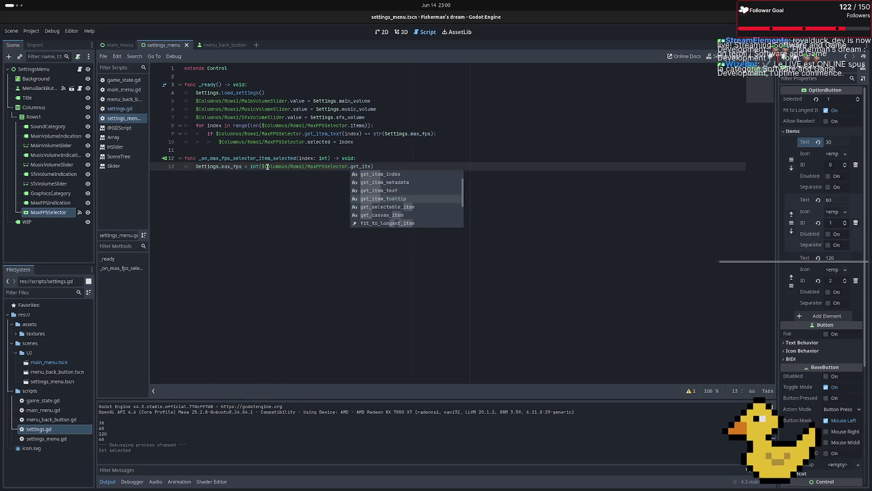
pyautogui.press('Return')
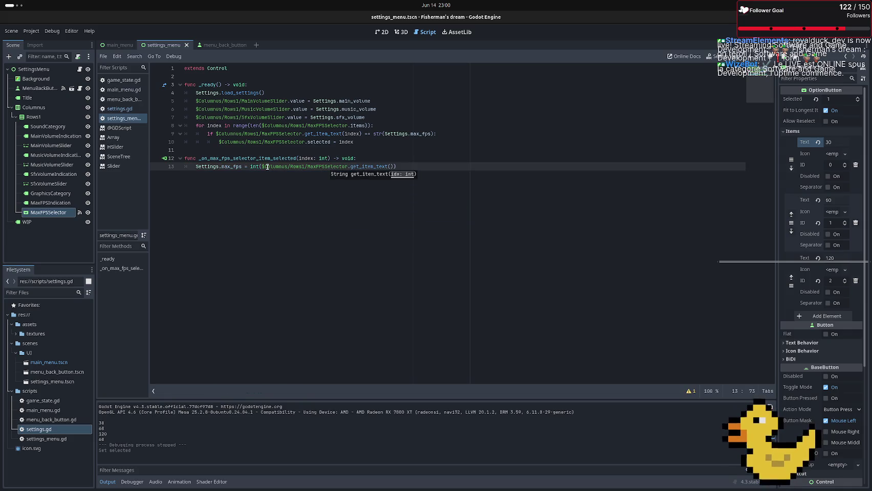
pyautogui.write('index')
pyautogui.press('End')
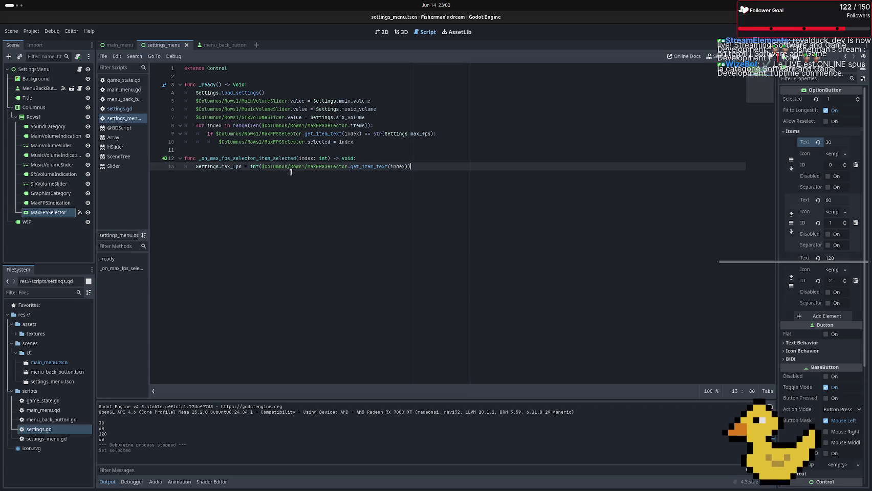
# Add a Settings.save_settings() call below it and remove the extra empty line
pyautogui.press('Return')
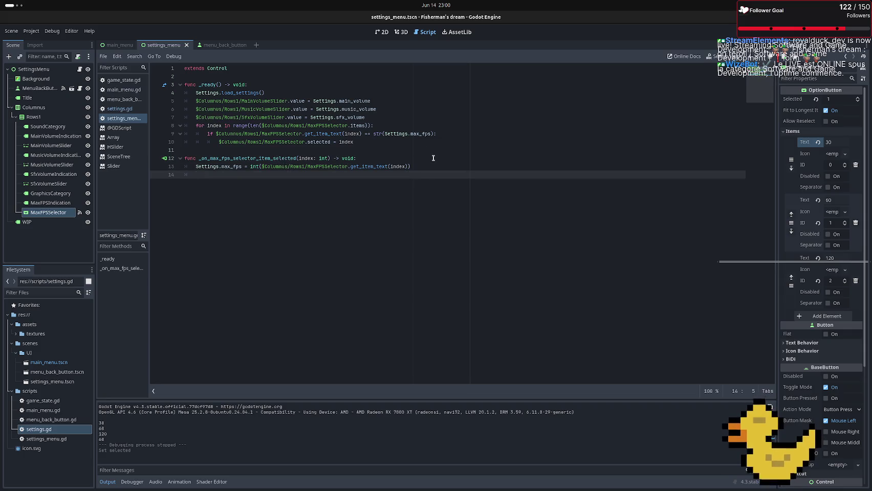
pyautogui.write('Settings')
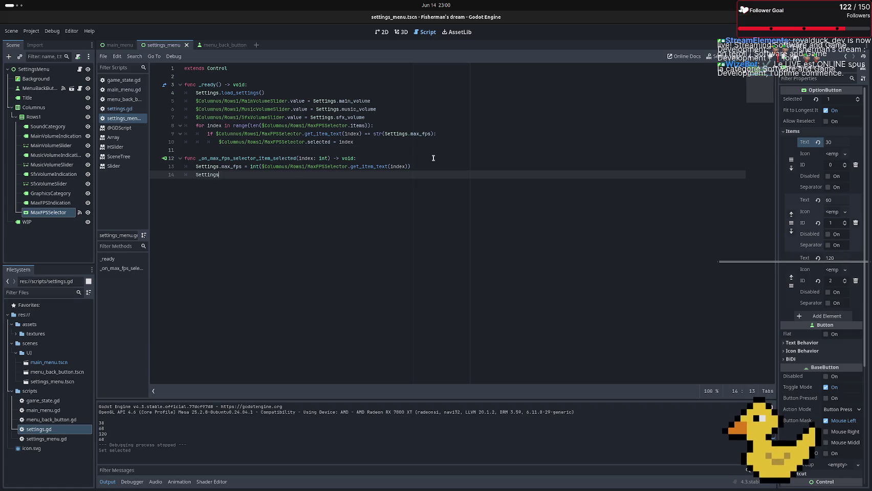
pyautogui.write('.set')
pyautogui.press('Return')
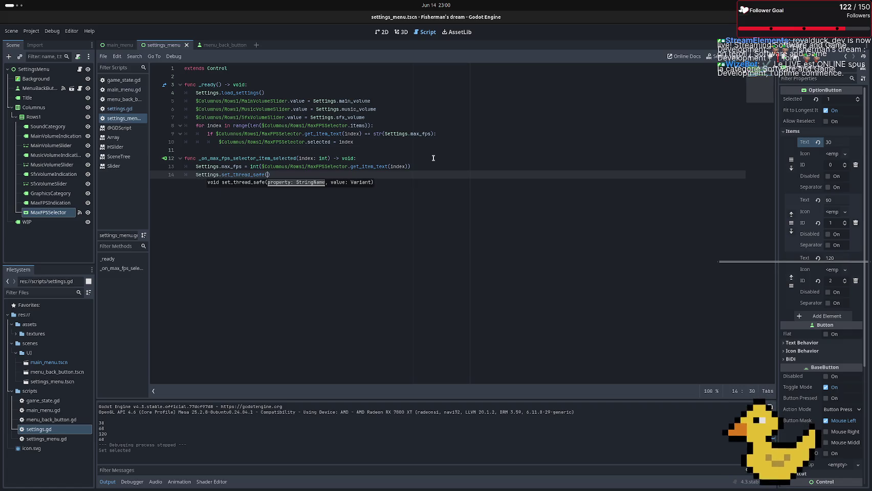
pyautogui.press('BackSpace')
pyautogui.press('BackSpace')
pyautogui.press('BackSpace')
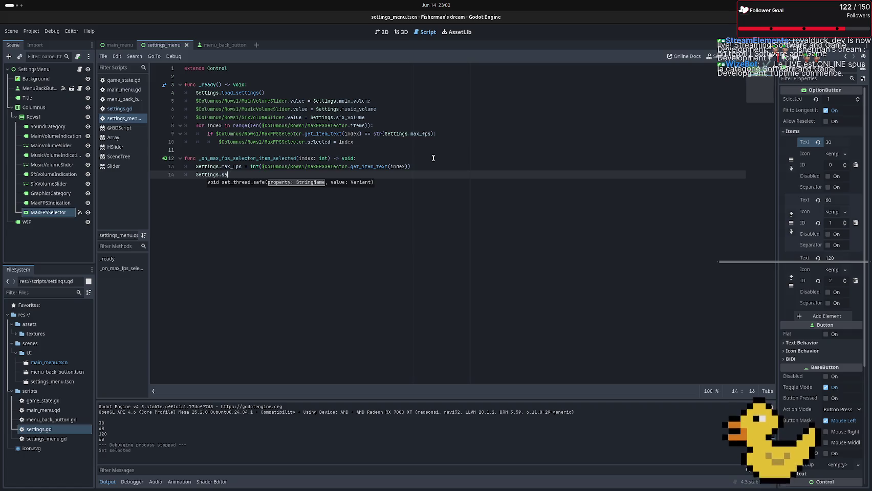
pyautogui.write('ve')
pyautogui.press('Return')
pyautogui.press('Return')
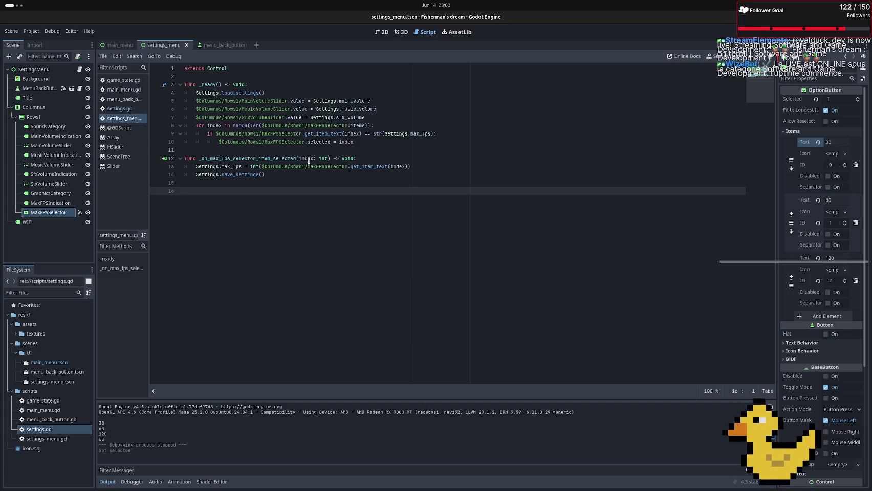
pyautogui.press('BackSpace')
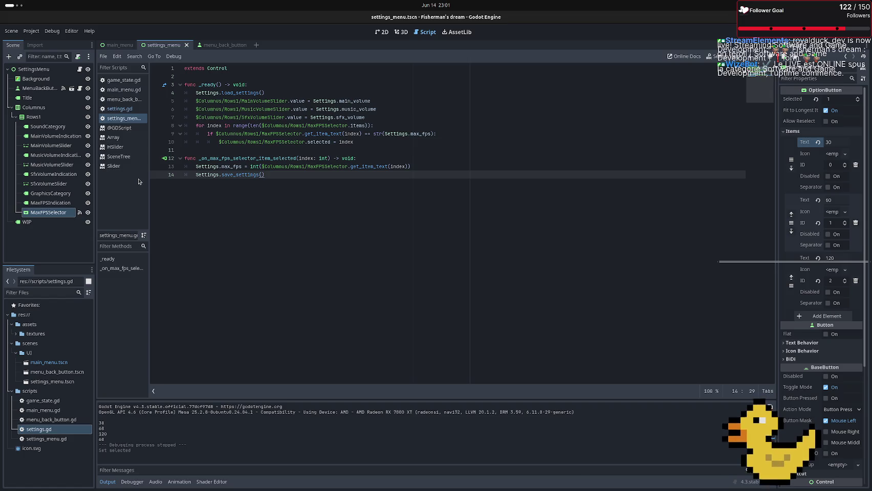
# Connect MainVolumeSlider's value_changed(value: float) signal to a new handler in settings_menu.gd
pyautogui.click(56, 186)
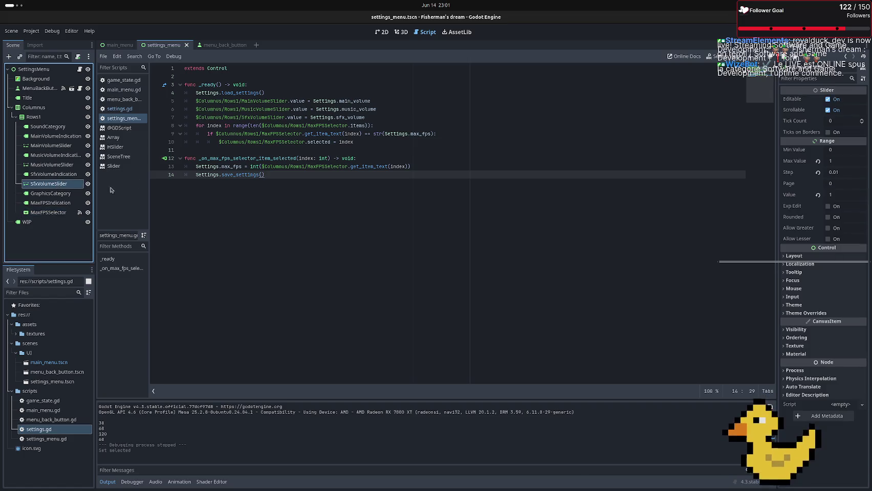
pyautogui.click(40, 147)
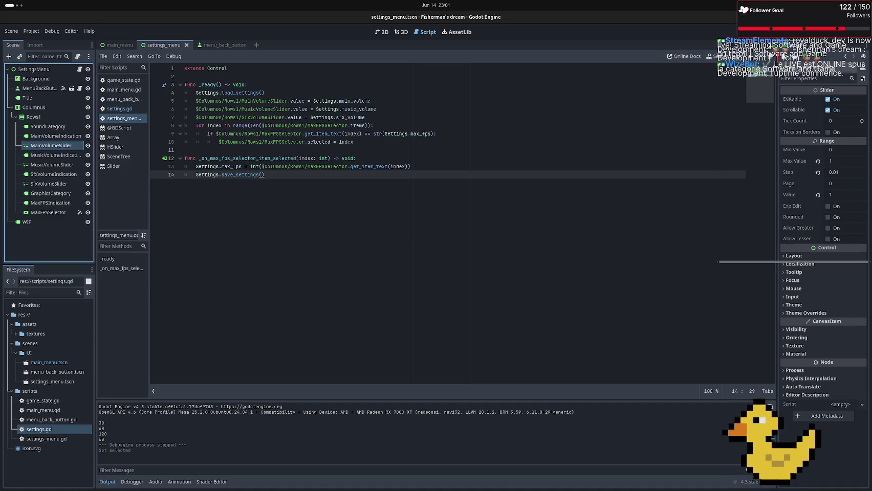
pyautogui.click(815, 47)
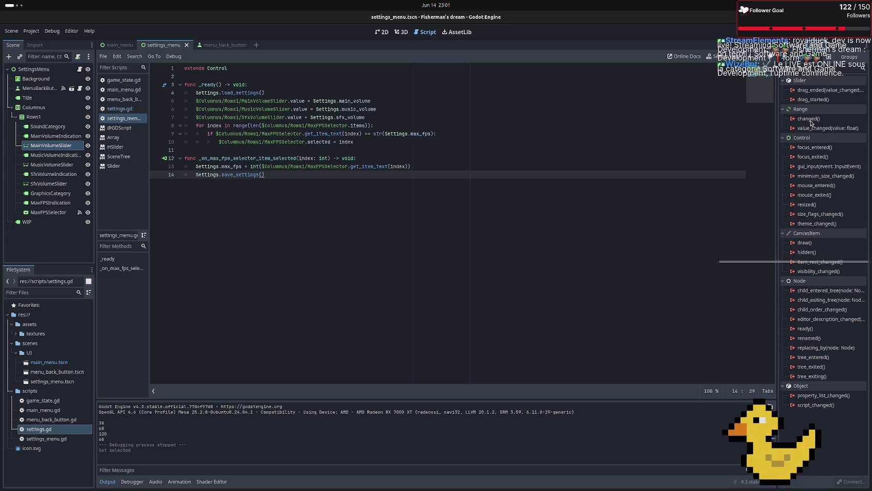
pyautogui.moveTo(808, 120)
pyautogui.doubleClick(816, 127)
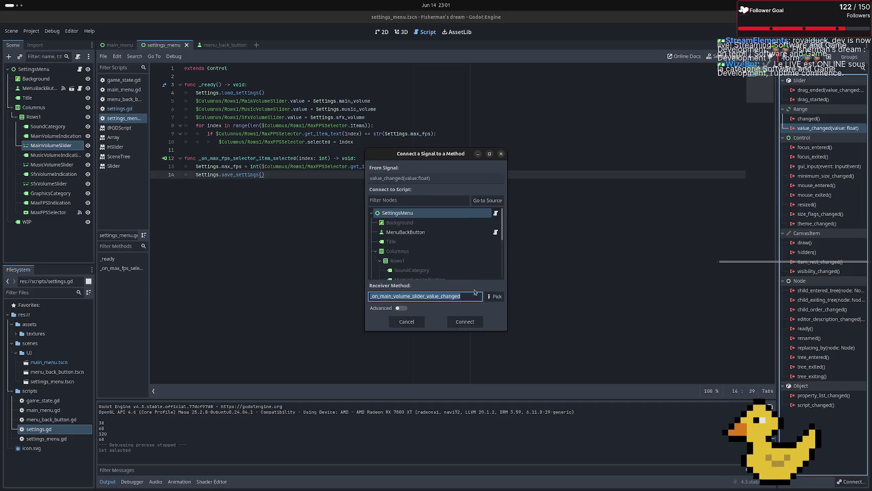
pyautogui.click(468, 319)
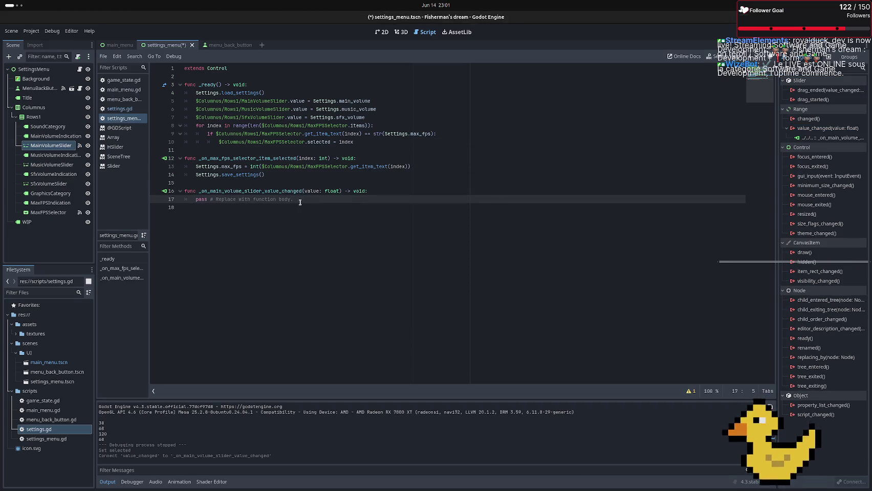
# Replace the handler's pass line with Settings.main_volume = value
pyautogui.moveTo(299, 199); pyautogui.dragTo(196, 200)
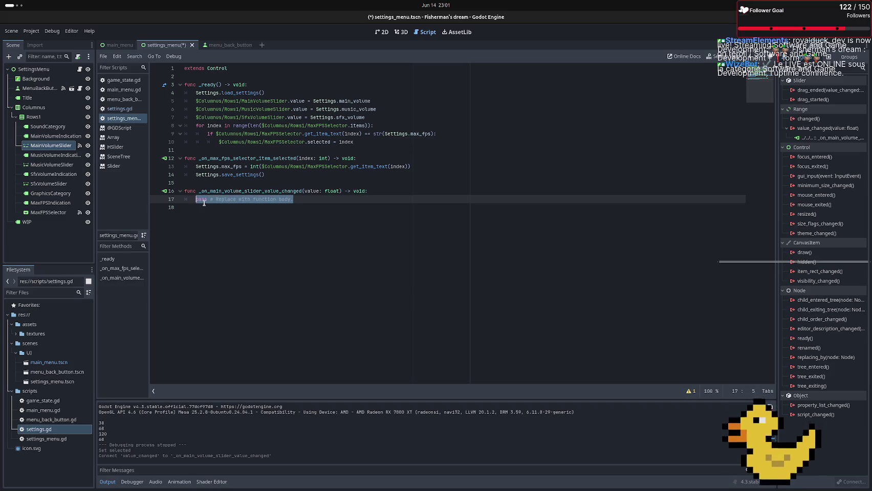
pyautogui.write('Save')
pyautogui.press('BackSpace')
pyautogui.press('BackSpace')
pyautogui.press('BackSpace')
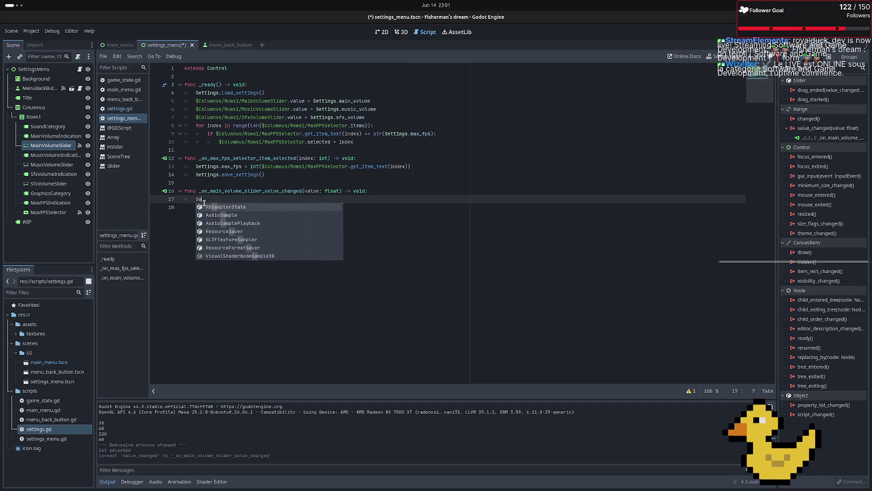
pyautogui.write('ettings.')
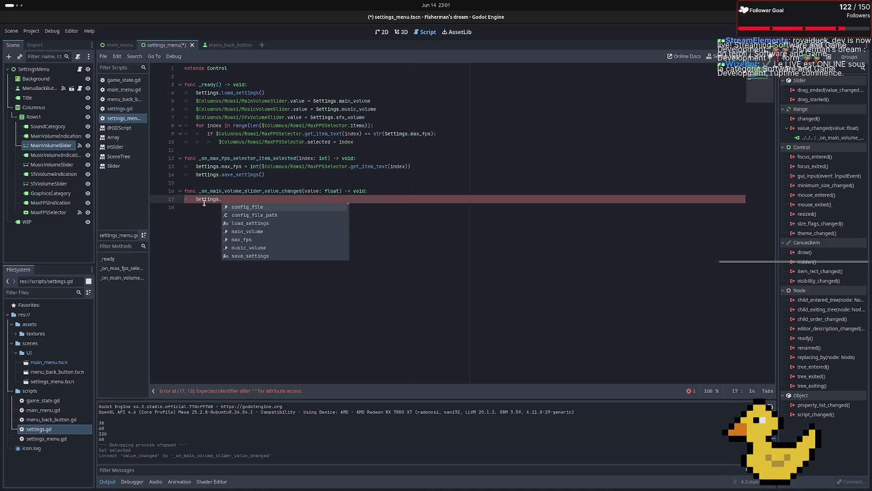
pyautogui.write('ma')
pyautogui.press('Return')
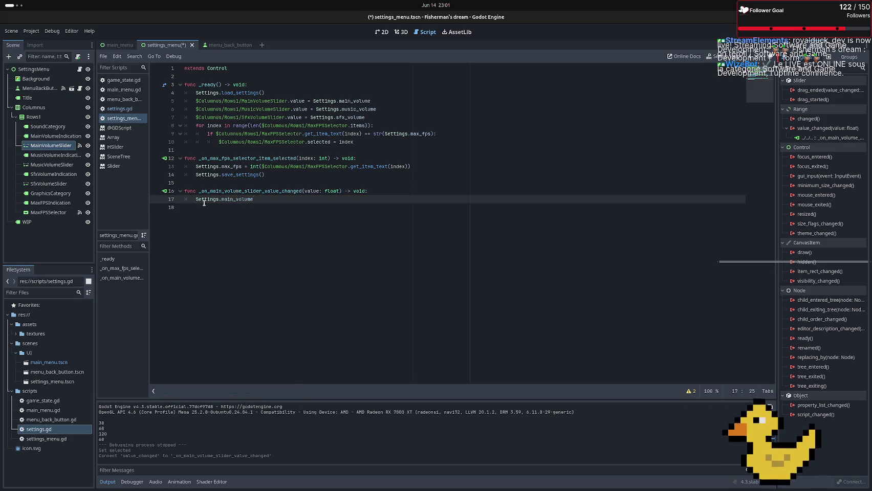
pyautogui.write(' = va')
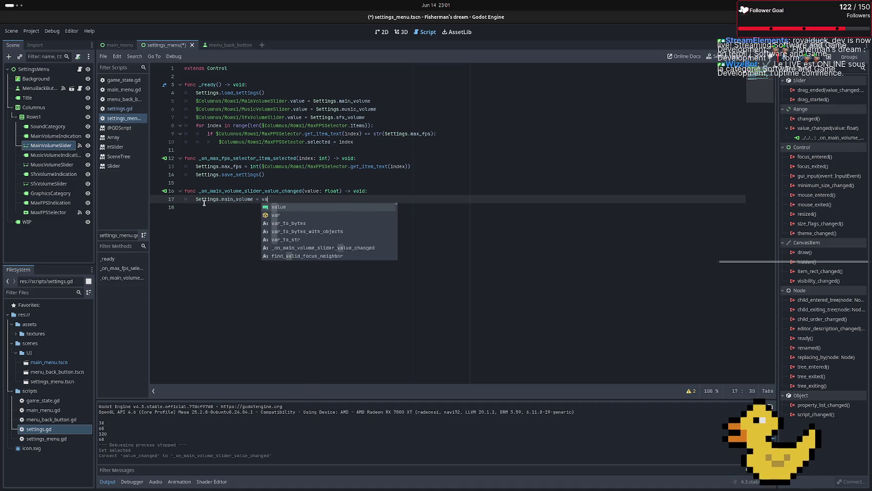
pyautogui.write('lue')
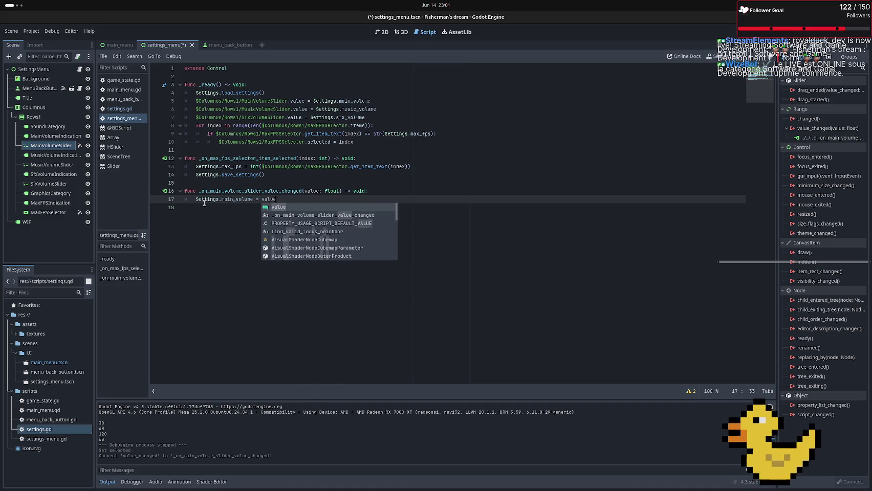
pyautogui.press('Escape')
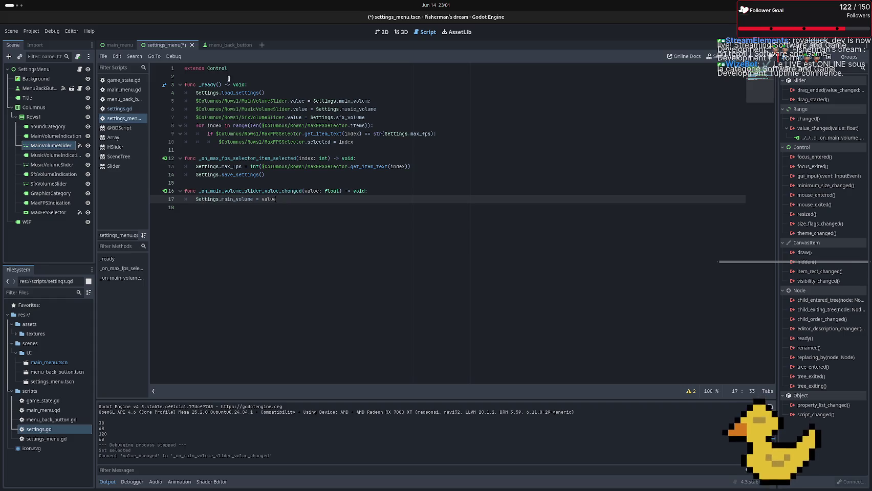
# Declare var save_cooldown : float = 0.0 under extends Control and open a new handler line
pyautogui.click(232, 76)
pyautogui.press('Return')
pyautogui.press('Return')
pyautogui.press('Up')
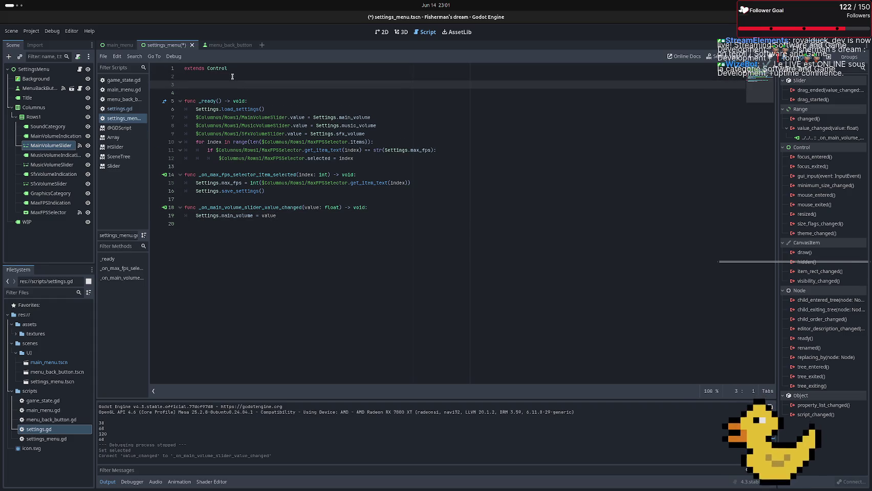
pyautogui.write('var l')
pyautogui.write('ast')
pyautogui.press('BackSpace')
pyautogui.press('BackSpace')
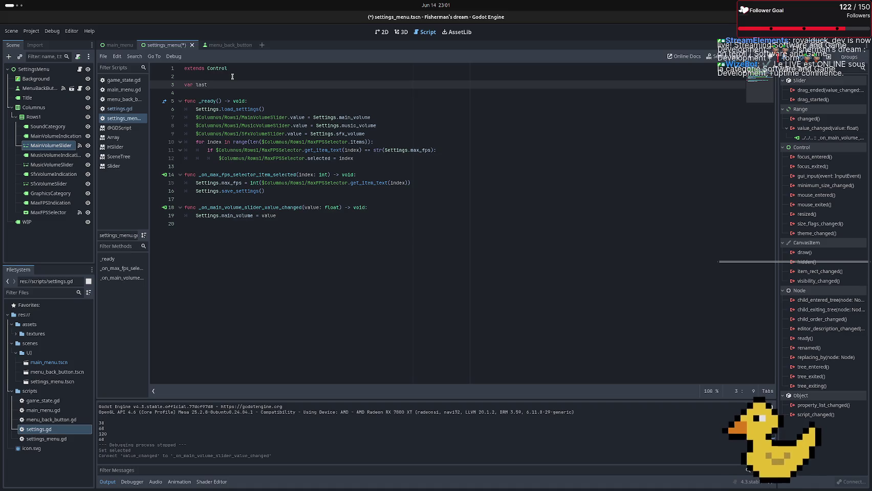
pyautogui.write('slided')
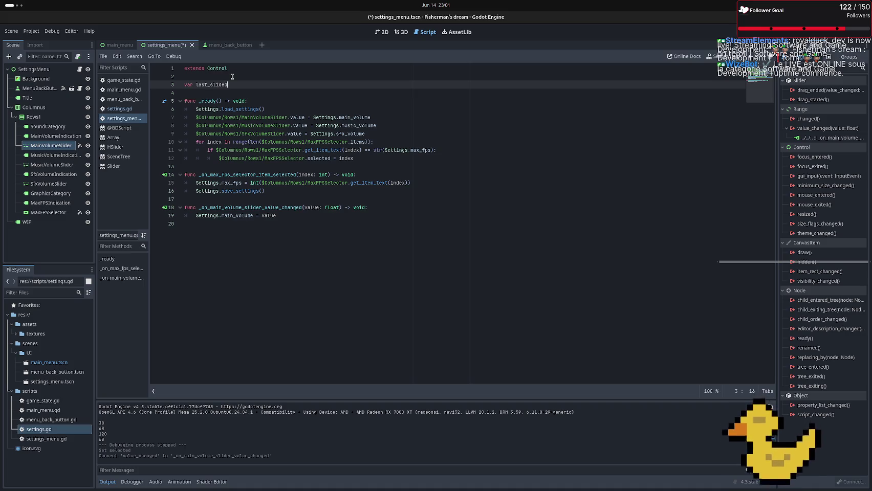
pyautogui.write(' : ')
pyautogui.write('floa')
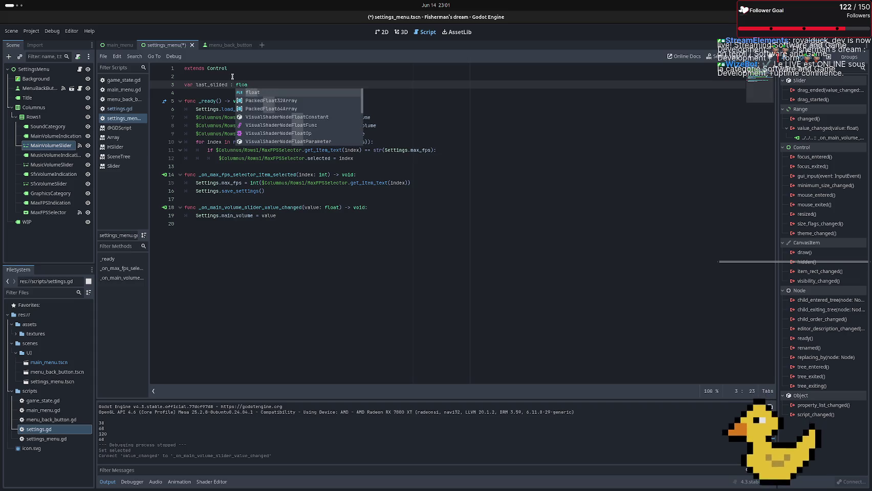
pyautogui.write('t = ')
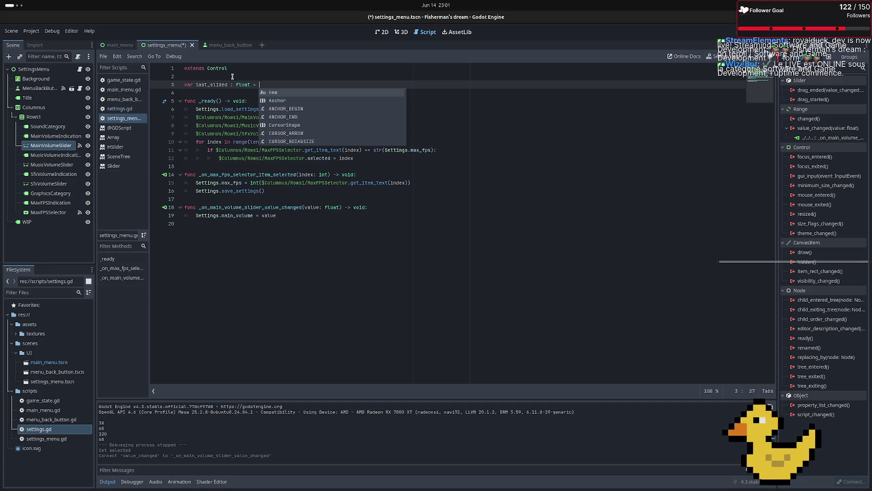
pyautogui.write('0.0')
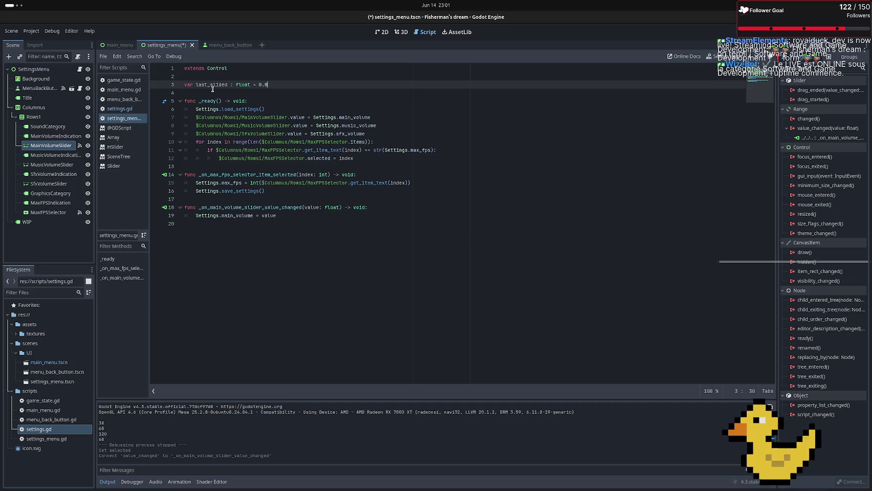
pyautogui.doubleClick(212, 85)
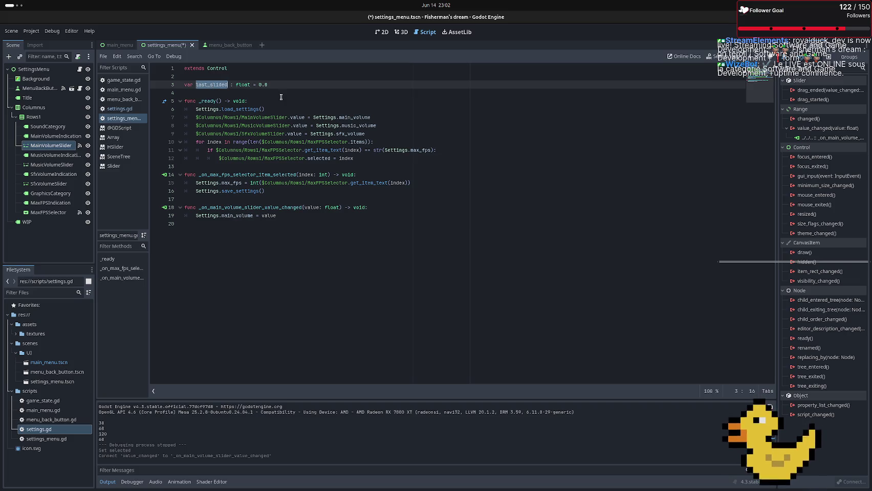
pyautogui.write('save')
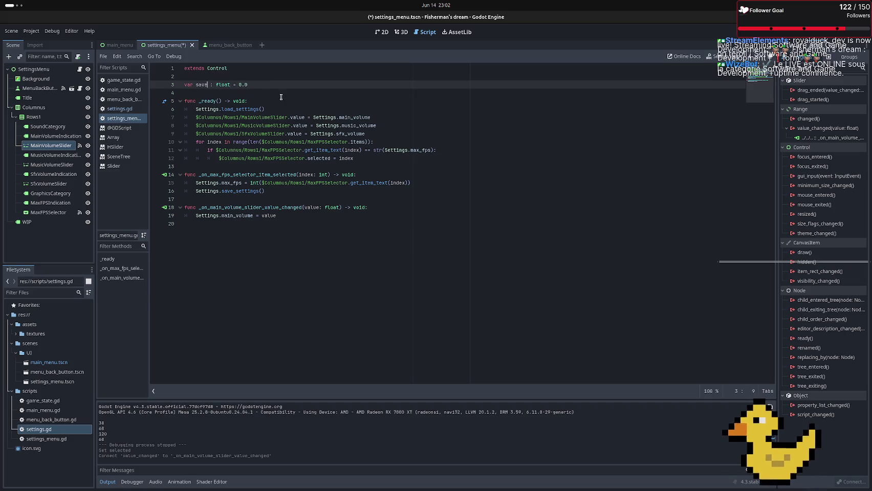
pyautogui.write('_coold')
pyautogui.write('own')
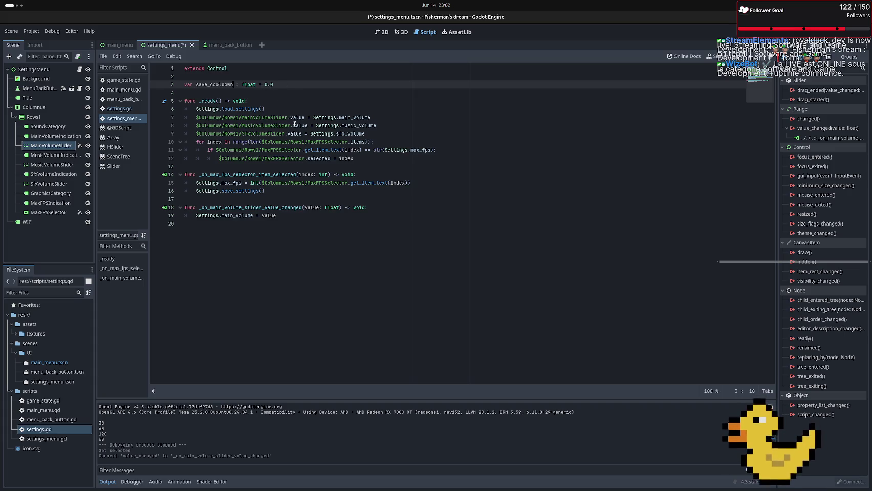
pyautogui.click(282, 76)
pyautogui.click(324, 225)
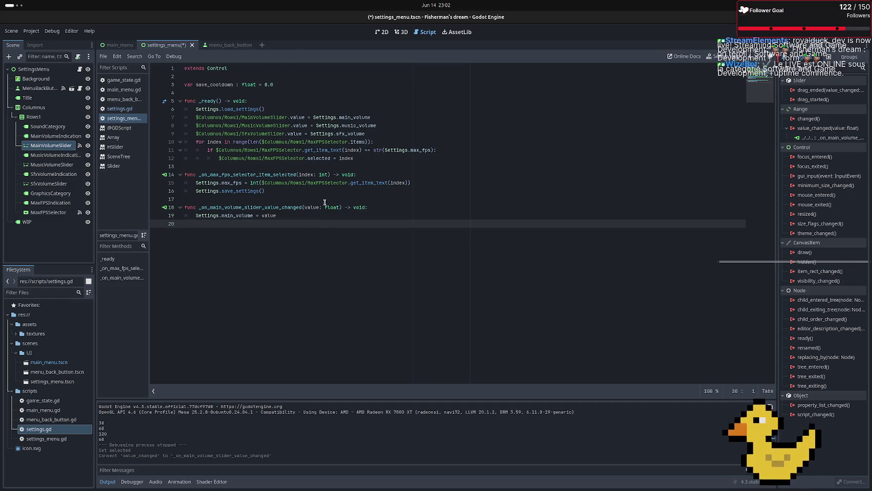
pyautogui.click(302, 213)
pyautogui.press('Return')
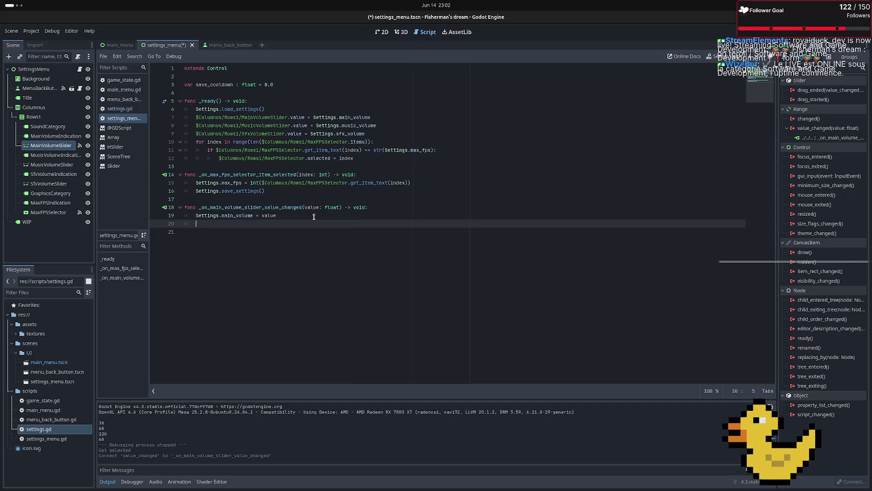
# Add save_cooldown = 0.1 after the Settings.main_volume assignment
pyautogui.write('sva')
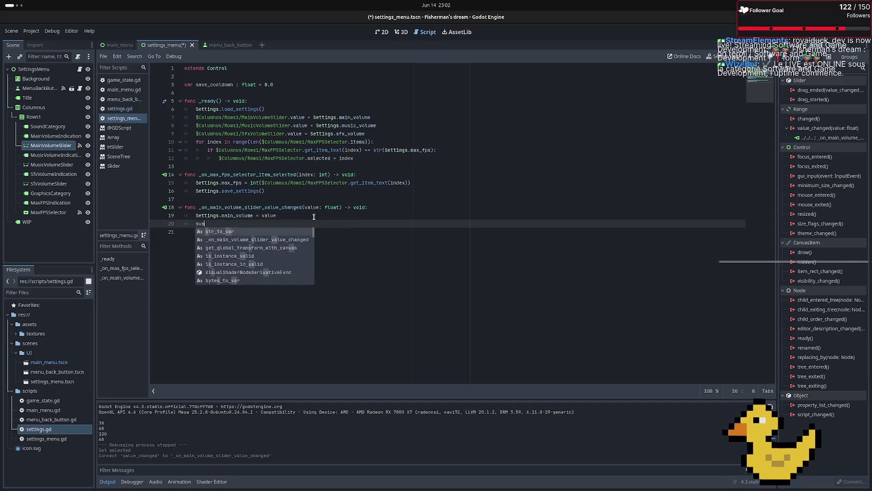
pyautogui.press('BackSpace')
pyautogui.press('BackSpace')
pyautogui.write('ave')
pyautogui.press('Return')
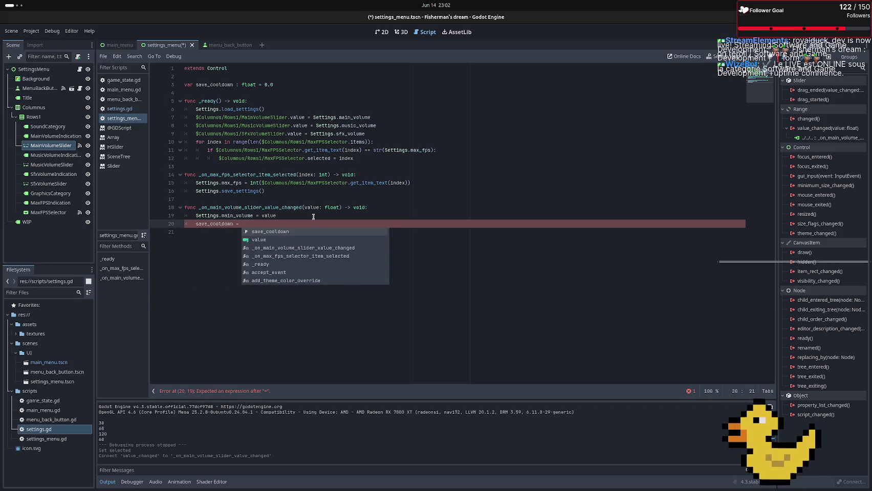
pyautogui.write('0.1')
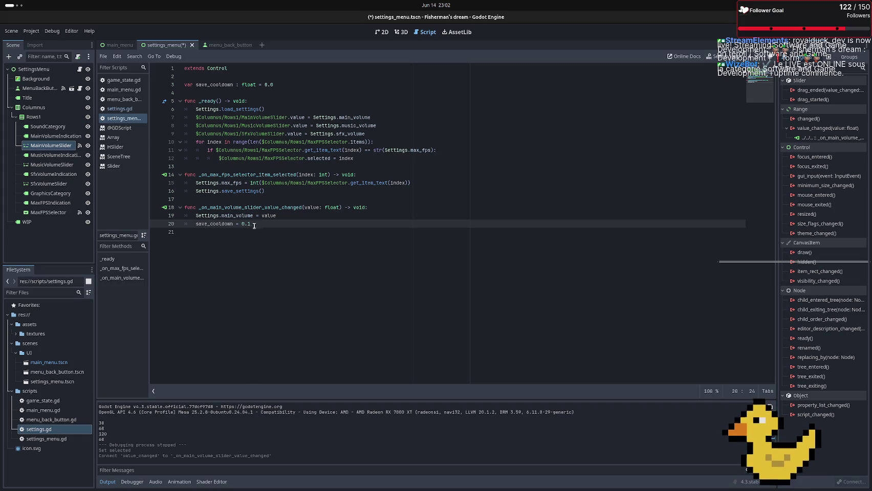
# Paste and undo a duplicate of the handler, then show MusicVolumeSlider's signals
pyautogui.moveTo(252, 224); pyautogui.dragTo(191, 206)
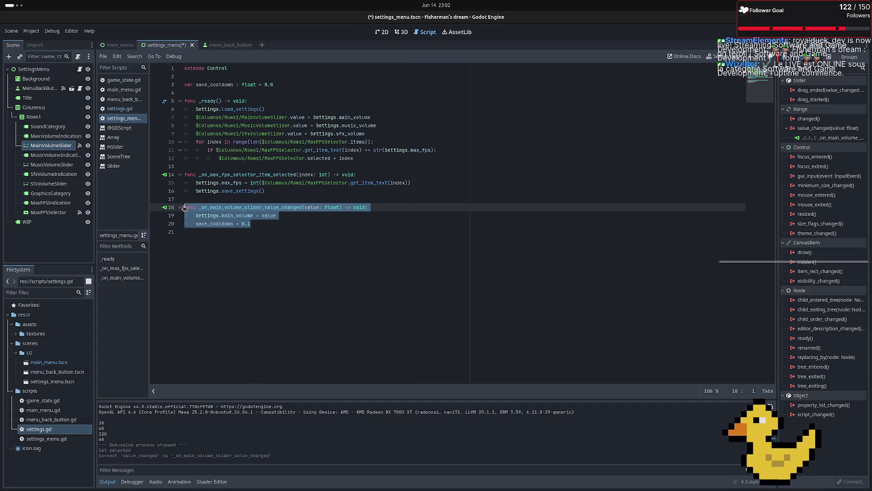
pyautogui.click(262, 232)
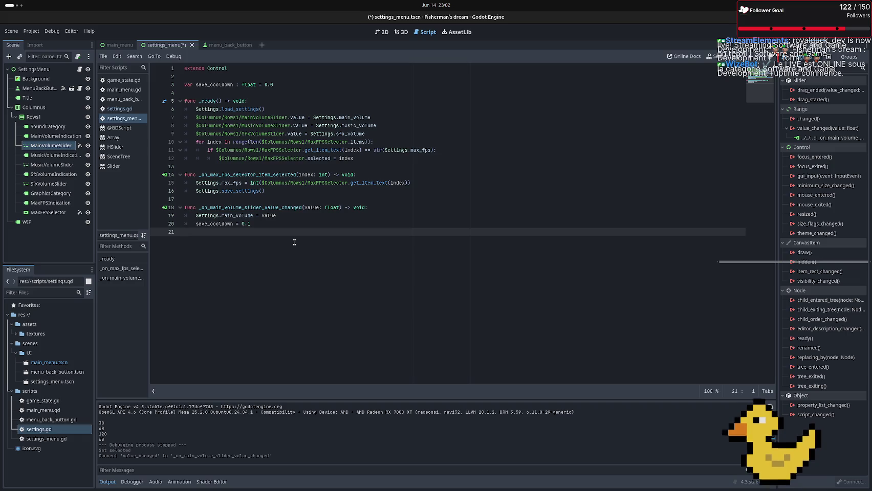
pyautogui.write('func _on_main_volume_slider_value_changed(value: float) -> void: \tSettings.main_volume = value \tsave_cooldown = 0.1')
pyautogui.press('Up')
pyautogui.press('Up')
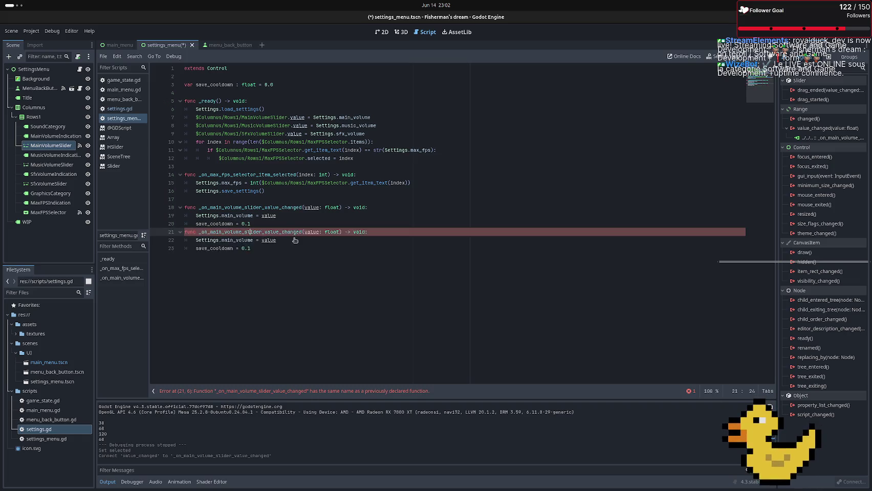
pyautogui.hotkey('ctrl', 'z')
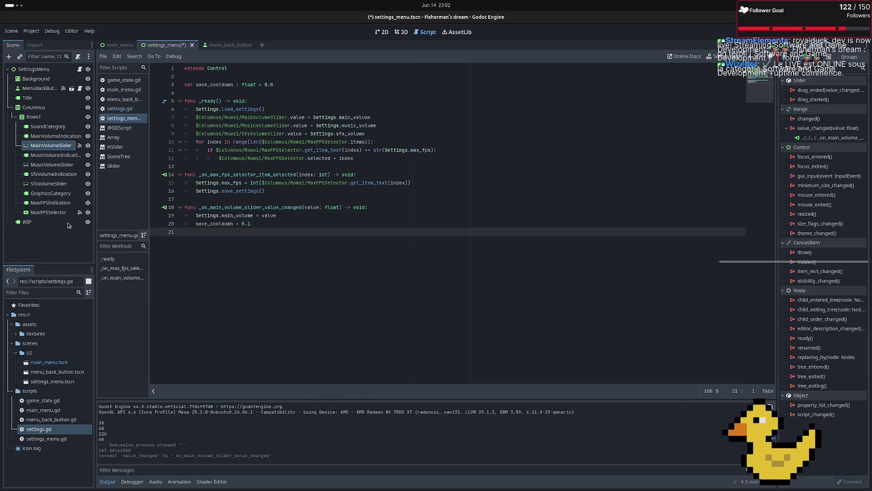
pyautogui.press('BackSpace')
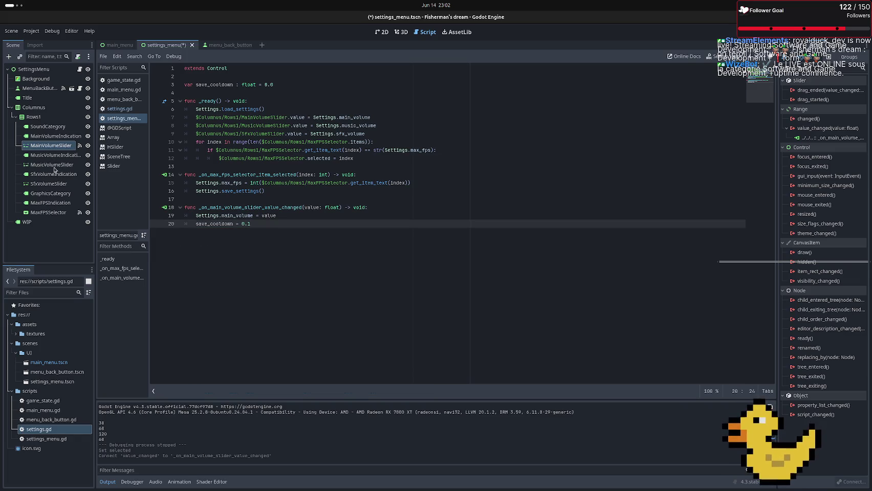
pyautogui.click(56, 166)
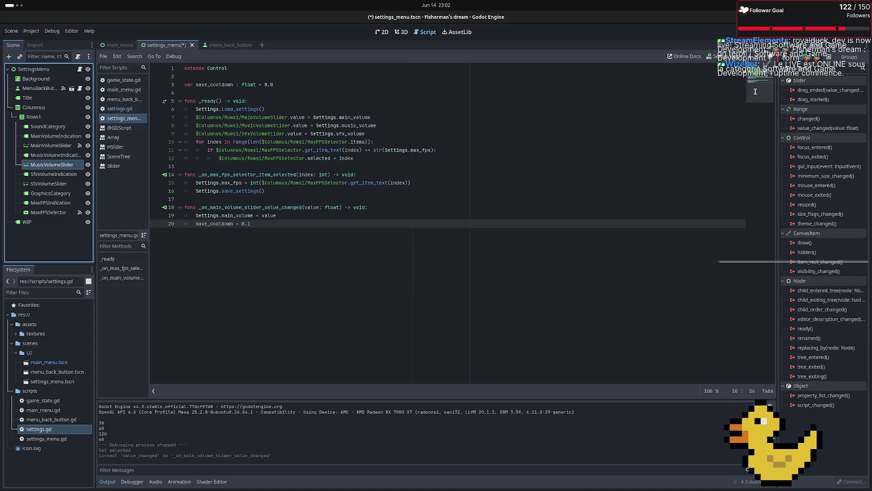
# Cancel a value_changed connection and delete the main volume value-changed function
pyautogui.doubleClick(828, 130)
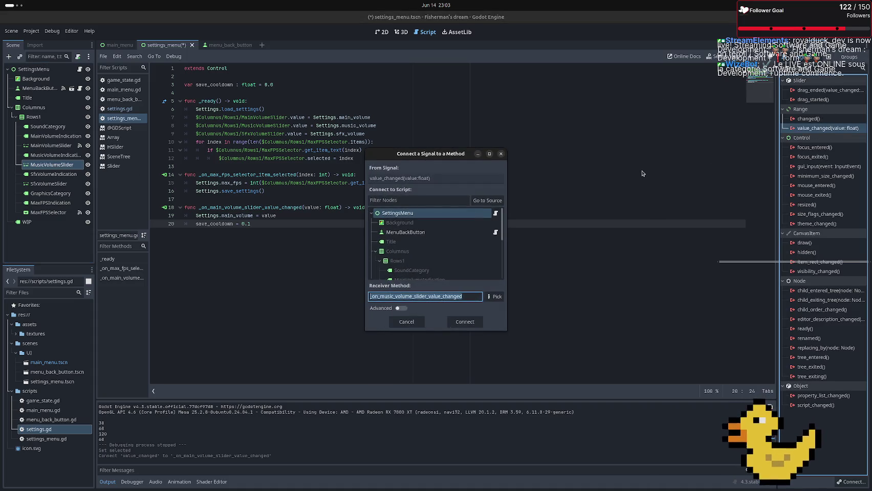
pyautogui.press('Escape')
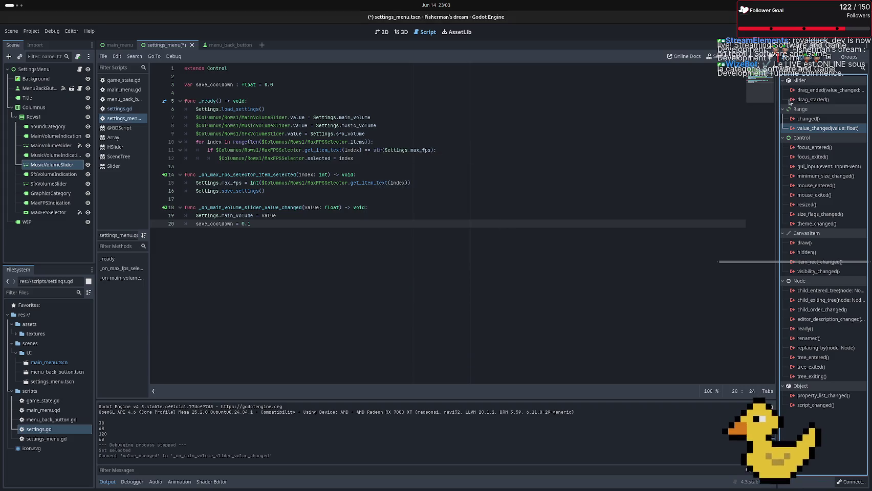
pyautogui.moveTo(250, 223); pyautogui.dragTo(152, 207)
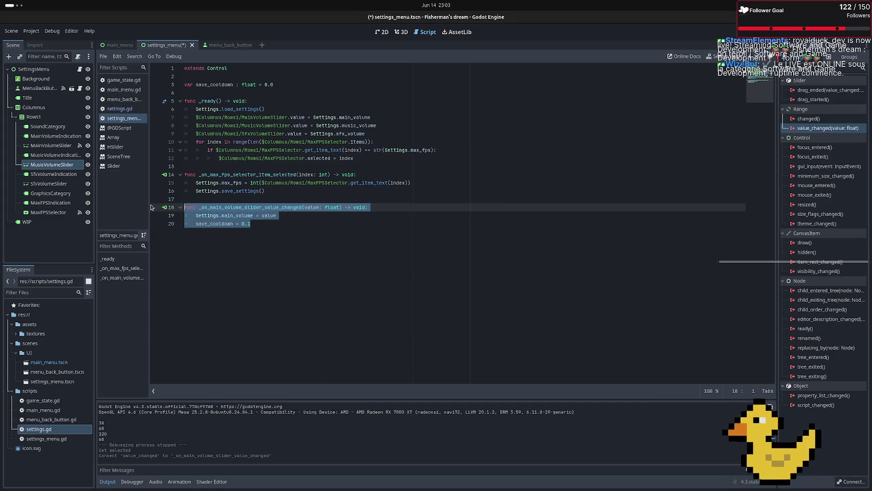
pyautogui.press('BackSpace')
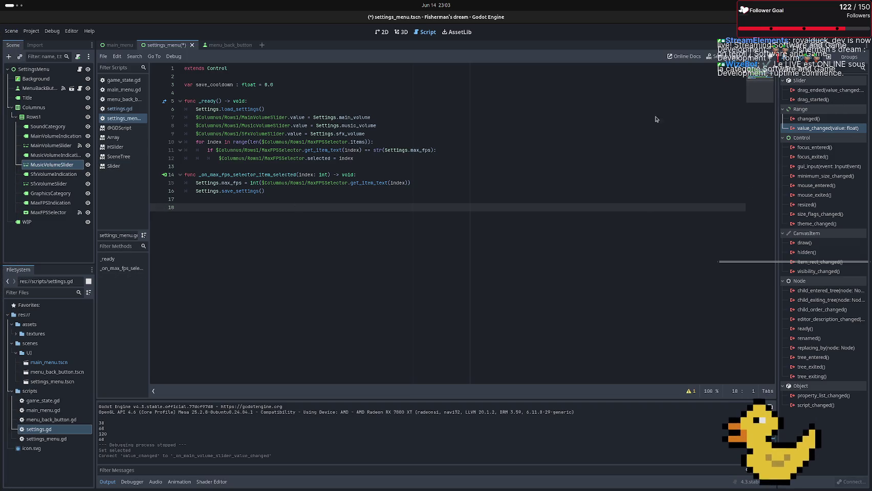
# Connect MainVolumeSlider's drag_ended signal to a new _on_main_volume_slider_drag_ended stub
pyautogui.click(39, 145)
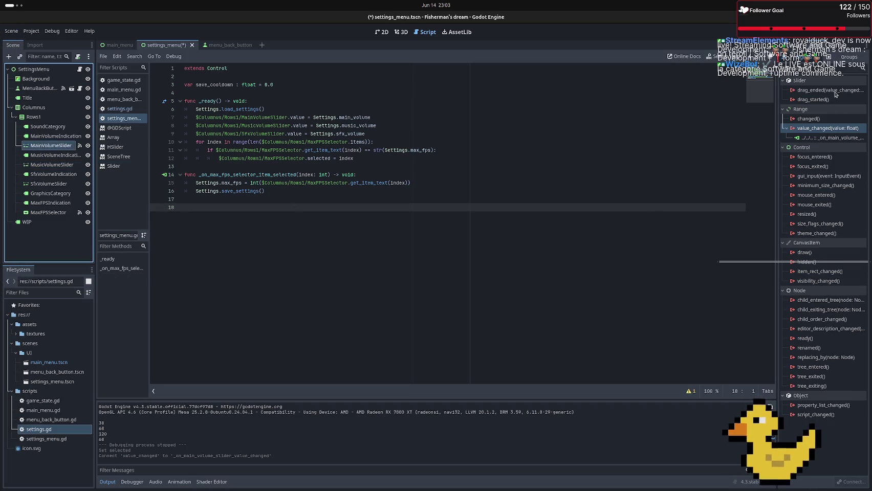
pyautogui.doubleClick(833, 92)
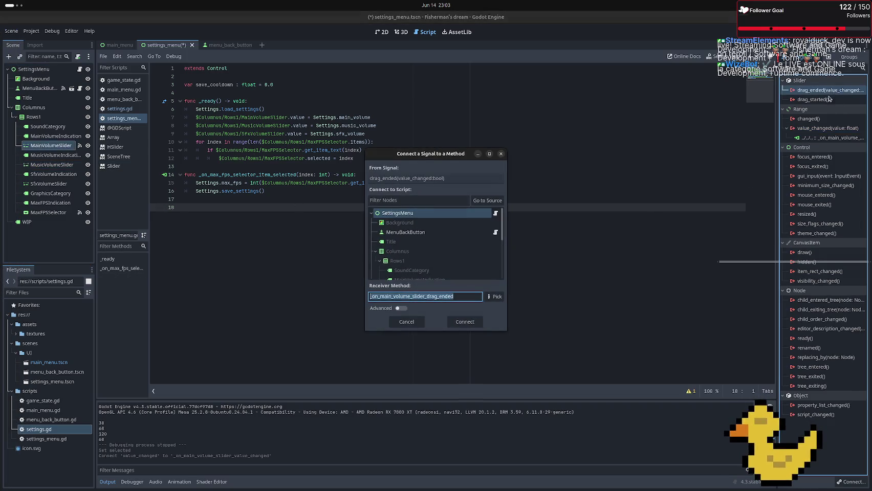
pyautogui.click(451, 322)
pyautogui.click(242, 216)
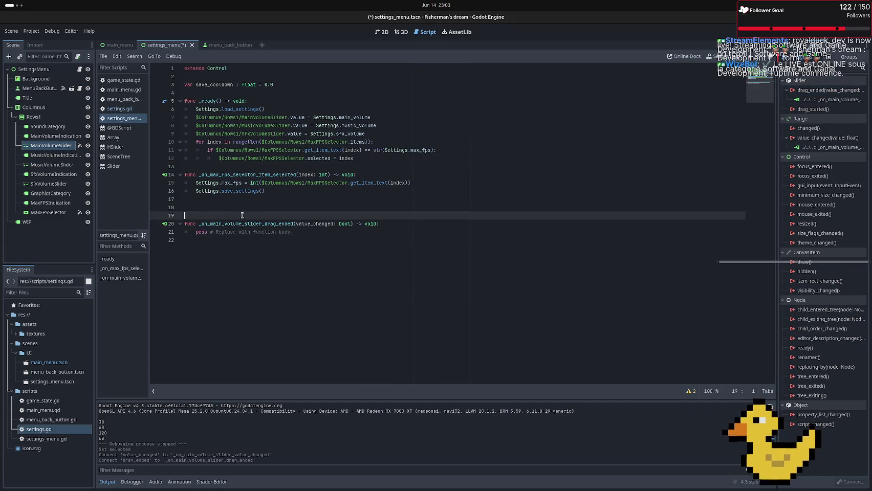
pyautogui.press('BackSpace')
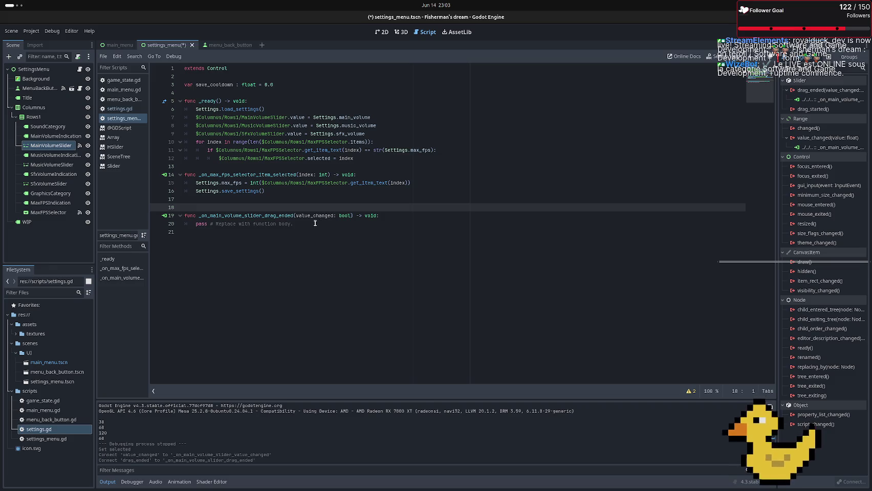
# Replace pass with an if (value_changed) block setting Settings.main_volume = MainVolumeSlider.value and calling Settings.save_settings()
pyautogui.moveTo(308, 224); pyautogui.dragTo(195, 224)
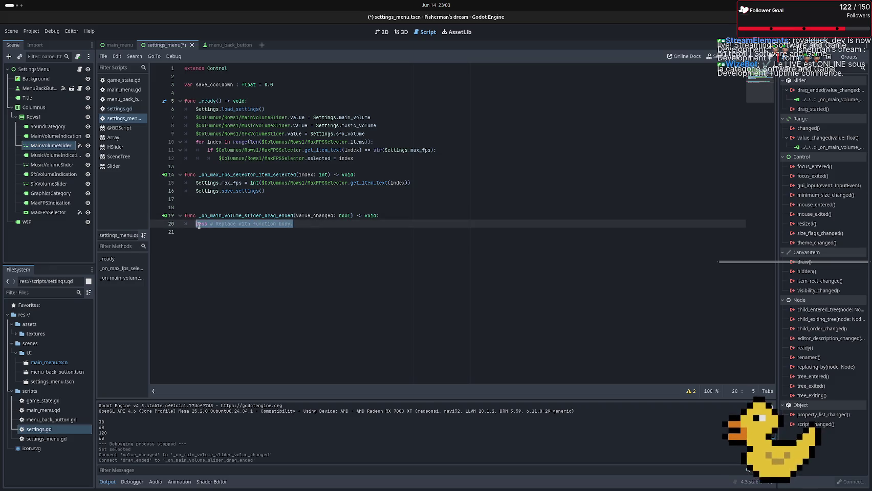
pyautogui.write('if ')
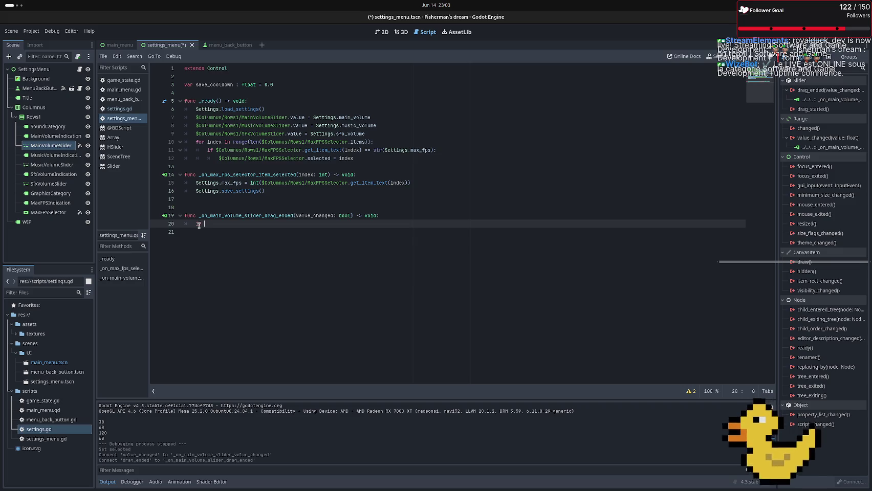
pyautogui.write('(value_changed')
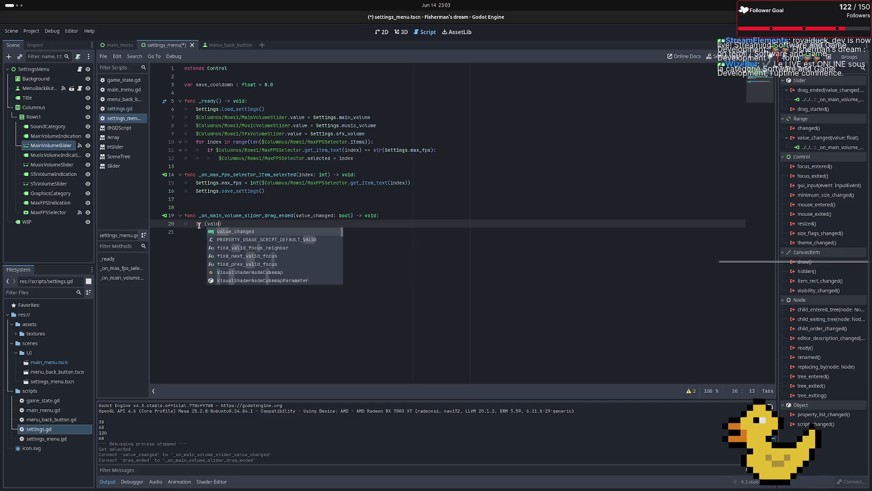
pyautogui.write(')')
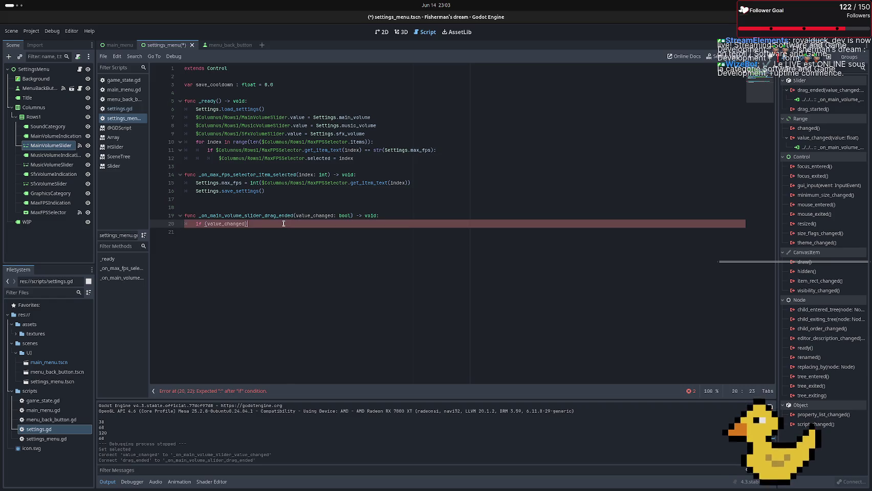
pyautogui.press('Return')
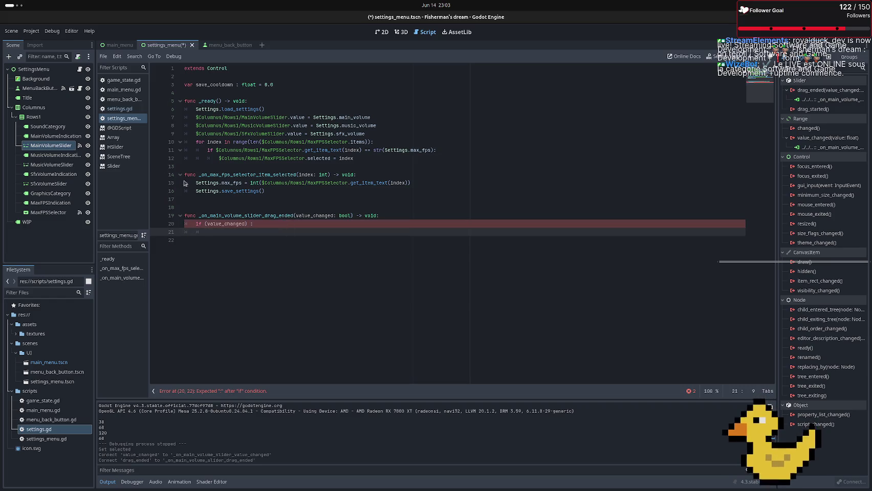
pyautogui.write('Sett')
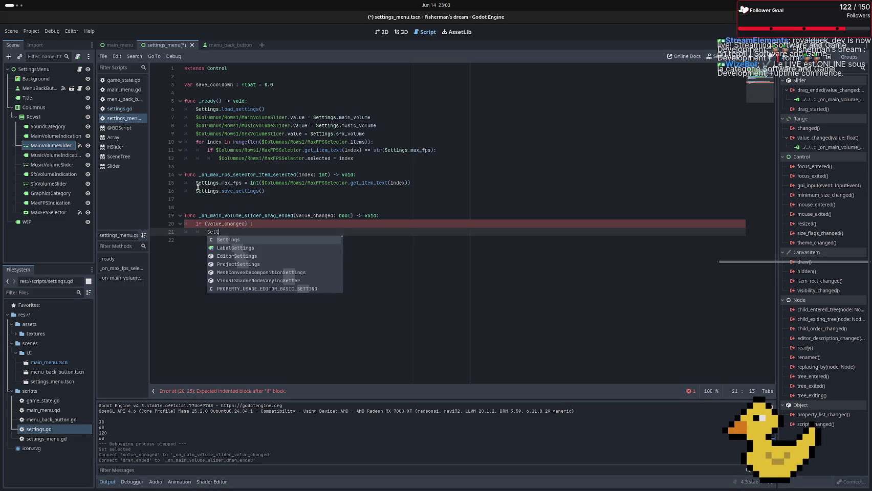
pyautogui.write('ings.')
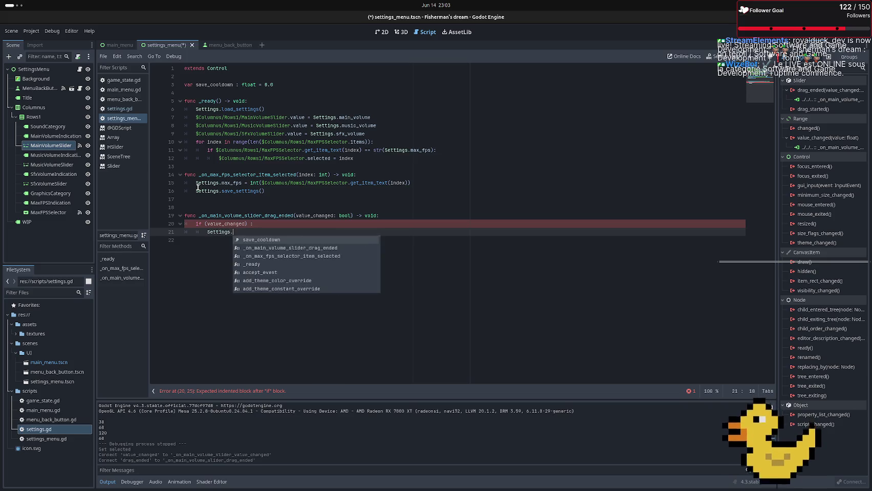
pyautogui.write('m')
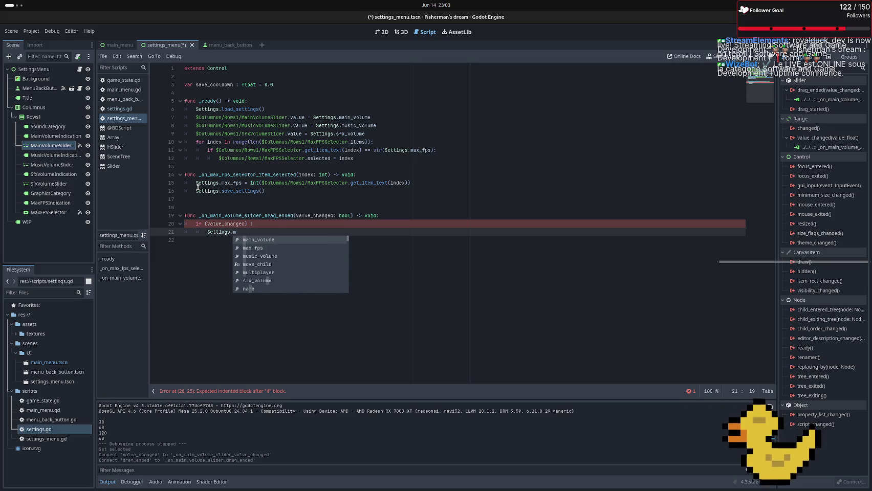
pyautogui.write('ain')
pyautogui.press('Return')
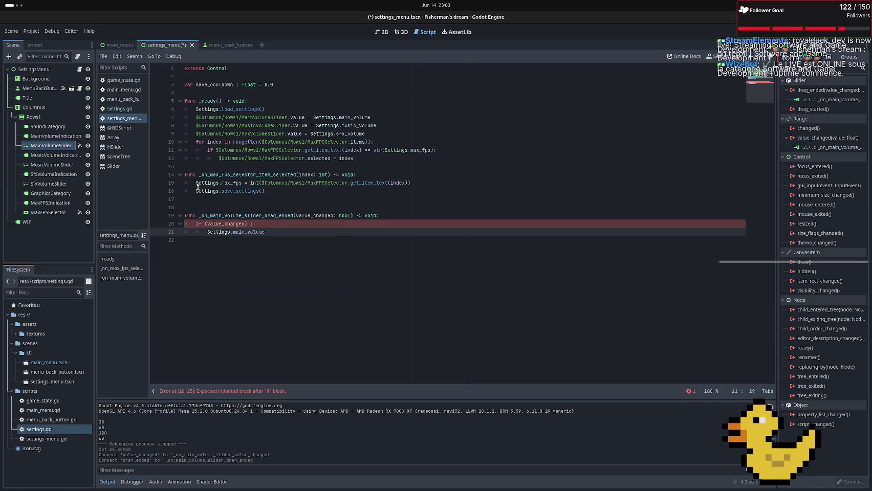
pyautogui.write(' =')
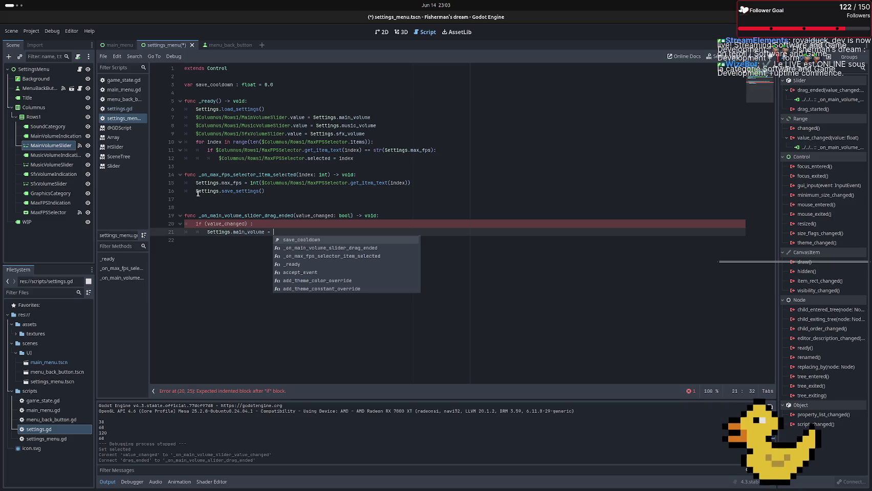
pyautogui.moveTo(66, 145)
pyautogui.mouseDown()
pyautogui.moveTo(266, 217)
pyautogui.moveTo(287, 234)
pyautogui.mouseUp()
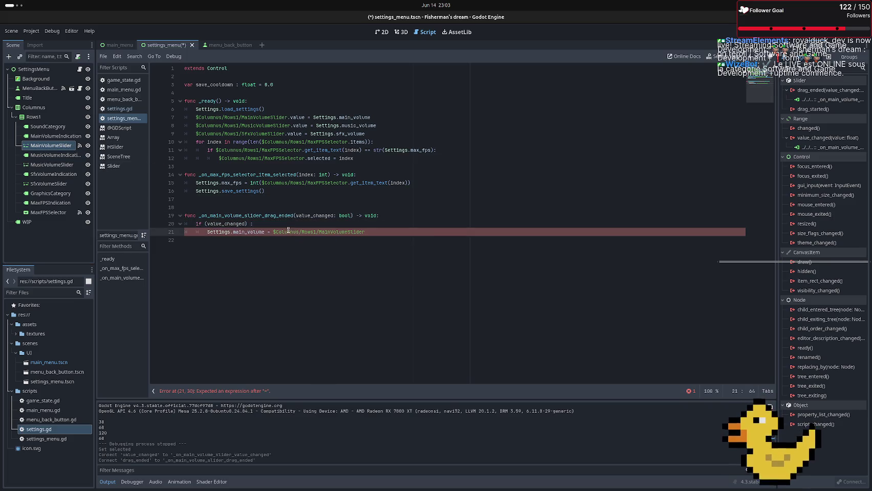
pyautogui.write('.va')
pyautogui.press('Return')
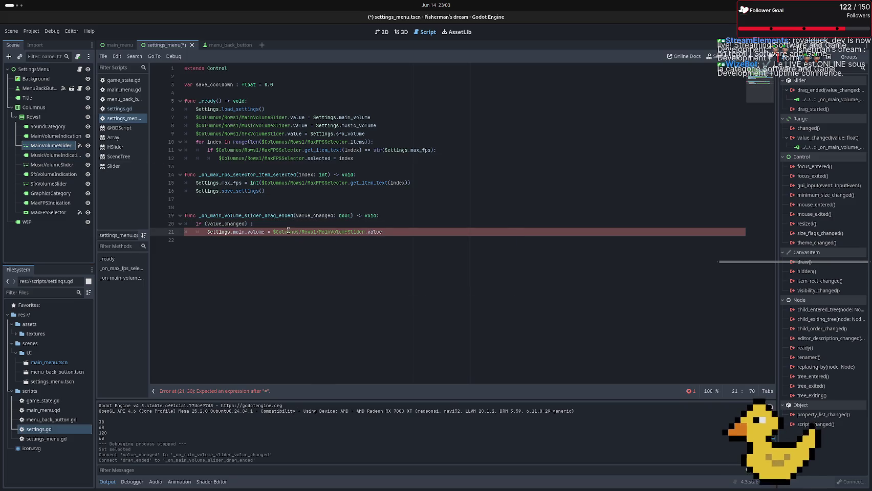
pyautogui.press('Return')
pyautogui.write('Settings.s')
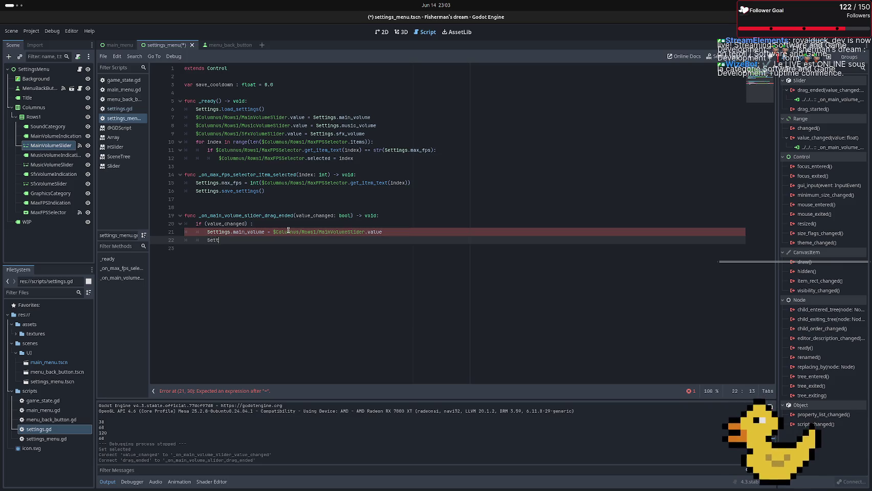
pyautogui.press('Return')
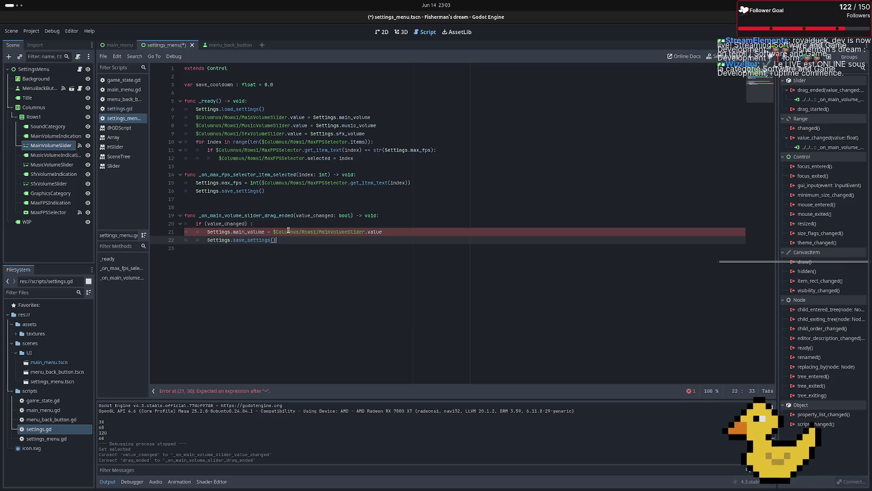
# Correct the condition to 'if value_changed:', remove trailing blank lines, and save
pyautogui.click(296, 250)
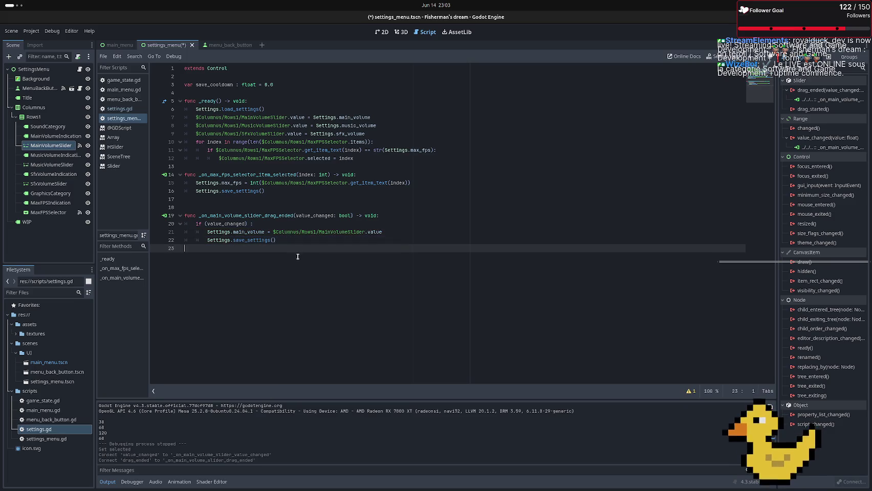
pyautogui.press('BackSpace')
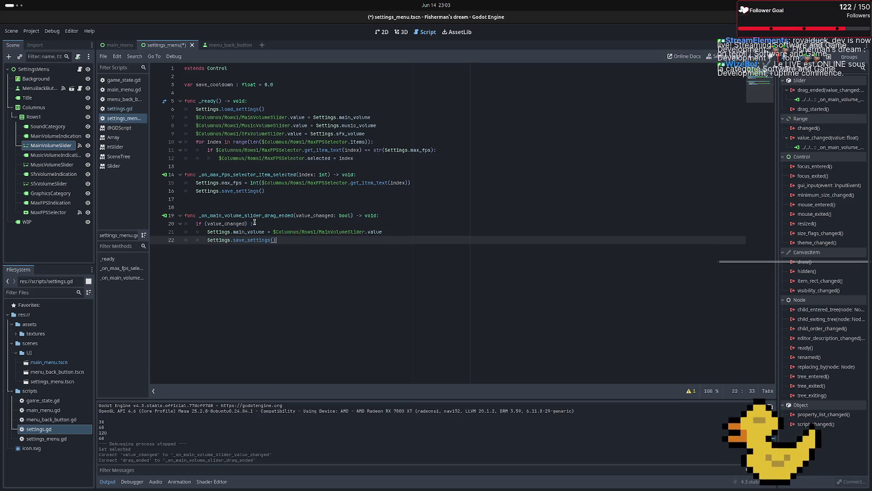
pyautogui.click(249, 224)
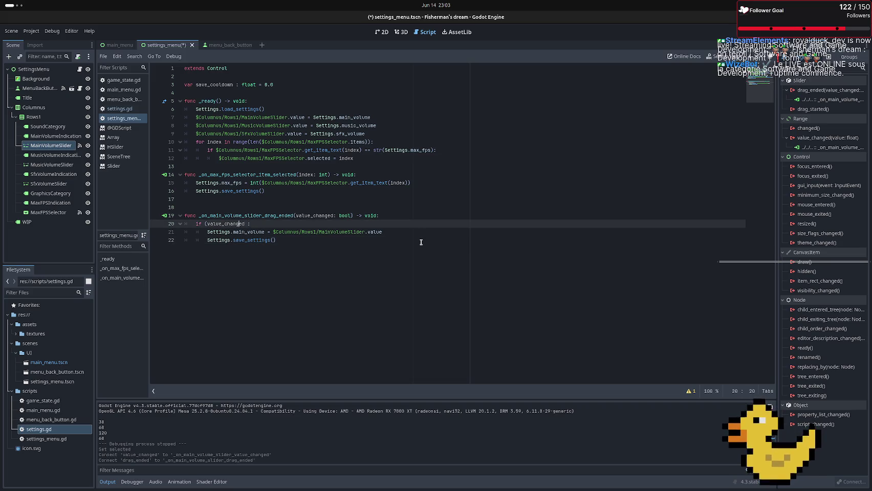
pyautogui.press('Left')
pyautogui.press('Left')
pyautogui.press('Left')
pyautogui.press('Left')
pyautogui.press('Left')
pyautogui.press('Left')
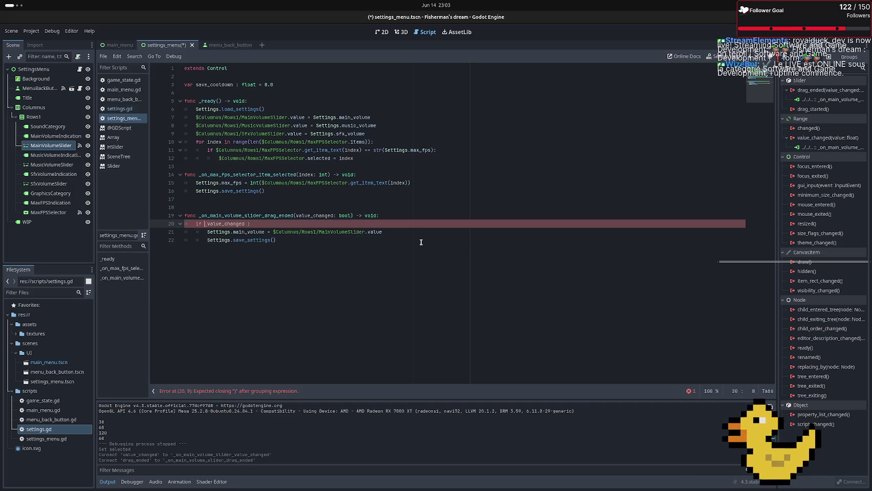
pyautogui.press('Right')
pyautogui.press('Right')
pyautogui.press('Right')
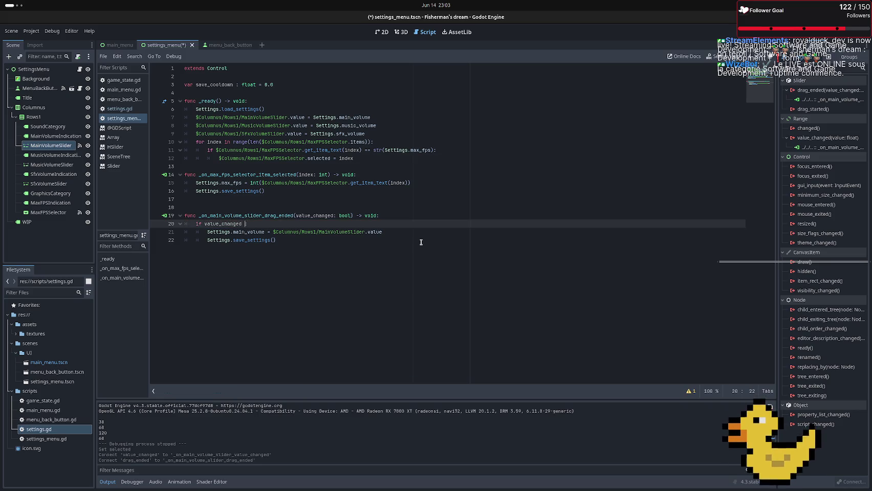
pyautogui.write(':')
pyautogui.hotkey('ctrl', 's')
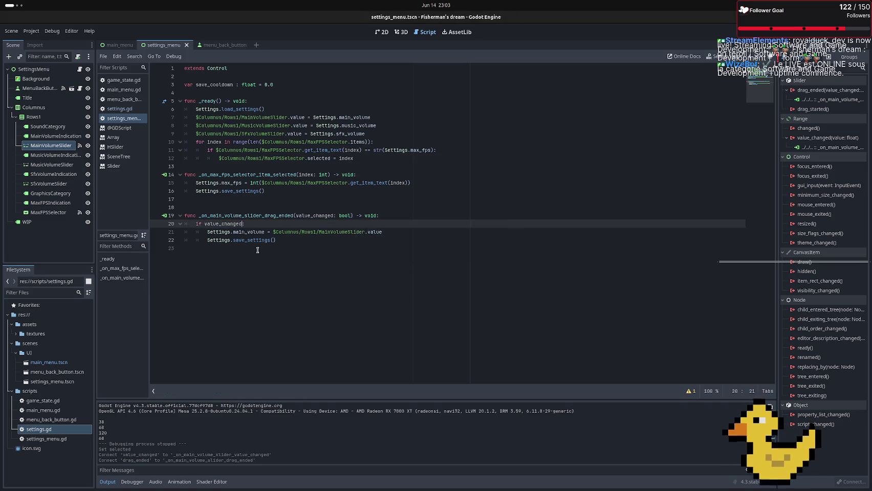
pyautogui.click(278, 248)
pyautogui.press('BackSpace')
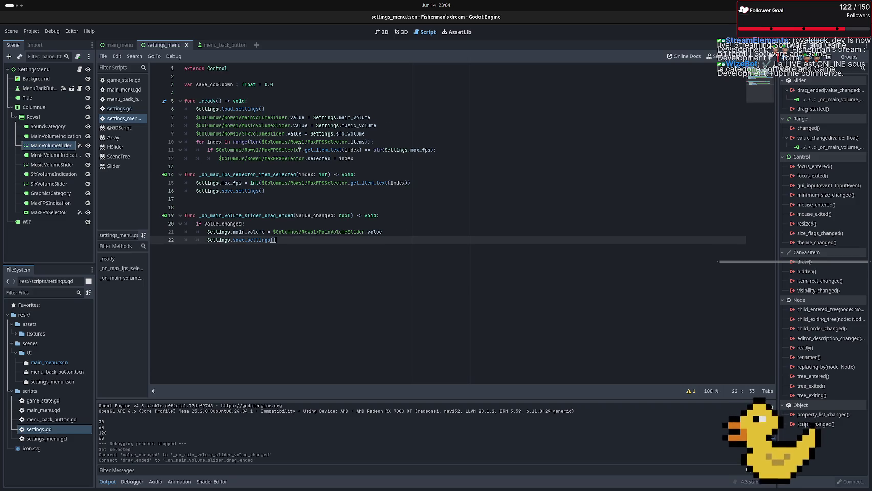
pyautogui.click(46, 164)
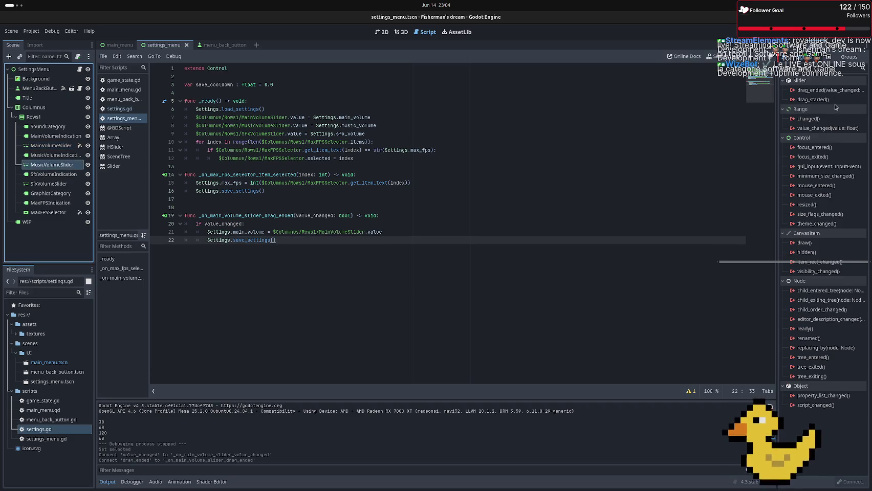
# Connect the drag_ended signals of MusicVolumeSlider and SfxVolumeSlider to new handlers
pyautogui.doubleClick(821, 91)
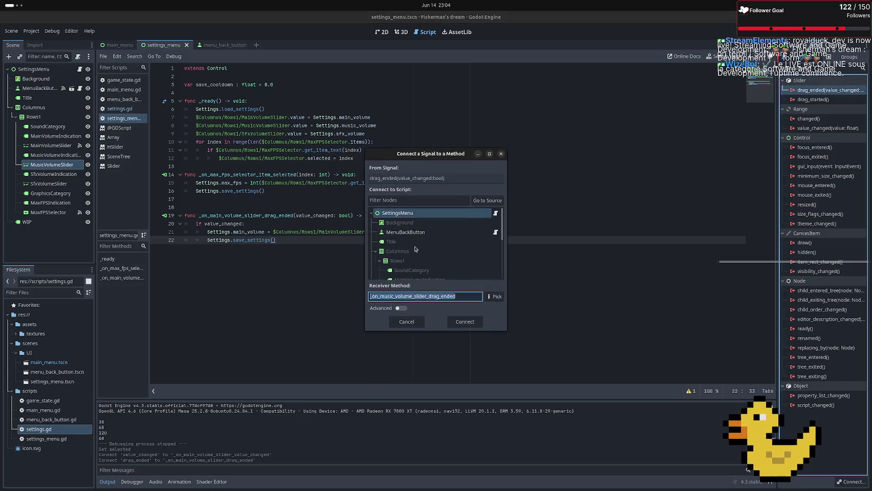
pyautogui.click(463, 323)
pyautogui.click(163, 271)
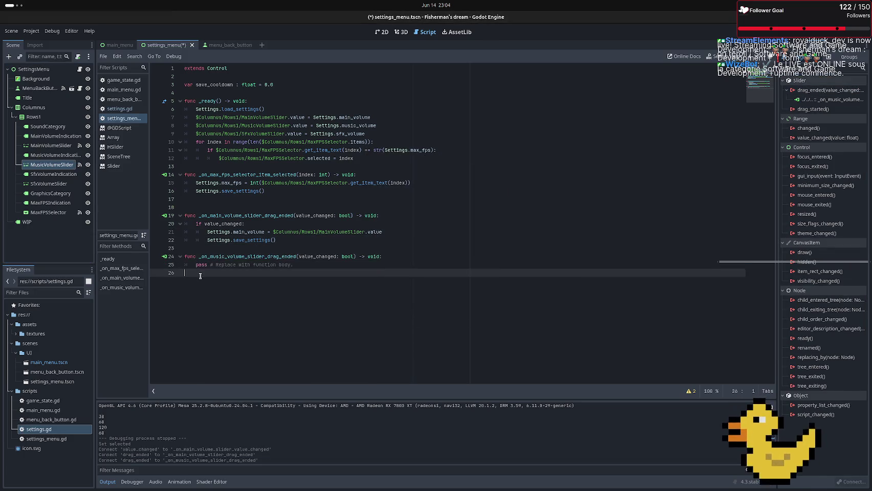
pyautogui.press('BackSpace')
pyautogui.click(56, 184)
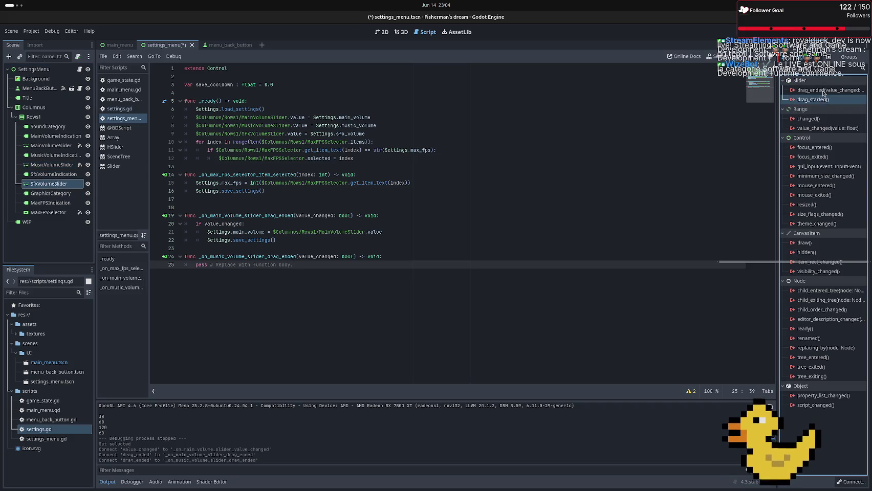
pyautogui.doubleClick(823, 91)
pyautogui.click(461, 326)
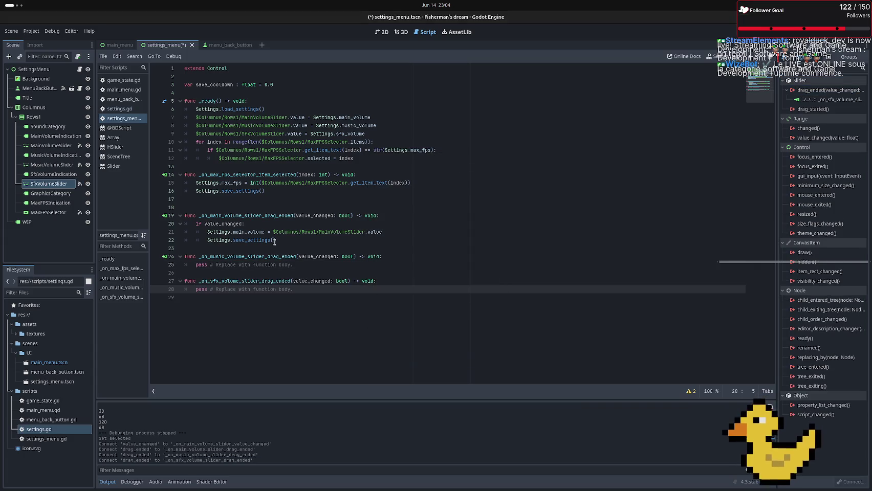
# Copy the main volume handler's body into both the music and sfx handlers
pyautogui.moveTo(277, 241); pyautogui.dragTo(180, 225)
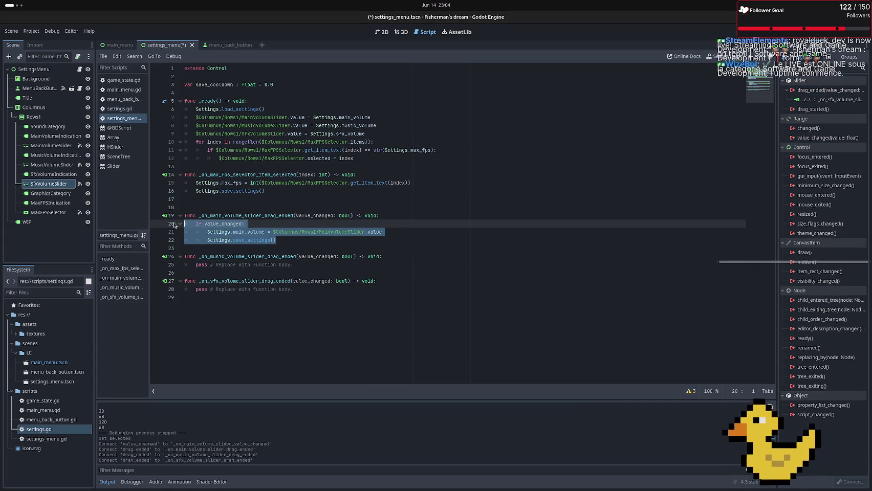
pyautogui.hotkey('ctrl', 'c')
pyautogui.moveTo(292, 268); pyautogui.dragTo(185, 265)
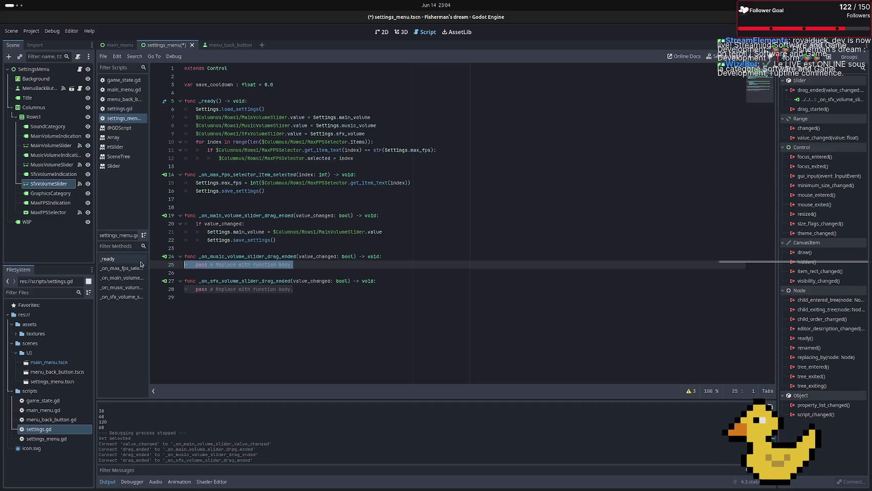
pyautogui.hotkey('ctrl', 'v')
pyautogui.moveTo(292, 305); pyautogui.dragTo(148, 307)
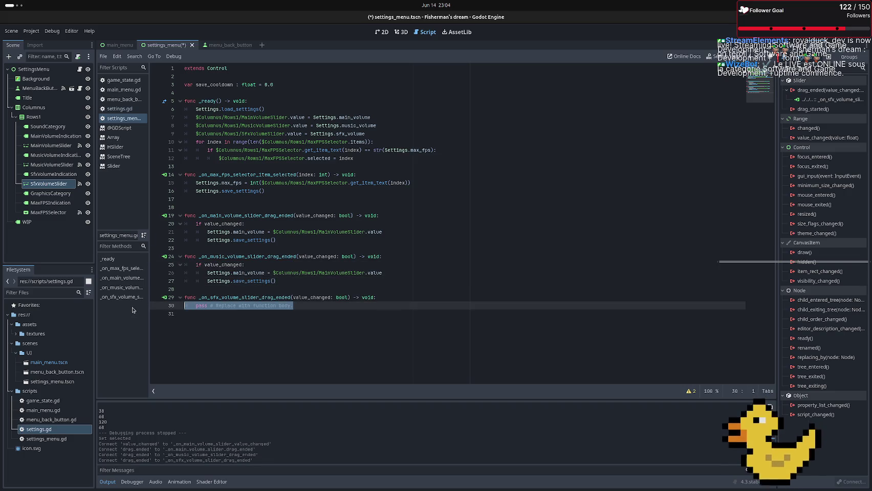
pyautogui.hotkey('ctrl', 'v')
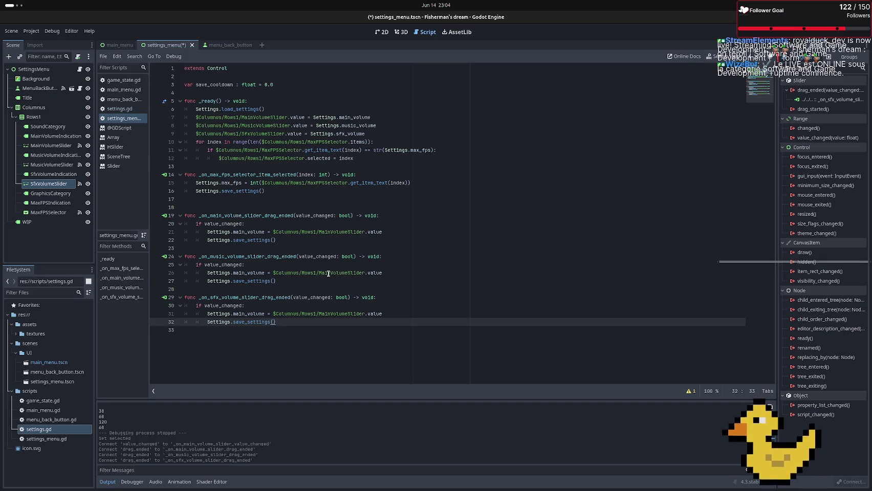
# Change the music handler to use MusicVolumeSlider and Settings.music_volume
pyautogui.moveTo(331, 275); pyautogui.dragTo(321, 275)
pyautogui.write('Mus')
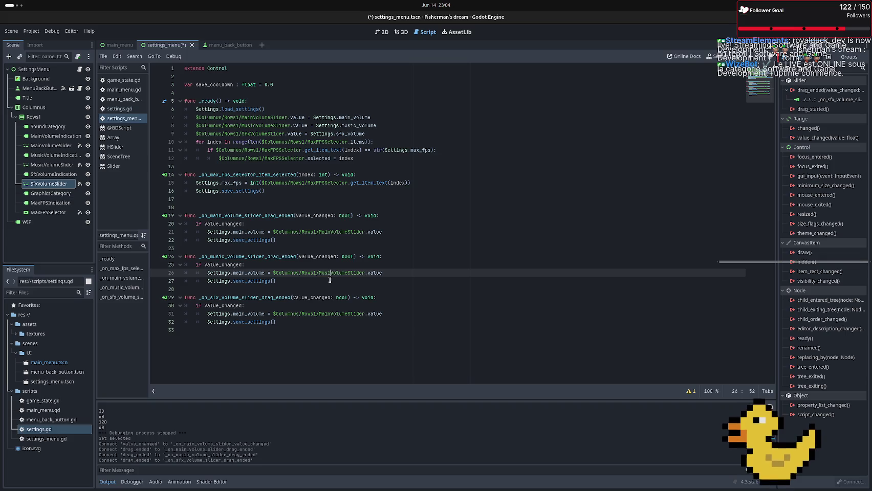
pyautogui.press('Tab')
pyautogui.click(525, 267)
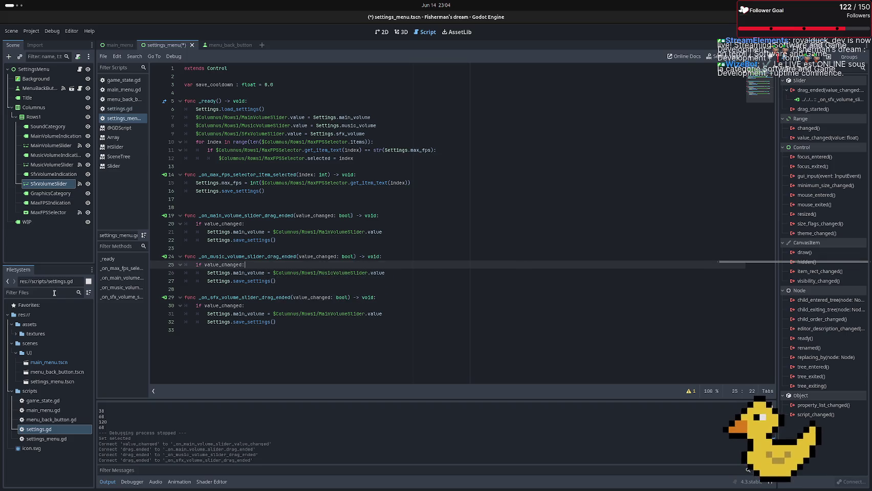
pyautogui.tripleClick(244, 273)
pyautogui.moveTo(245, 272); pyautogui.dragTo(237, 273)
pyautogui.write('usic')
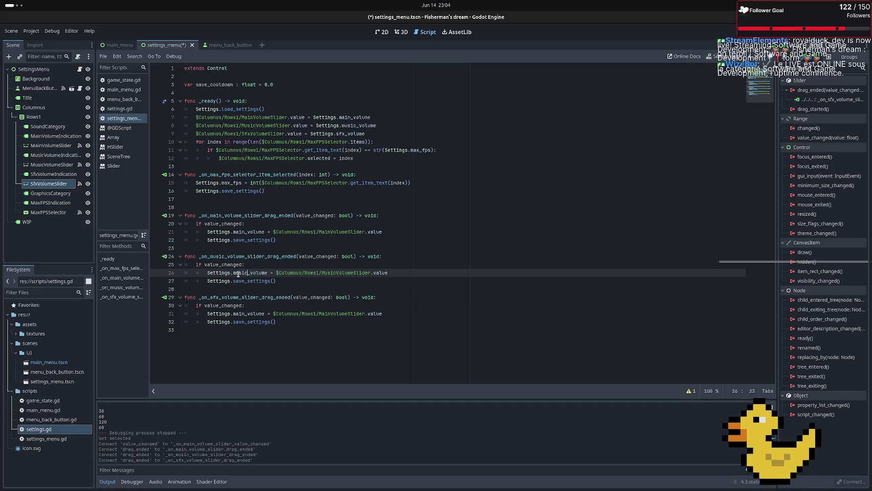
# Change the sfx handler to use sfx_volume and SfxVolumeSlider, then save
pyautogui.click(318, 326)
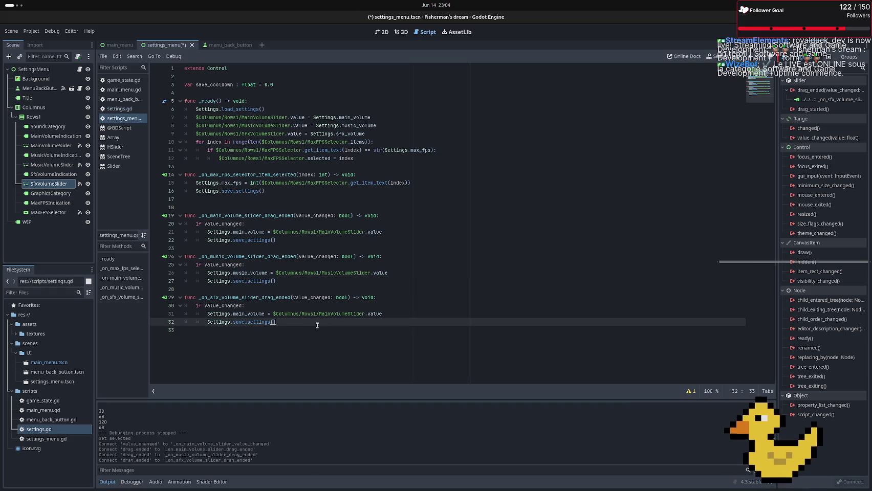
pyautogui.doubleClick(245, 314)
pyautogui.click(245, 315)
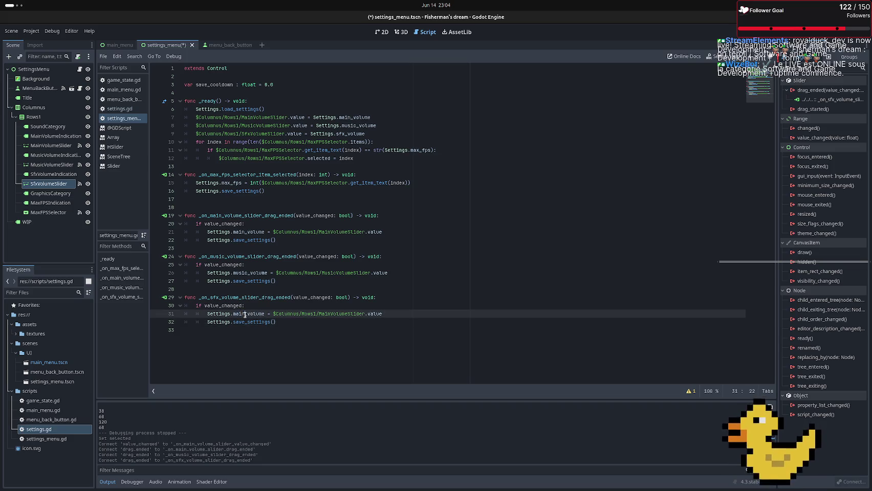
pyautogui.moveTo(245, 314); pyautogui.dragTo(236, 314)
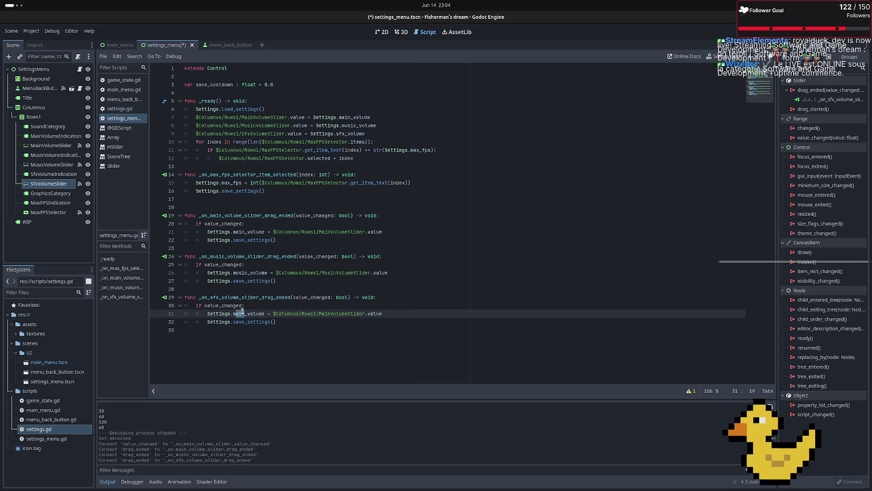
pyautogui.press('BackSpace')
pyautogui.press('BackSpace')
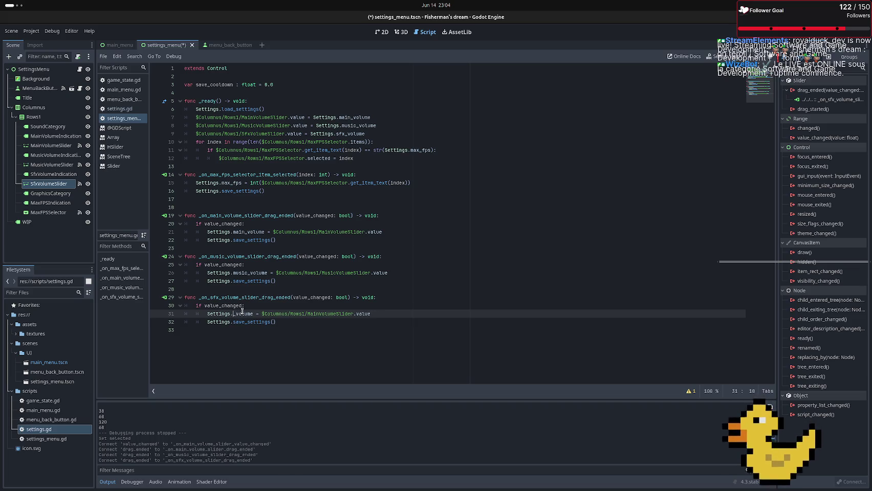
pyautogui.write('ffx')
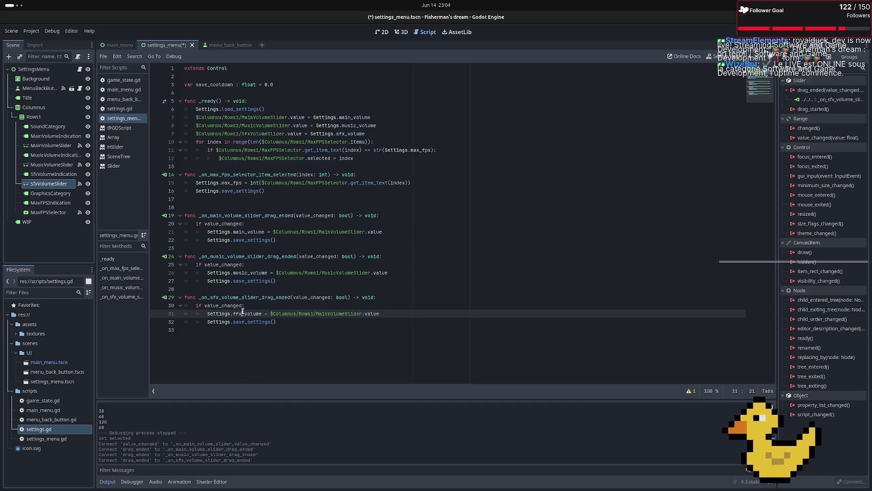
pyautogui.press('BackSpace')
pyautogui.press('BackSpace')
pyautogui.press('BackSpace')
pyautogui.write('sfx')
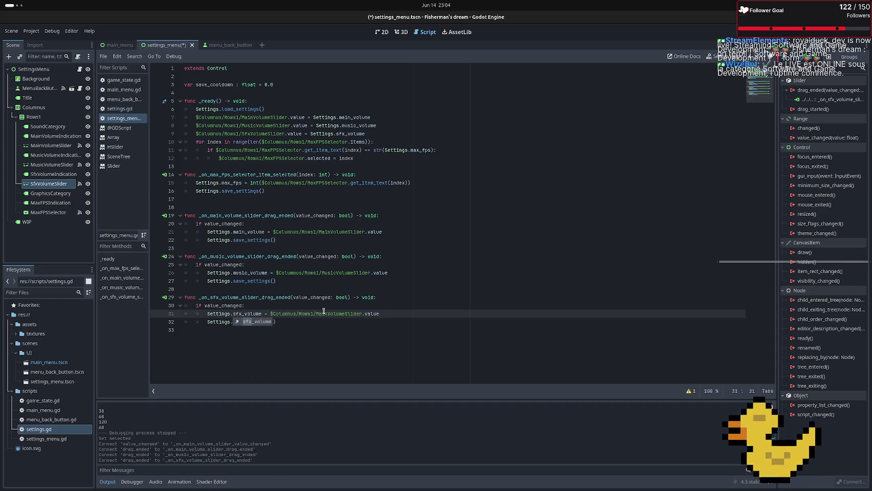
pyautogui.moveTo(327, 313); pyautogui.dragTo(317, 312)
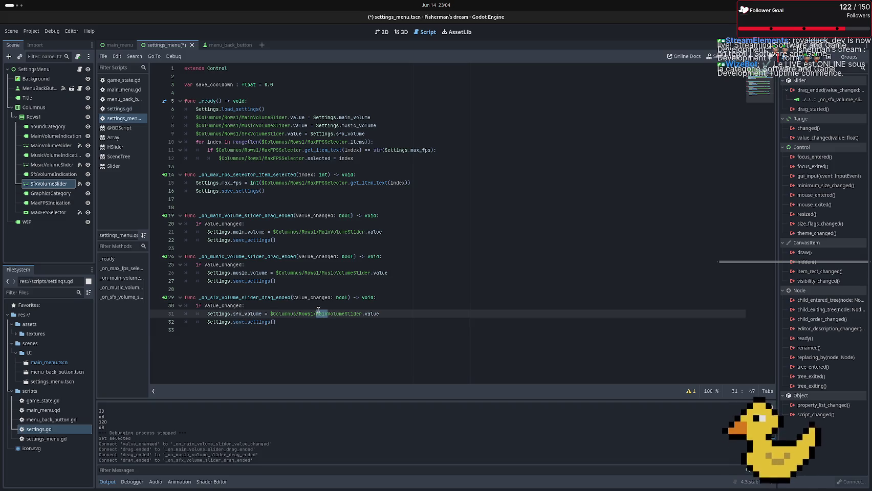
pyautogui.write('Sfx')
pyautogui.click(466, 282)
pyautogui.hotkey('ctrl', 's')
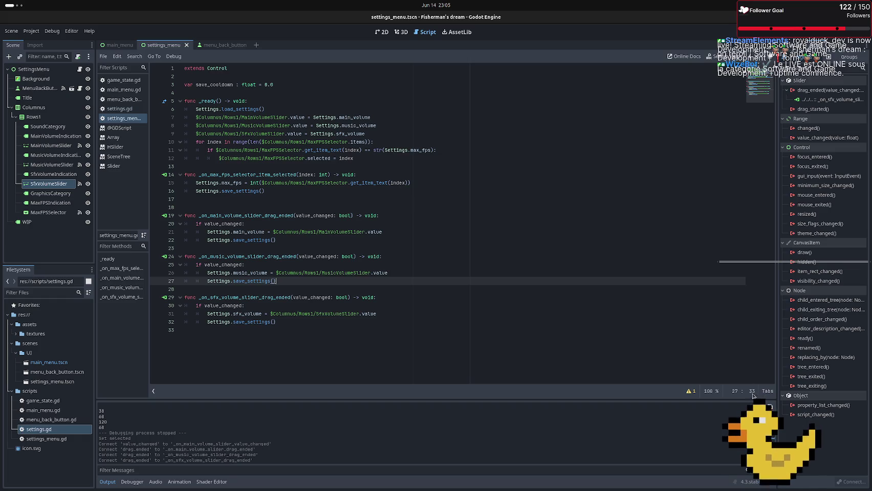
# Clear the Output panel, then view settings.gd's save_settings and load_settings code
pyautogui.click(769, 407)
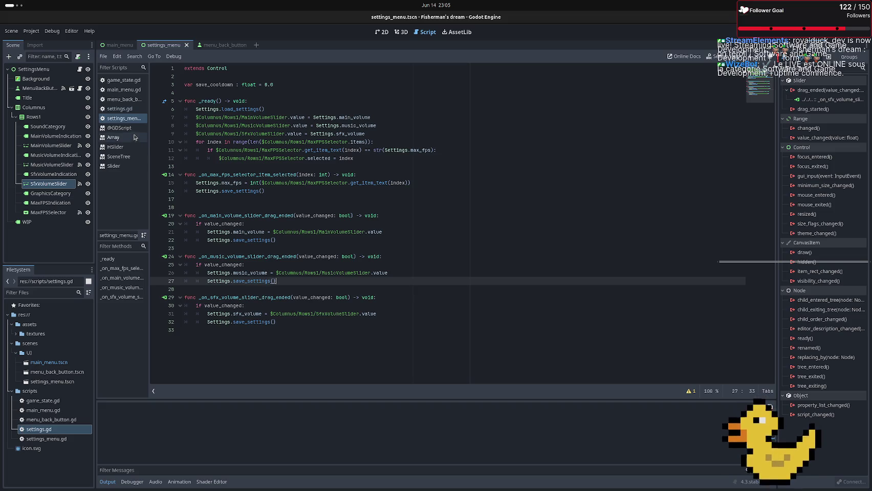
pyautogui.click(122, 109)
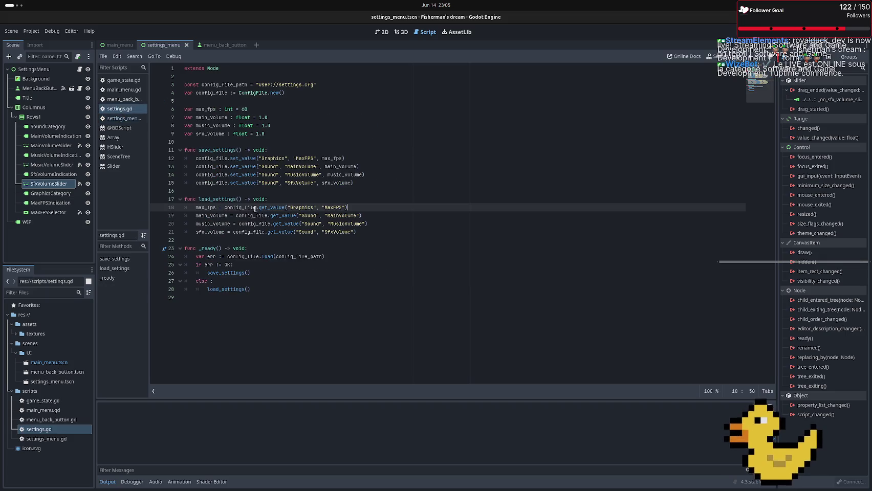
# Write an apply_settings() -> void function that sets Engine.max_fps to max_fps, and save
pyautogui.click(271, 133)
pyautogui.press('Return')
pyautogui.press('Return')
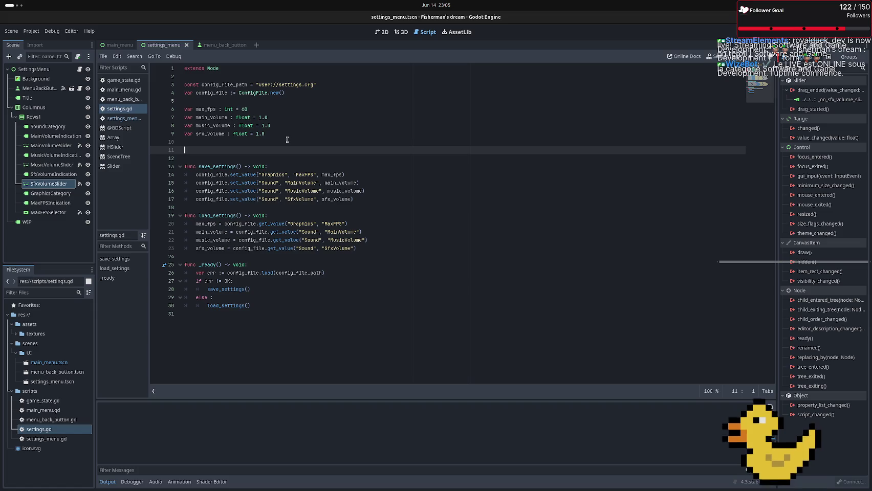
pyautogui.write('func a')
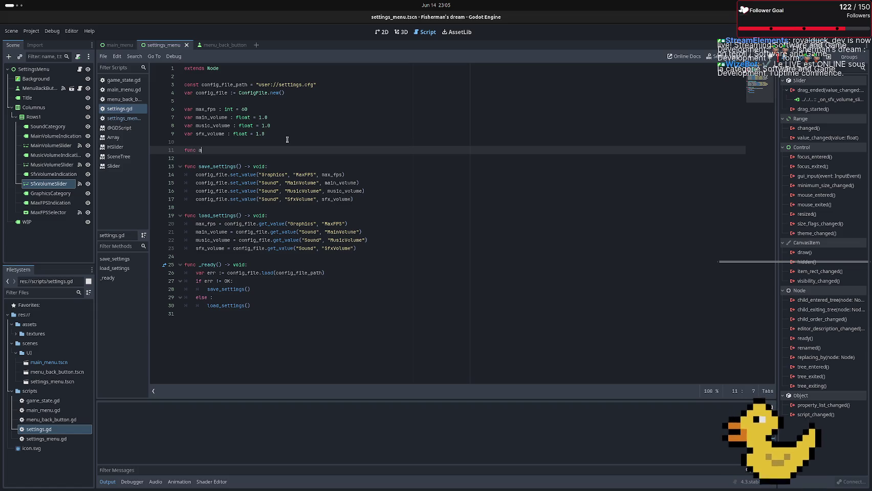
pyautogui.write('pply_')
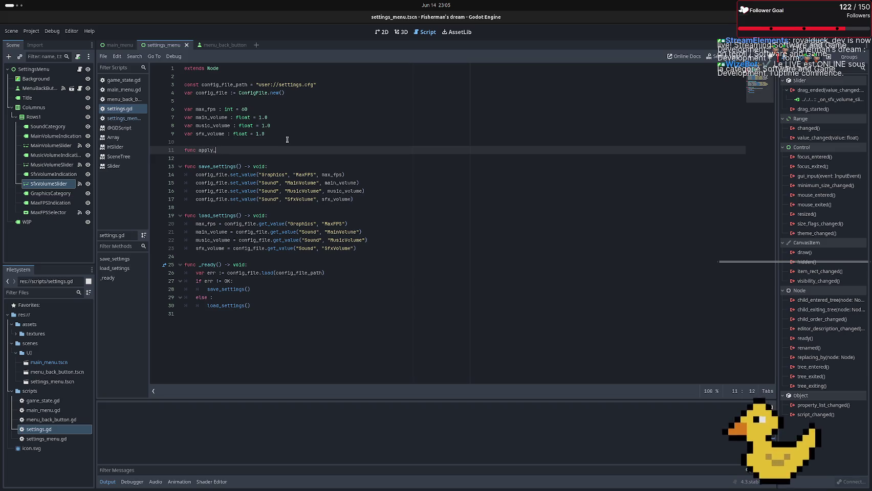
pyautogui.write('settings() ->')
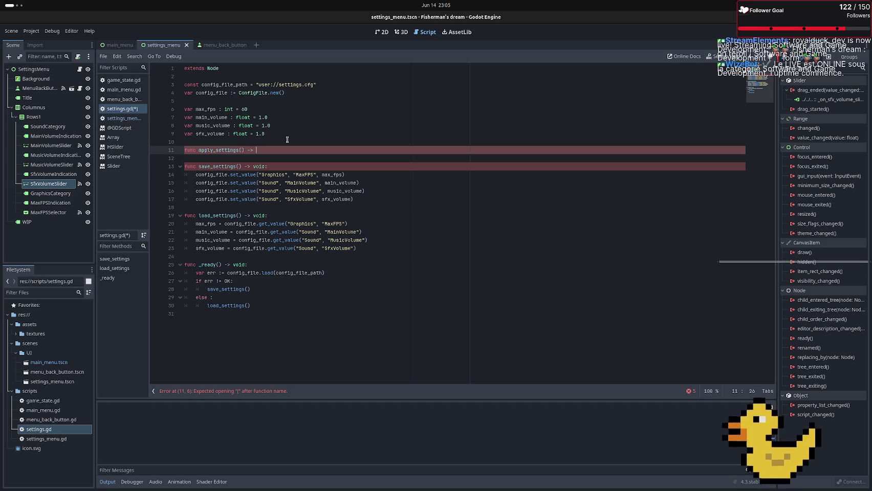
pyautogui.write('void:')
pyautogui.press('Return')
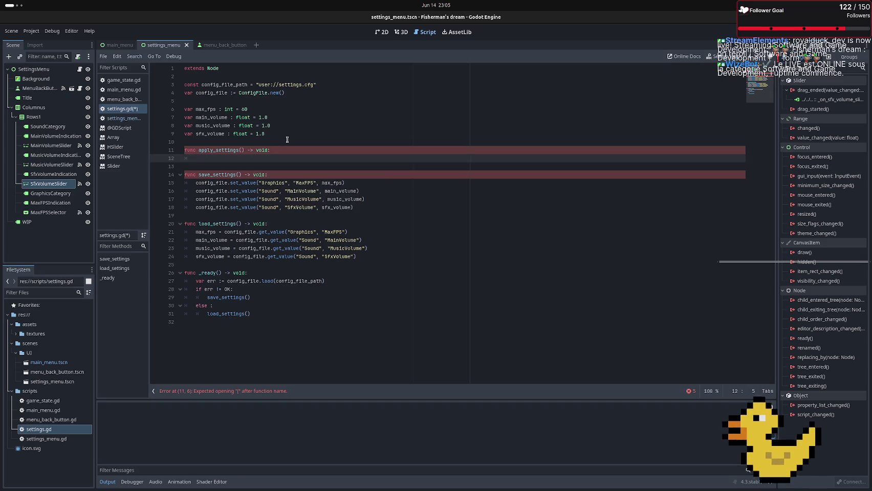
pyautogui.write('Engen')
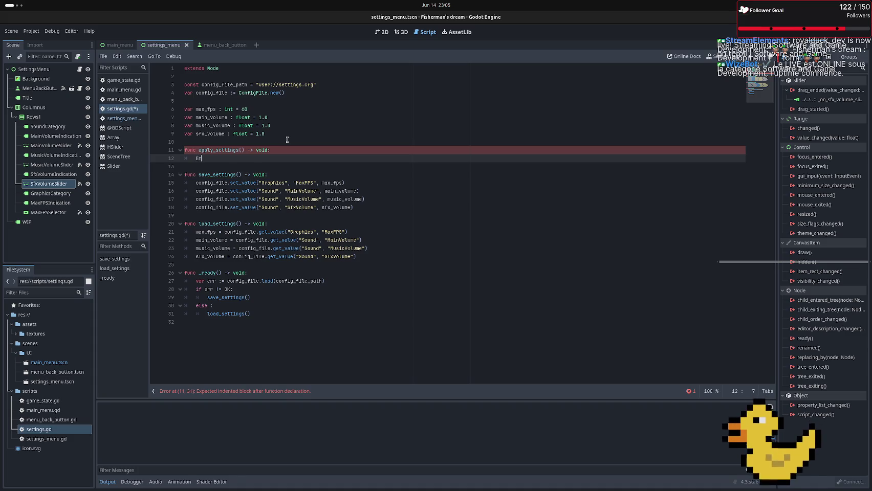
pyautogui.press('BackSpace')
pyautogui.press('BackSpace')
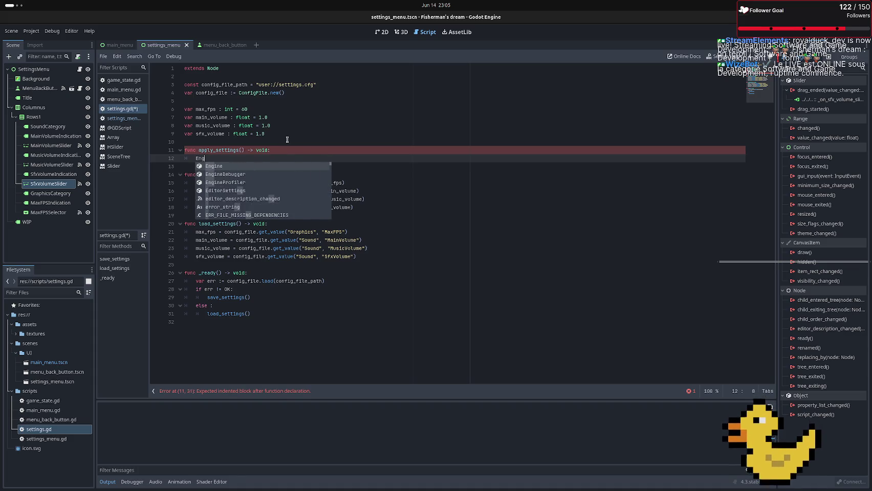
pyautogui.write('ine.ma')
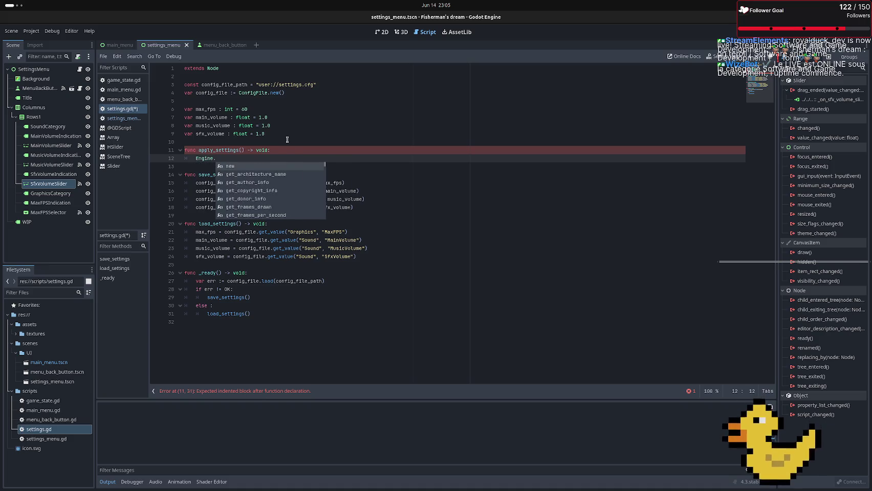
pyautogui.press('Return')
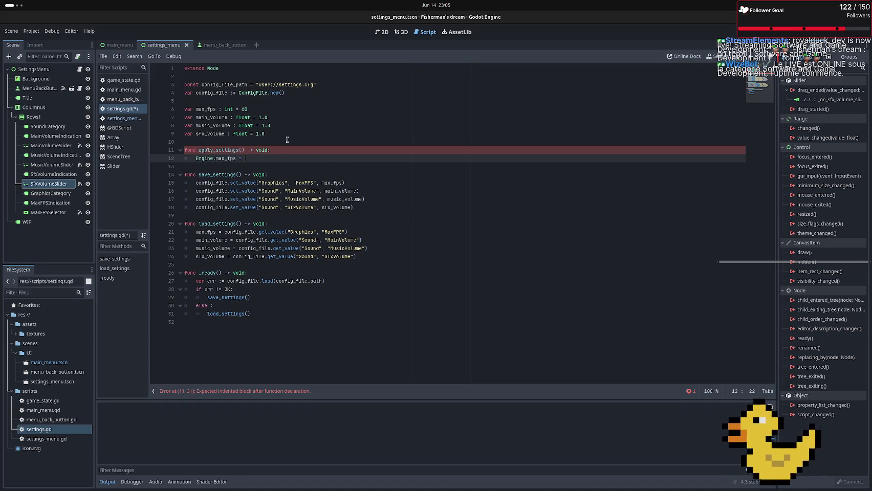
pyautogui.write('ma')
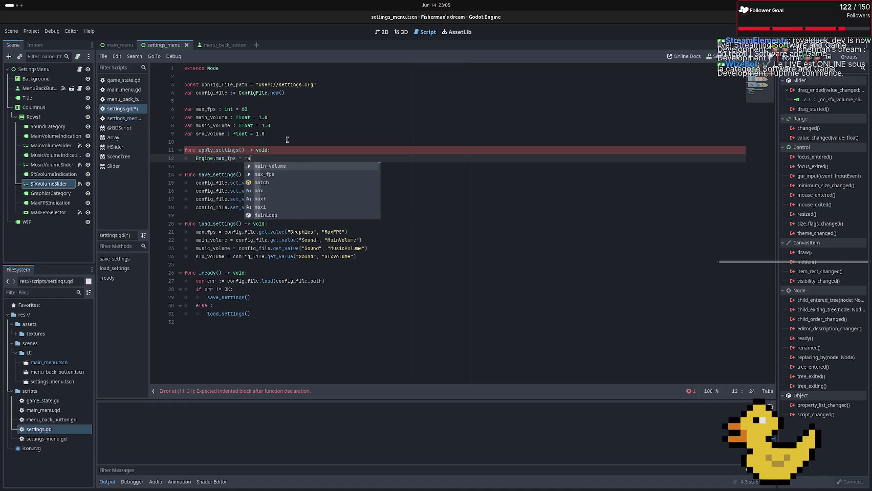
pyautogui.press('Down')
pyautogui.press('Return')
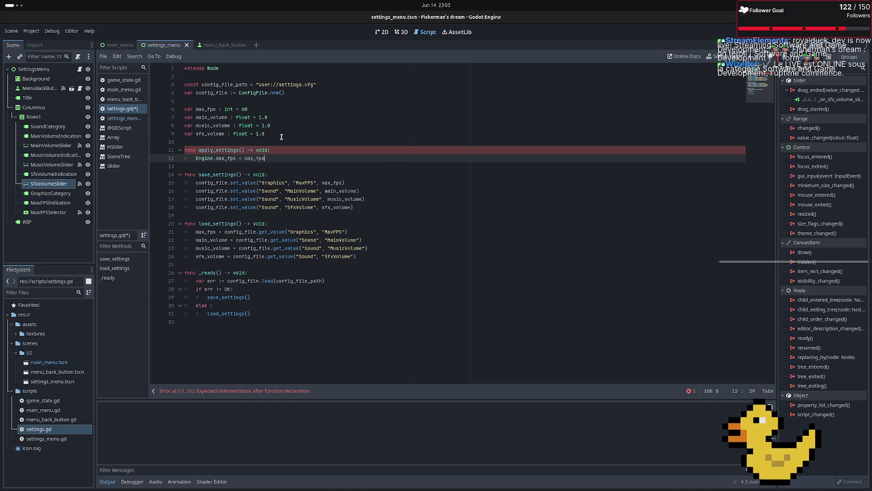
pyautogui.hotkey('ctrl', 's')
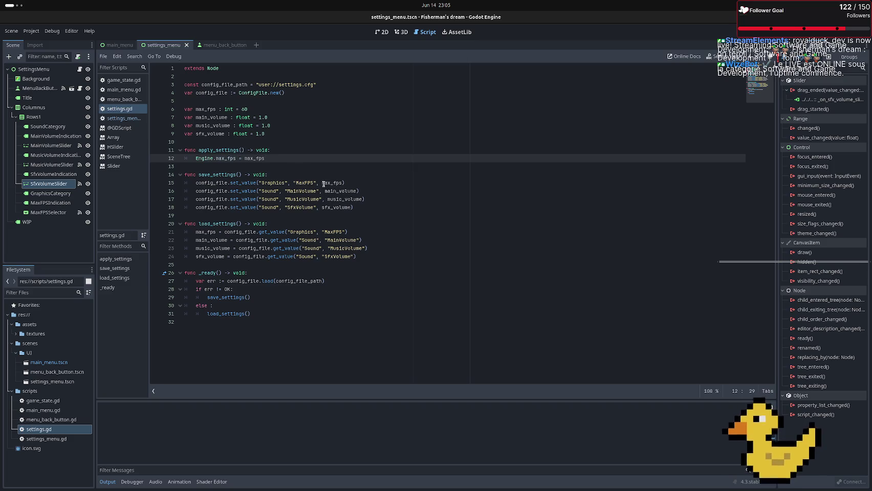
# Call apply_settings() at the end of both save_settings and load_settings, then save settings.gd
pyautogui.click(358, 209)
pyautogui.press('Return')
pyautogui.write('app')
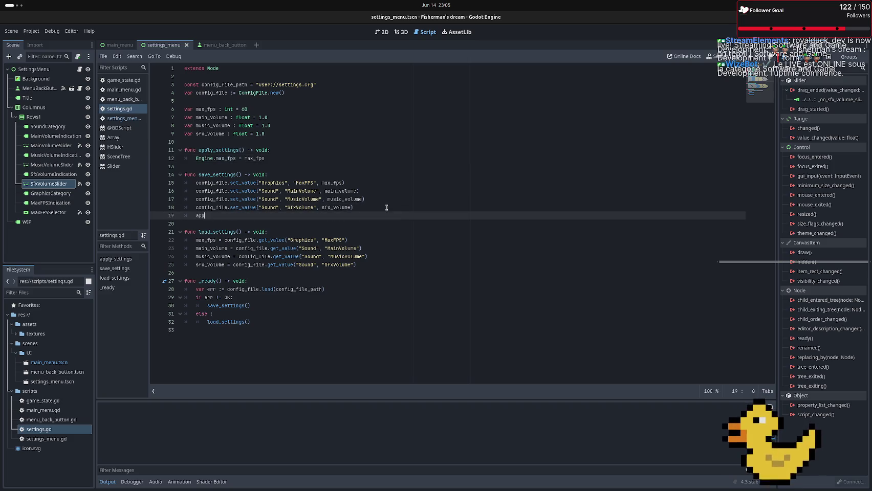
pyautogui.press('Return')
pyautogui.press('Down')
pyautogui.press('Down')
pyautogui.press('Down')
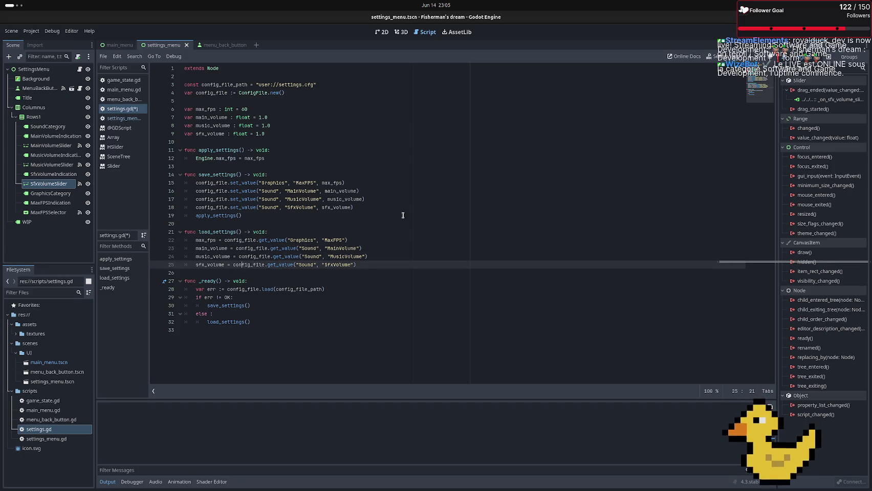
pyautogui.click(380, 261)
pyautogui.press('Return')
pyautogui.write('a')
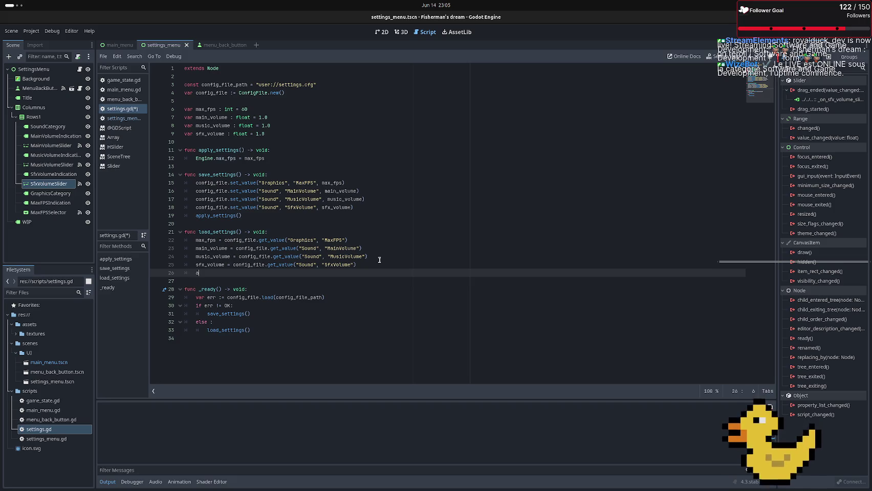
pyautogui.write('ppl')
pyautogui.press('Return')
pyautogui.click(404, 199)
pyautogui.hotkey('ctrl', 's')
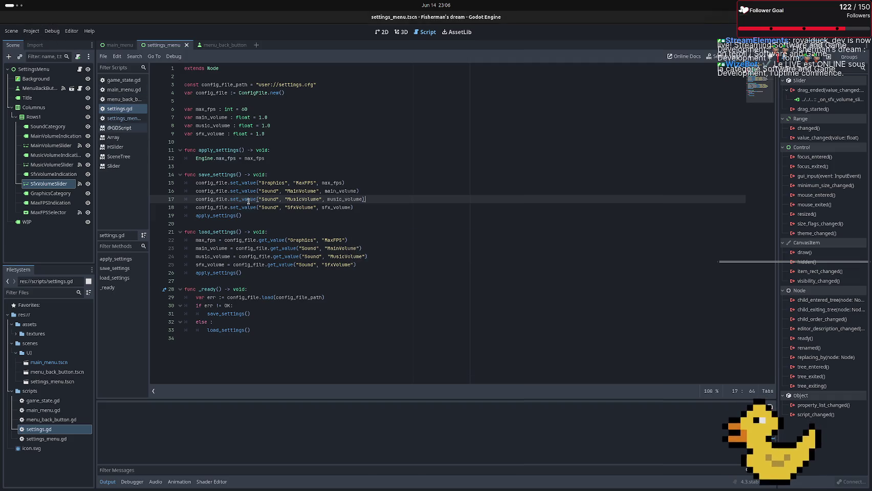
pyautogui.click(29, 30)
pyautogui.click(46, 40)
pyautogui.write('FPS')
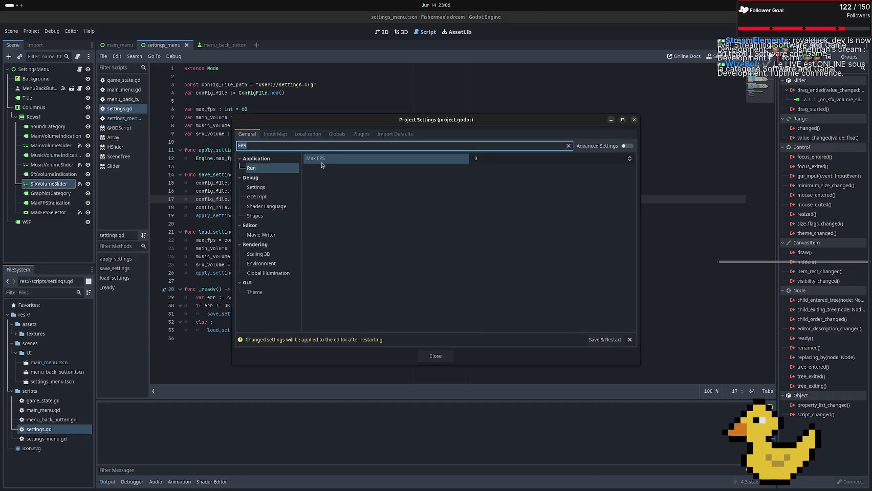
pyautogui.write('volune')
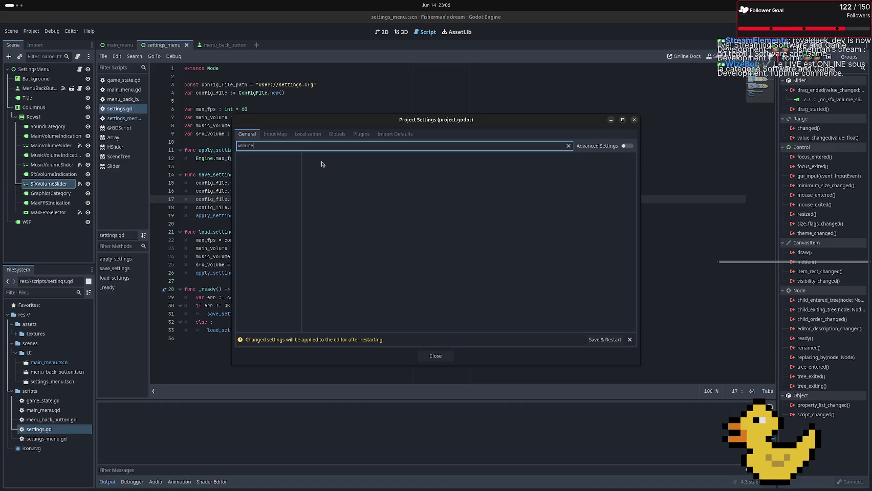
pyautogui.press('BackSpace')
pyautogui.press('BackSpace')
pyautogui.write('m')
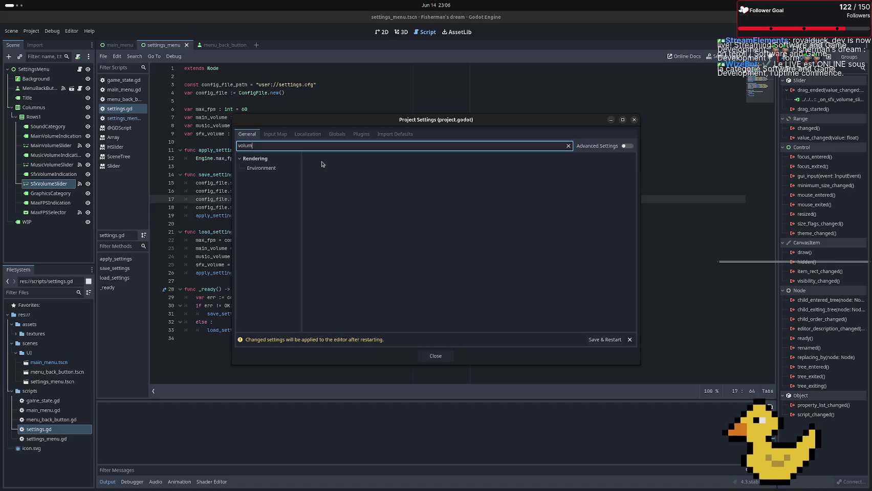
pyautogui.click(270, 168)
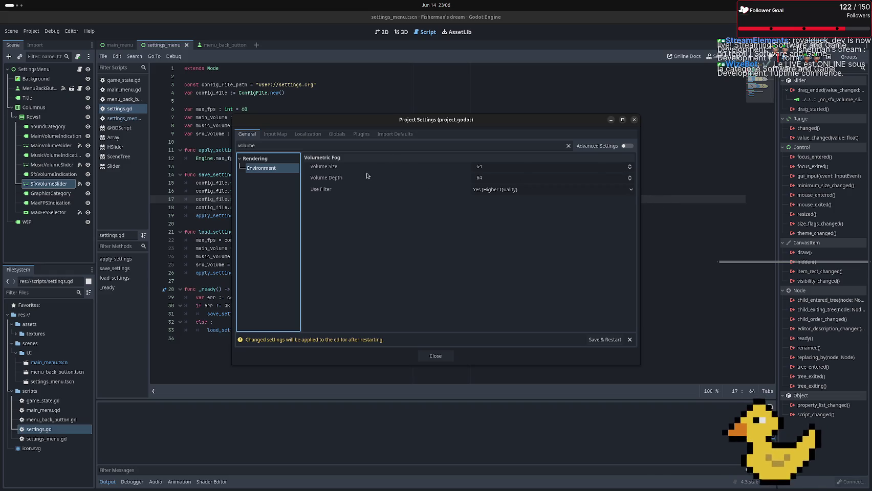
pyautogui.click(337, 134)
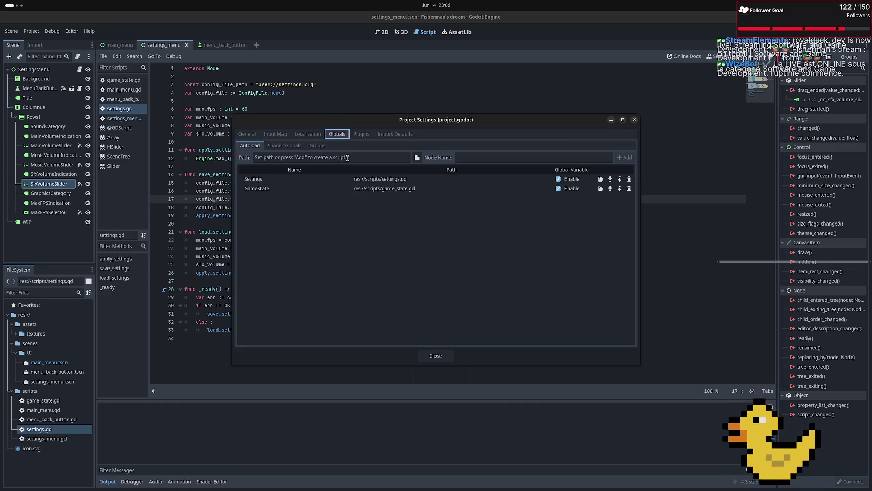
pyautogui.click(360, 136)
pyautogui.click(388, 136)
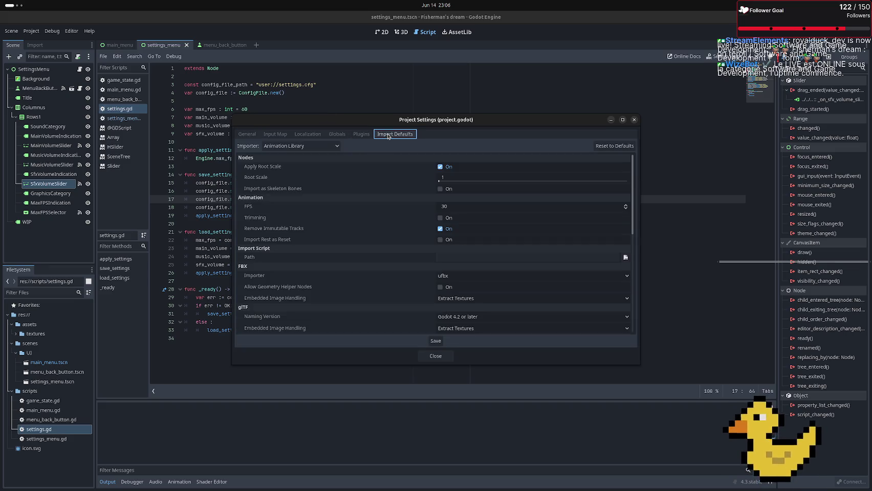
pyautogui.click(358, 135)
pyautogui.click(337, 134)
pyautogui.click(277, 136)
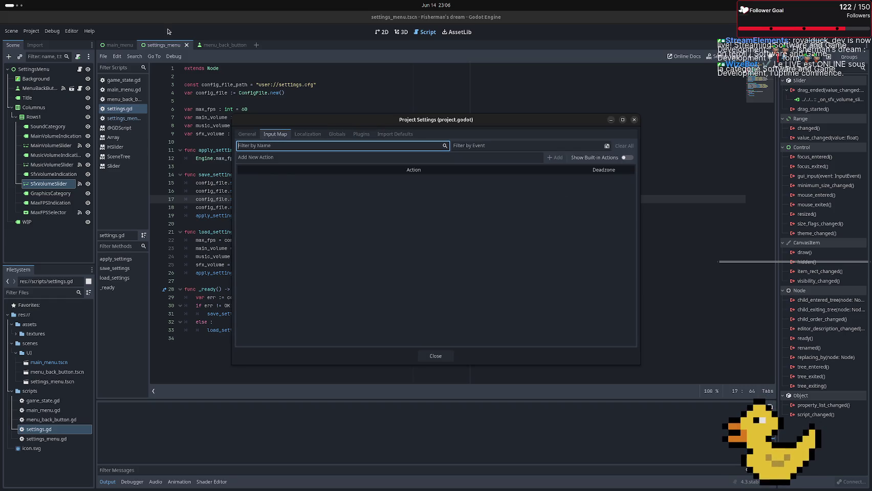
pyautogui.click(634, 120)
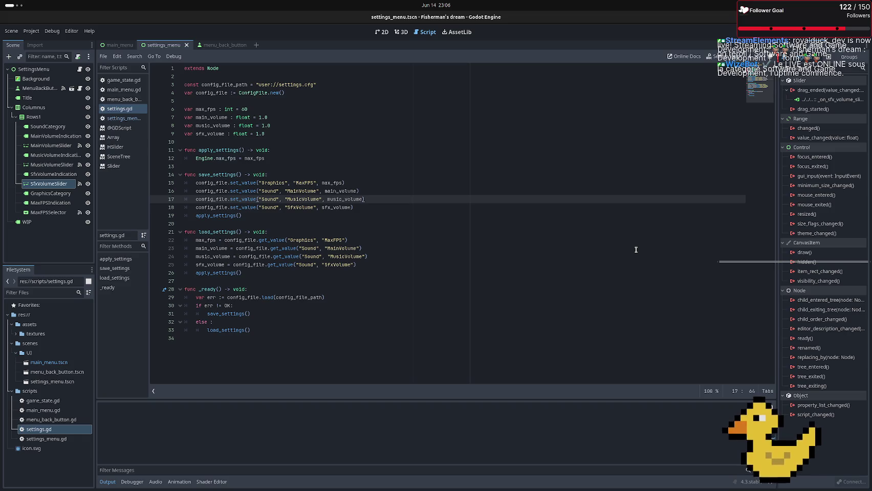
# Show main_menu.tscn in the 2D view, zoomed out to its Play, Settings and Quit buttons
pyautogui.hotkey('alt', 'Tab')
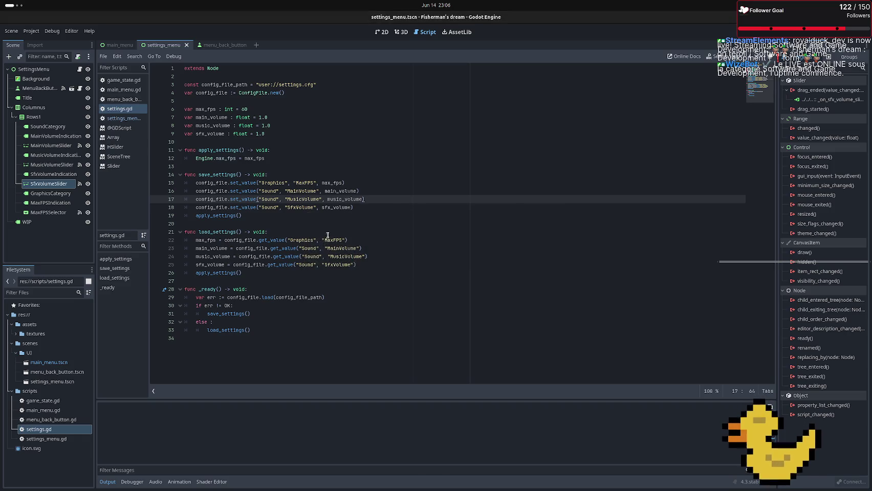
pyautogui.hotkey('alt', 'Tab')
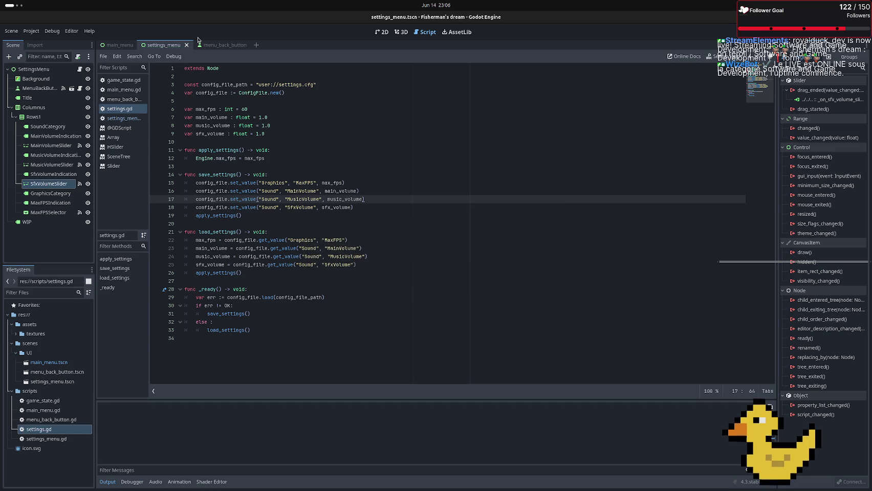
pyautogui.click(117, 45)
pyautogui.click(374, 33)
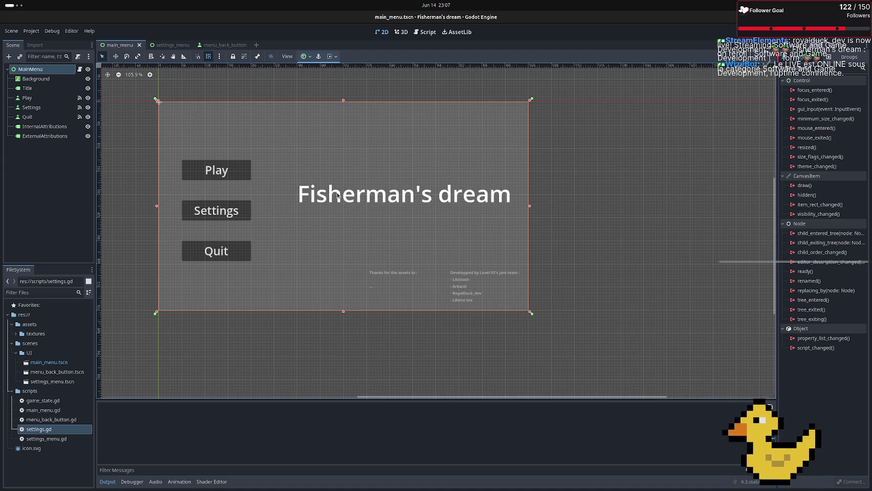
pyautogui.click(370, 281)
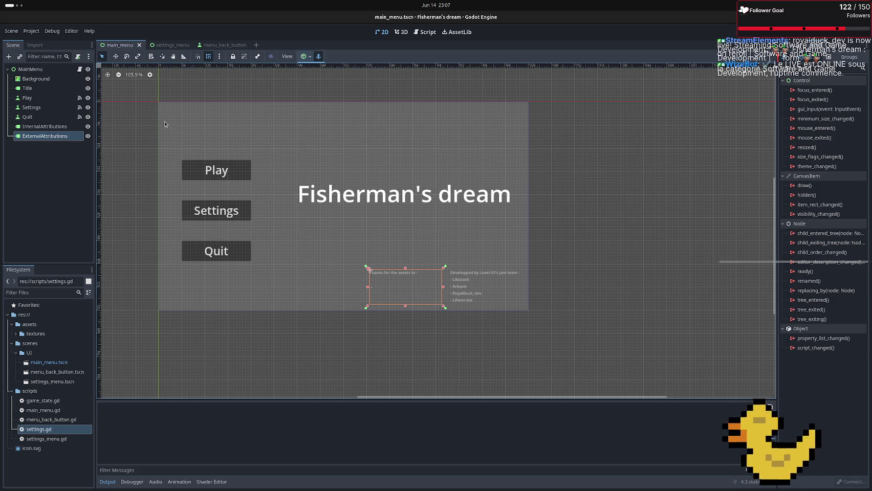
pyautogui.click(177, 92)
pyautogui.scroll(-4, 200, 120)
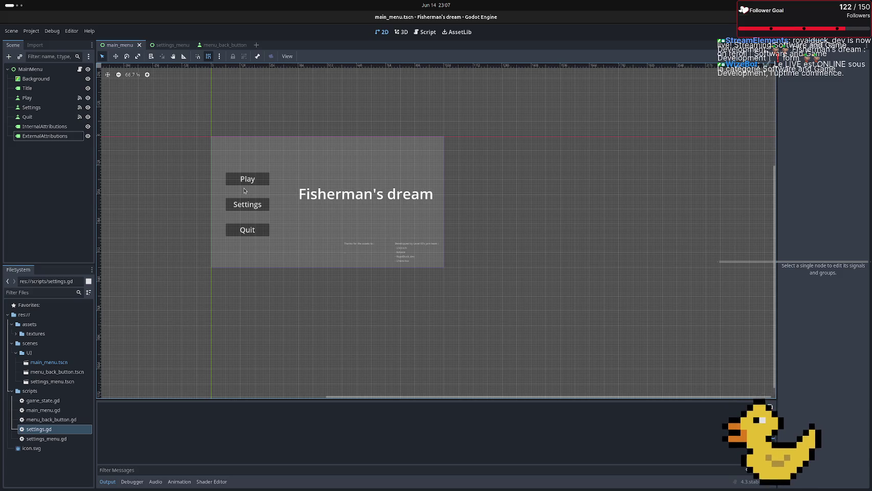
# Run the game with F5 and open Settings, hitting the settings_menu.gd line 10 error
pyautogui.press('F5')
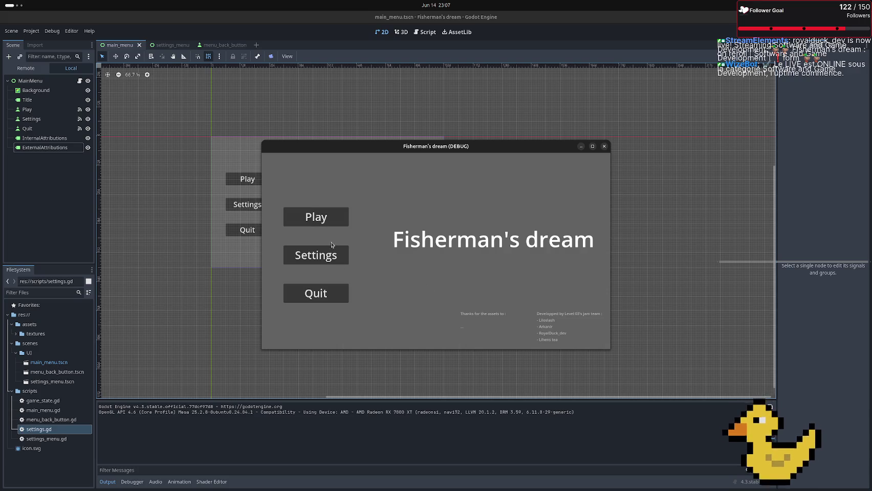
pyautogui.click(332, 253)
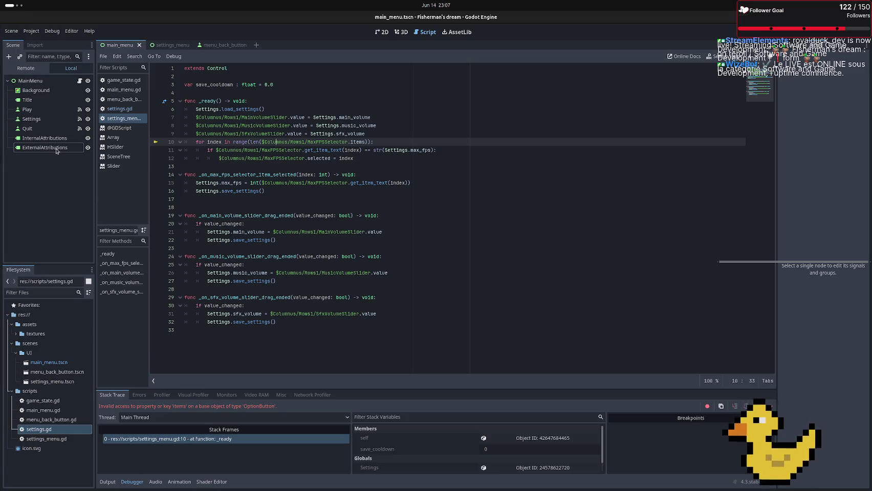
# Inspect MaxFPSSelector's Items (30, 60, 120) in the Inspector, then view the Array class reference
pyautogui.click(171, 47)
pyautogui.click(71, 224)
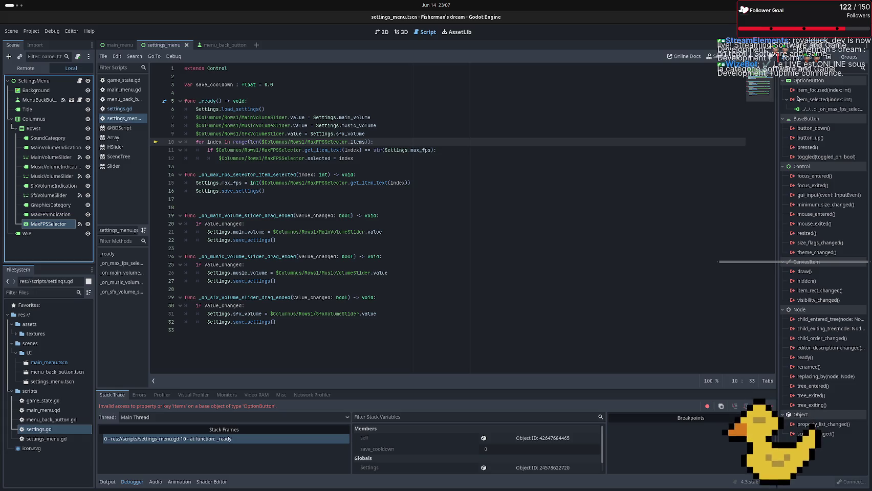
pyautogui.click(790, 45)
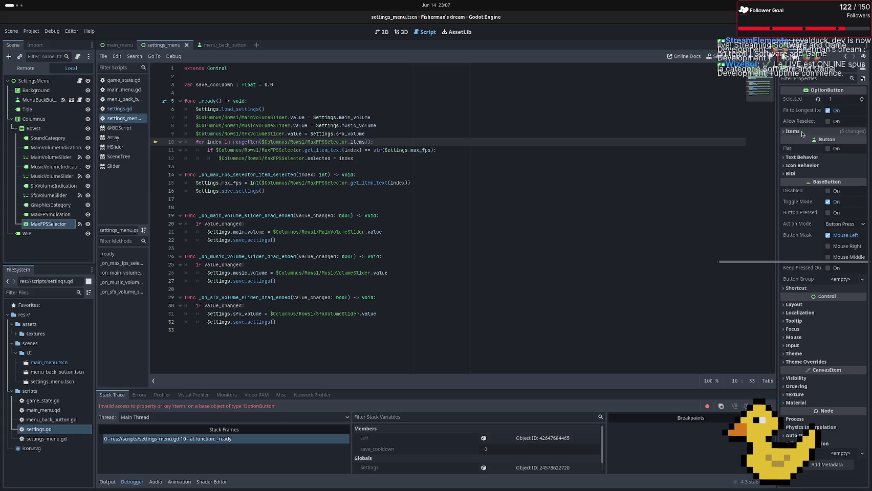
pyautogui.click(801, 133)
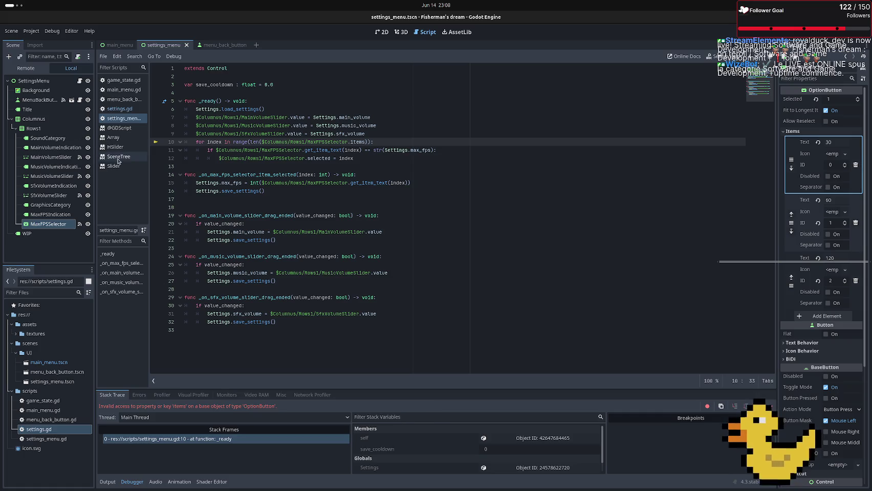
pyautogui.click(121, 142)
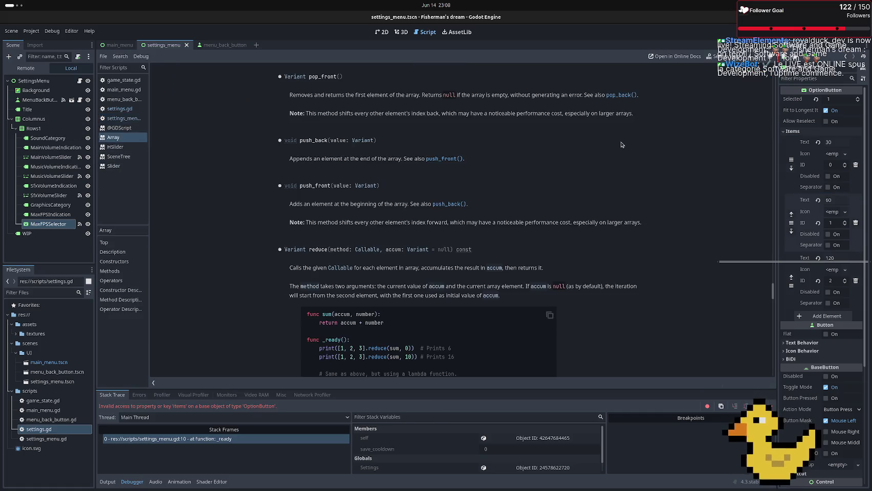
# Search the help for 'Option' and open the OptionButton class reference
pyautogui.click(714, 57)
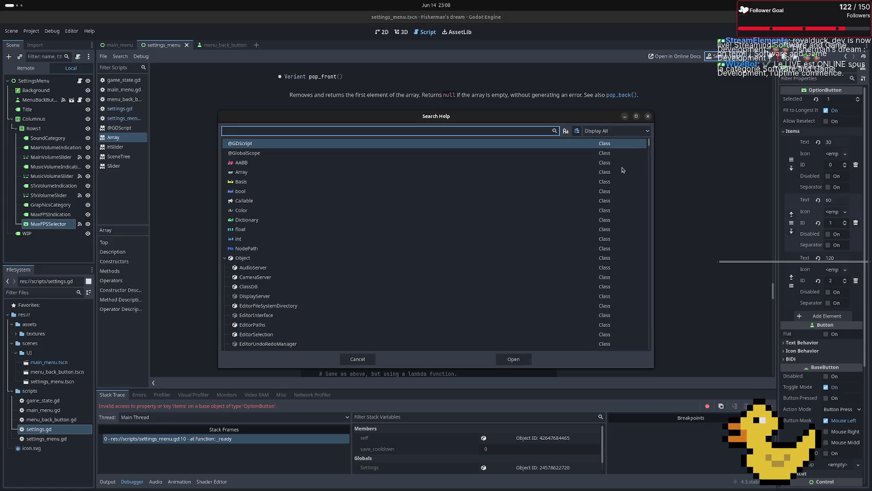
pyautogui.write('Option')
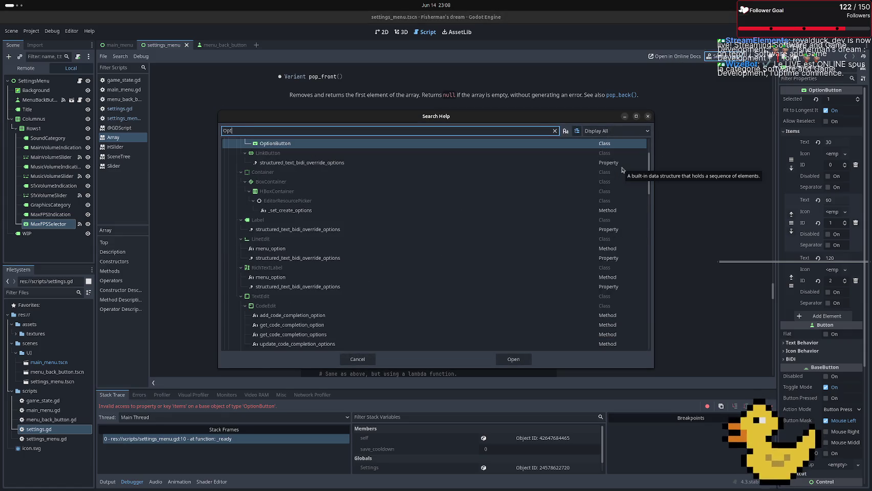
pyautogui.press('Return')
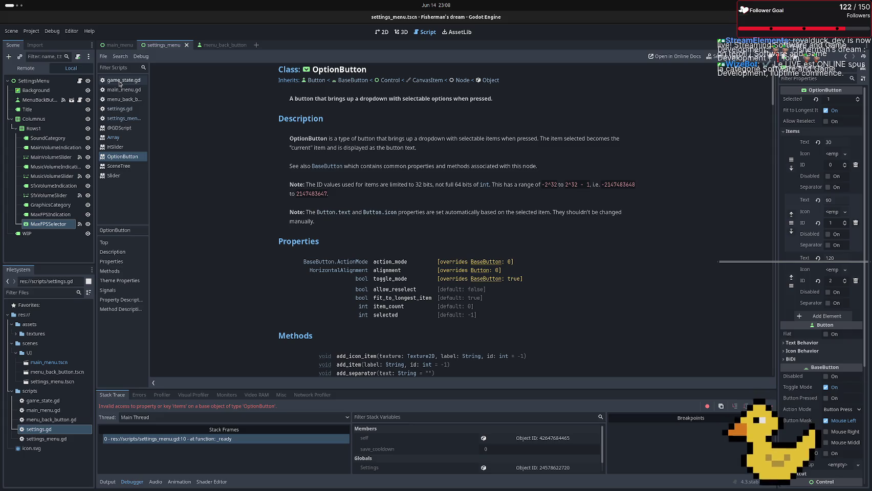
# Look through main_menu.gd and game_state.gd, then return to settings_menu.gd
pyautogui.click(124, 91)
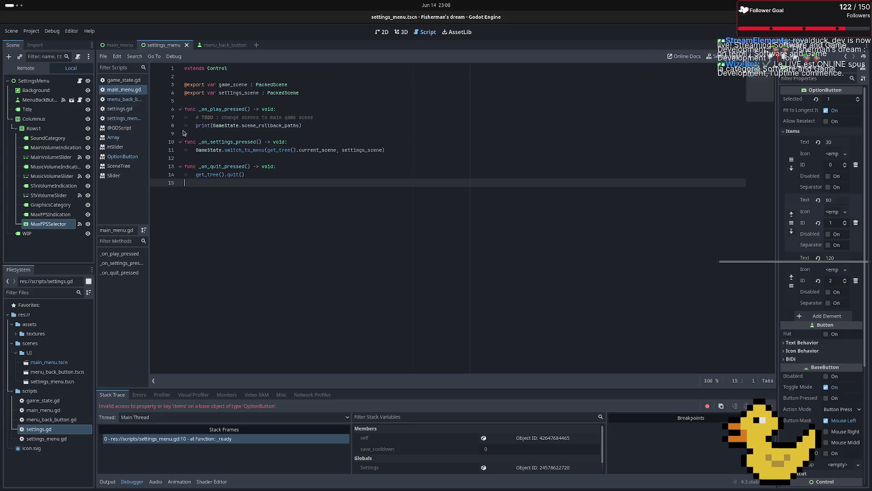
pyautogui.click(123, 81)
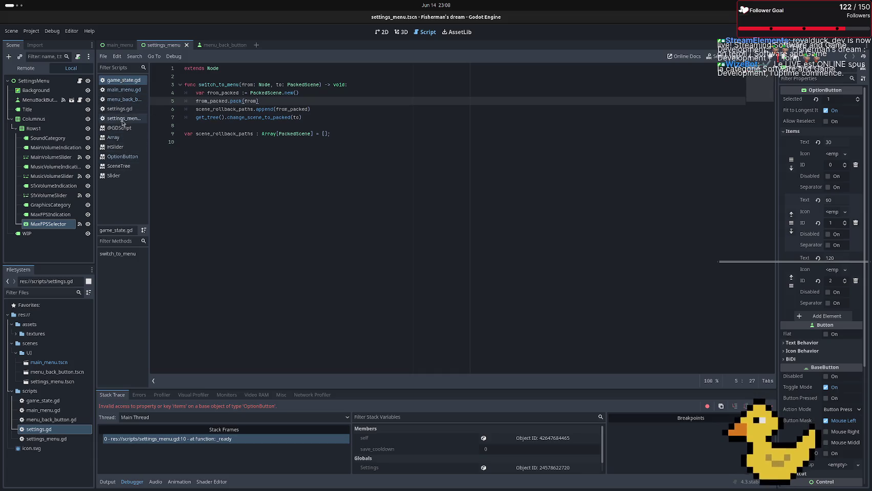
pyautogui.click(123, 120)
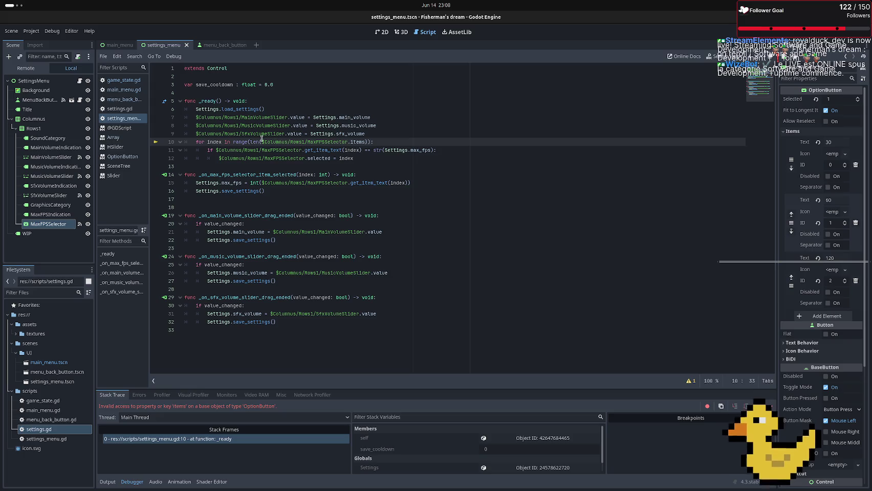
# Make line 10 loop over range(MaxFPSSelector.item_count) instead of len(items), then run the scene with F6
pyautogui.moveTo(249, 142); pyautogui.dragTo(369, 141)
pyautogui.click(369, 141)
pyautogui.press('BackSpace')
pyautogui.press('BackSpace')
pyautogui.write('_count')
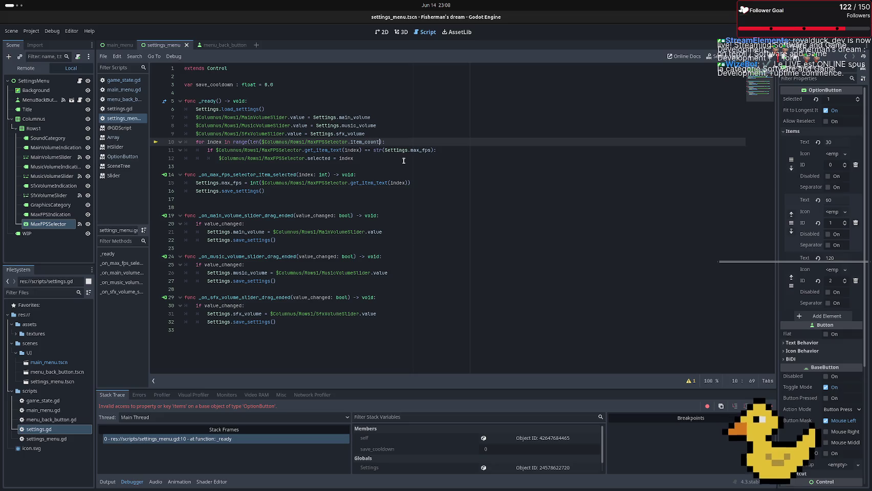
pyautogui.press('Left')
pyautogui.press('Left')
pyautogui.press('Left')
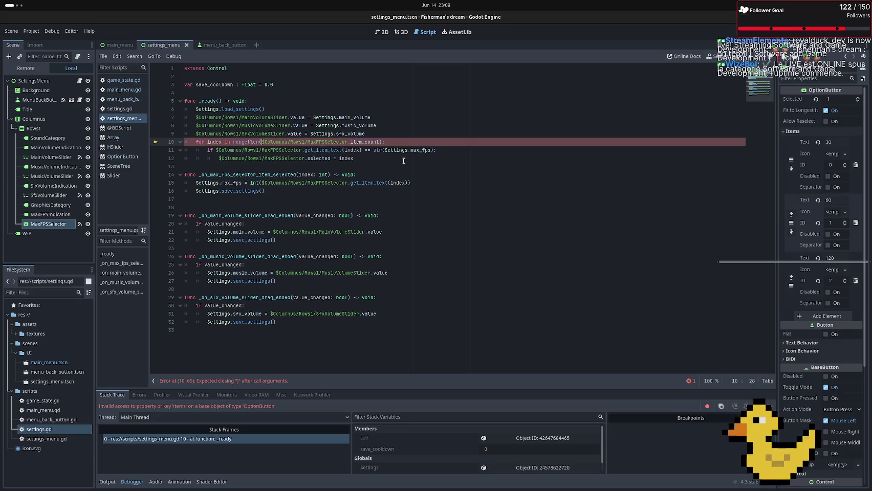
pyautogui.press('BackSpace')
pyautogui.press('BackSpace')
pyautogui.press('BackSpace')
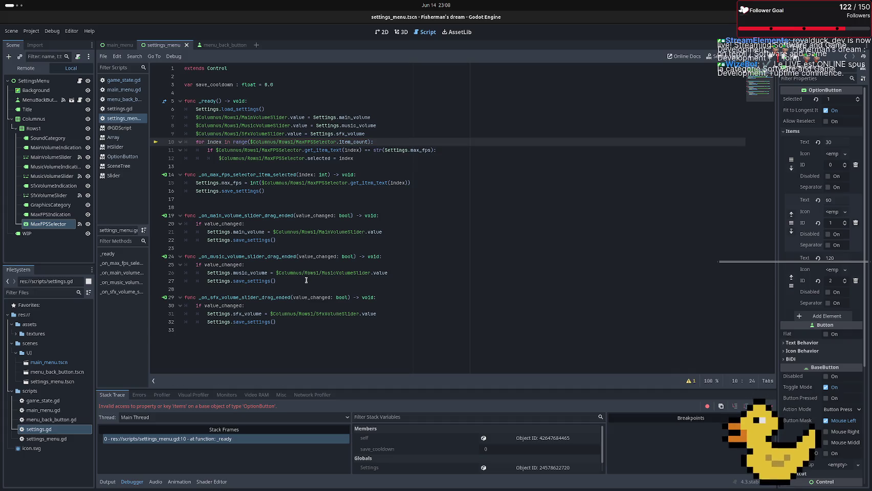
pyautogui.press('F6')
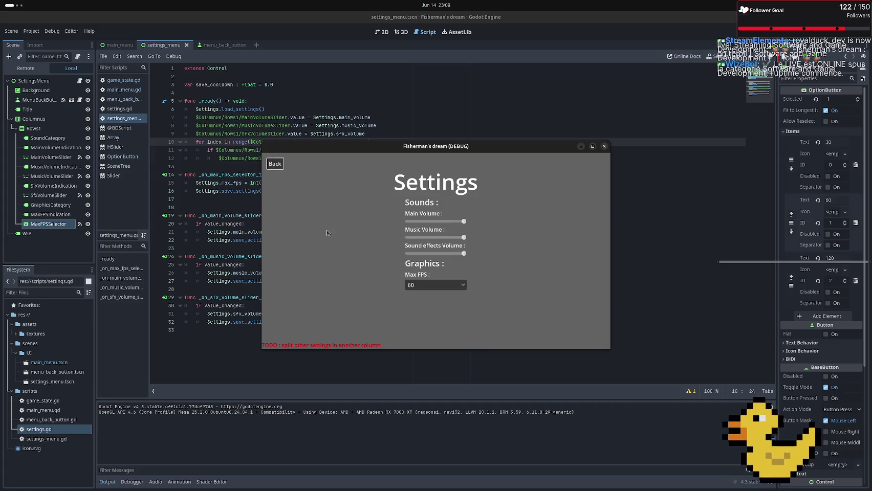
# Launch the game, open Settings, go back and reopen it, then close the game
pyautogui.press('F5')
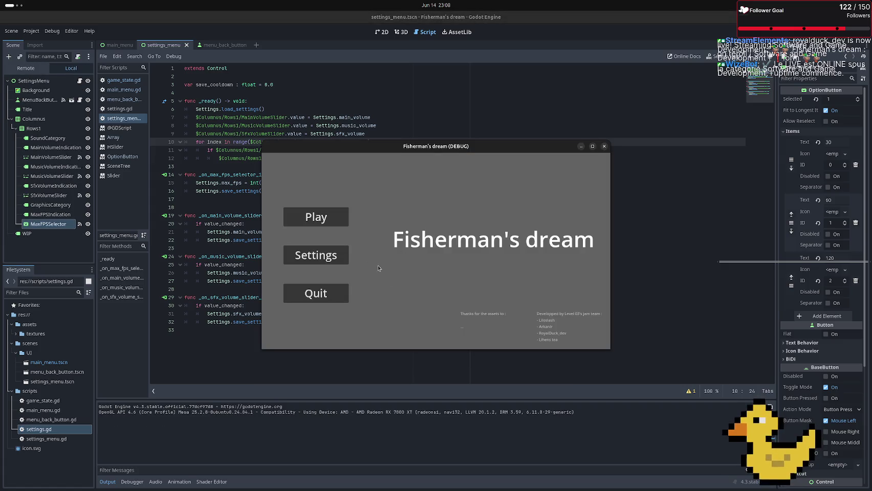
pyautogui.click(338, 255)
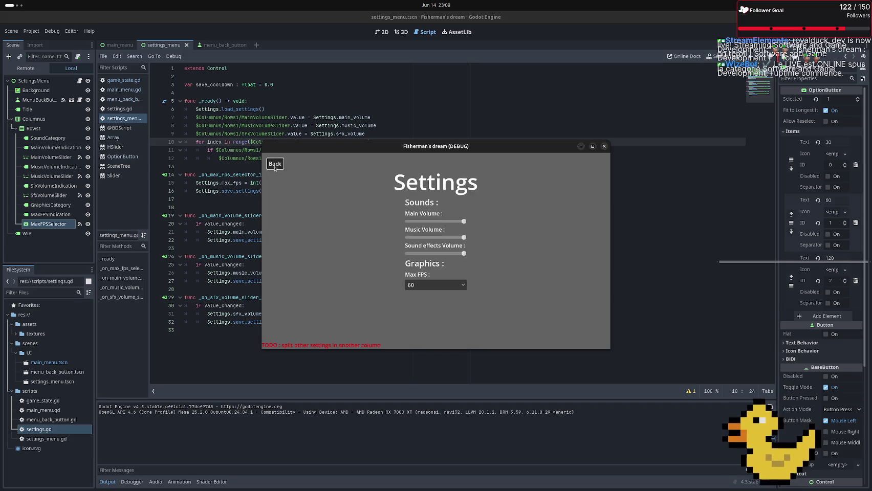
pyautogui.click(275, 164)
pyautogui.click(321, 254)
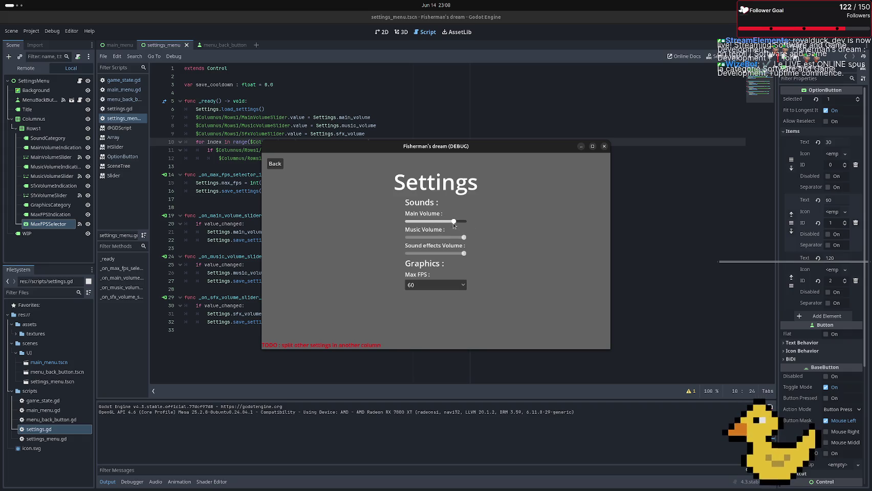
pyautogui.click(603, 146)
# Set Max FPS to 30, quit, relaunch and reopen Settings to check it persisted, then close
pyautogui.press('F5')
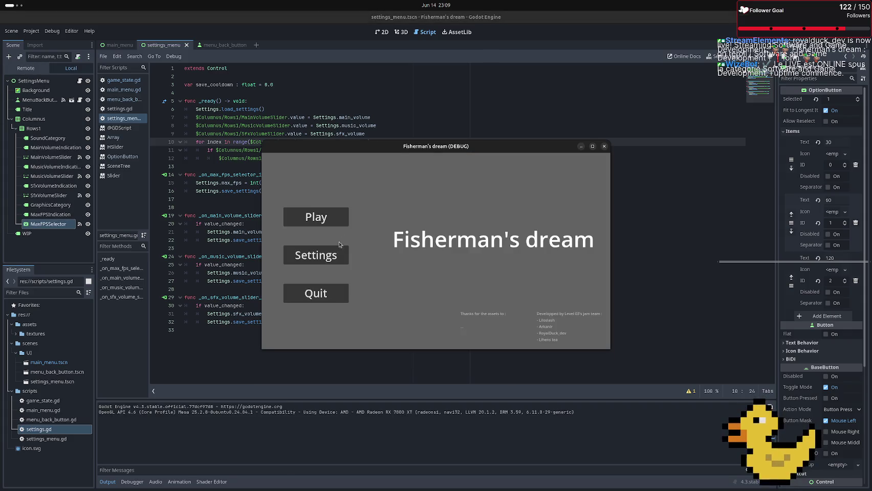
pyautogui.click(342, 254)
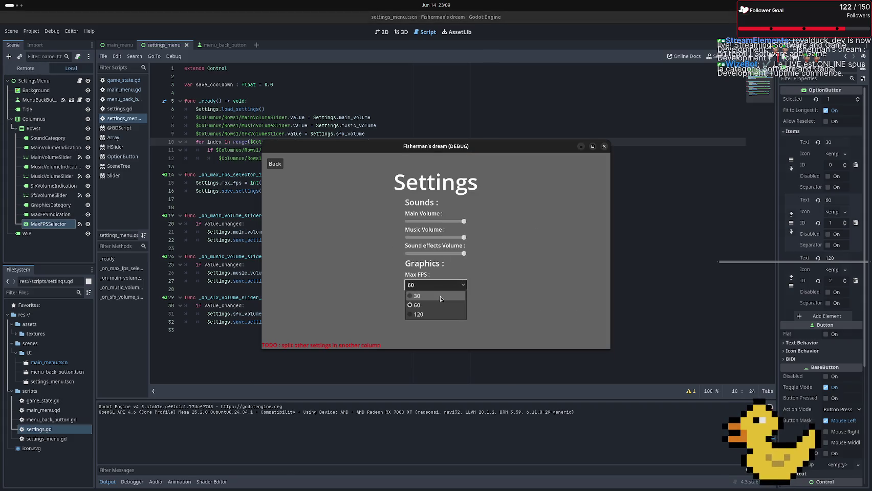
pyautogui.click(440, 296)
pyautogui.click(283, 166)
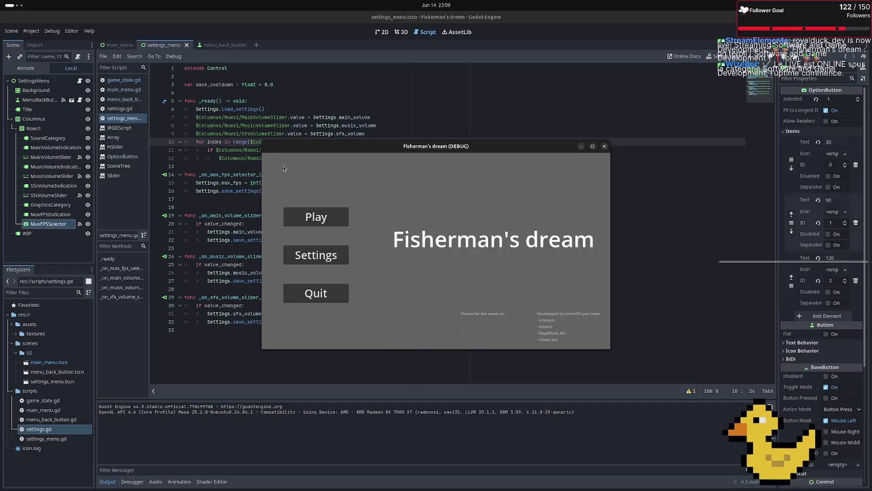
pyautogui.click(290, 302)
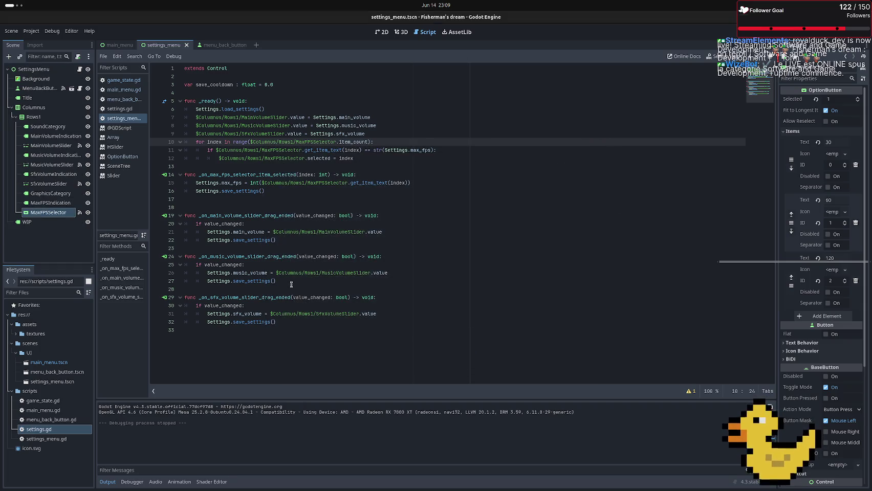
pyautogui.press('F5')
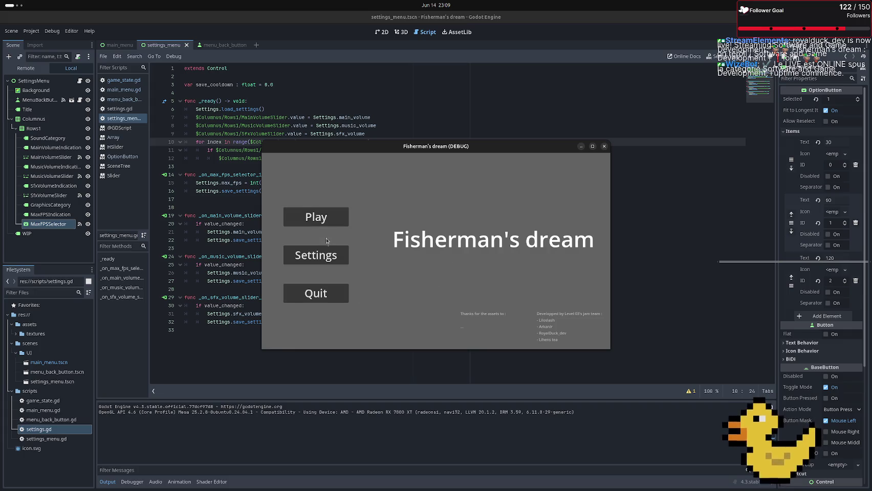
pyautogui.click(323, 254)
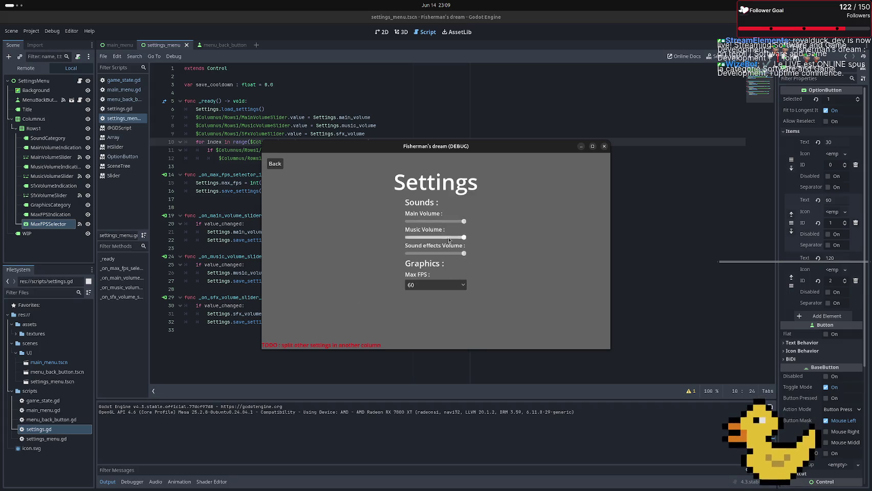
pyautogui.click(604, 146)
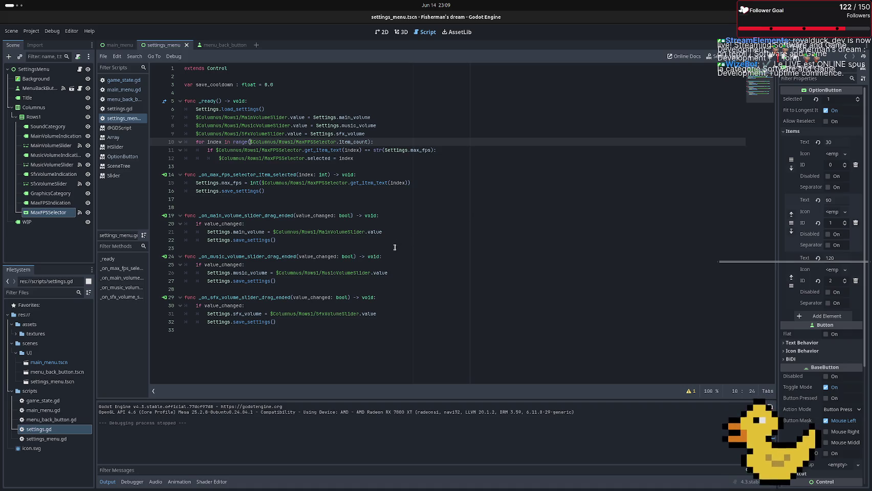
# In settings.gd's _ready, add config_file = ConfigFile.new() under the load error check, then run the game
pyautogui.click(122, 109)
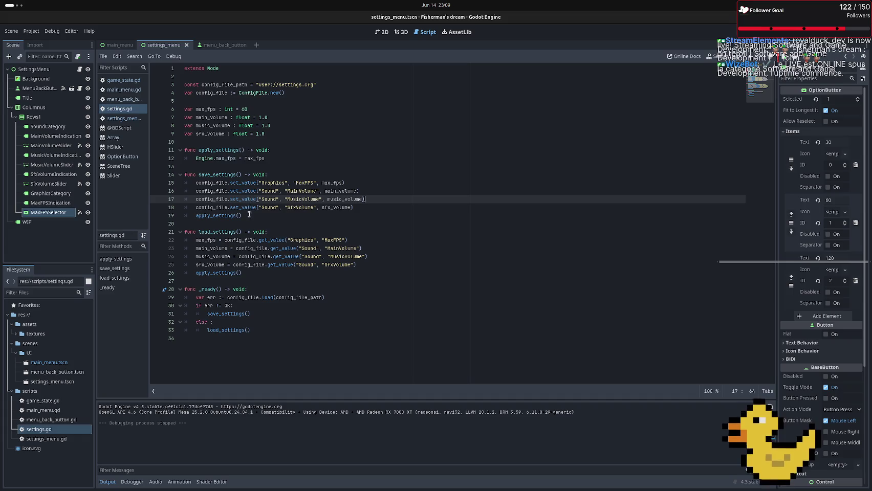
pyautogui.click(257, 330)
pyautogui.click(260, 313)
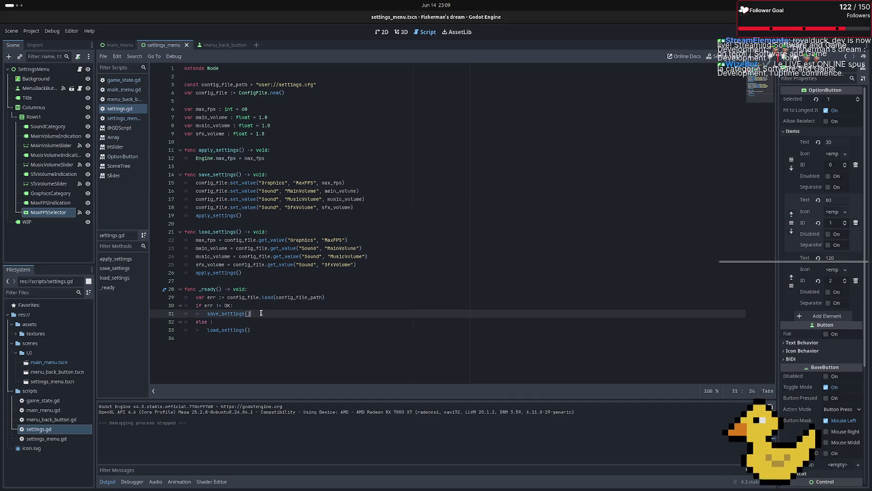
pyautogui.click(249, 306)
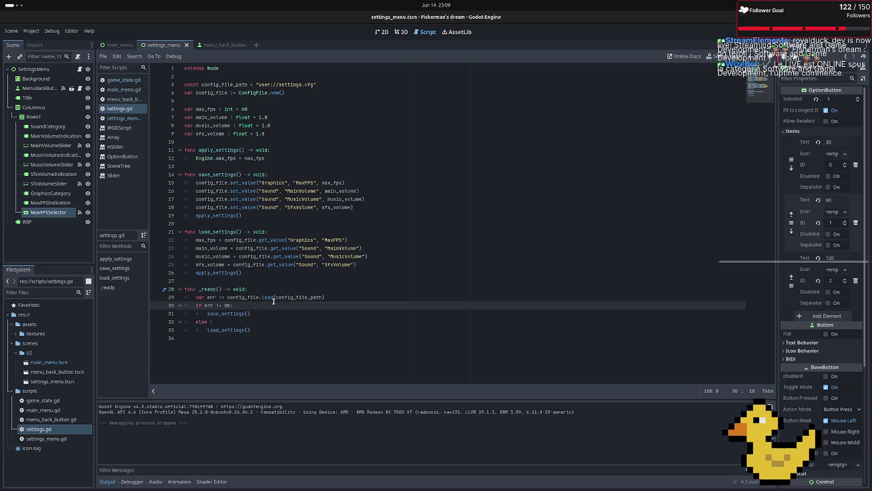
pyautogui.press('Return')
pyautogui.write('conf')
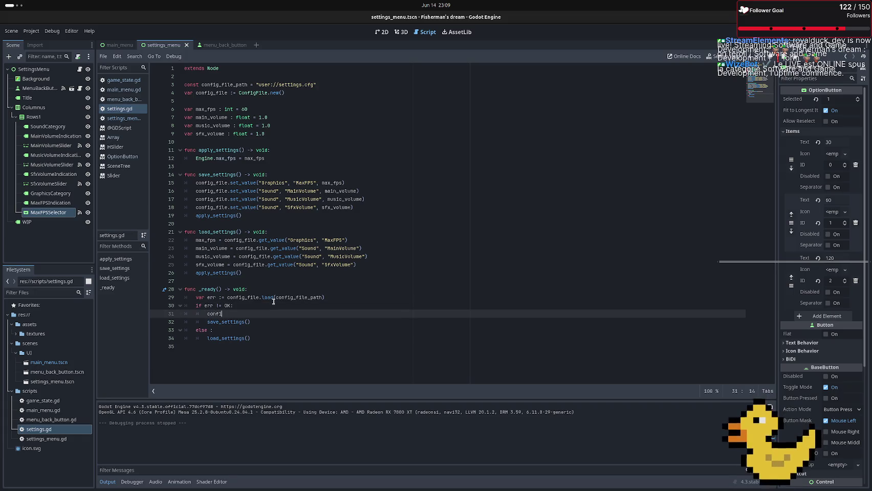
pyautogui.write('g_file = ')
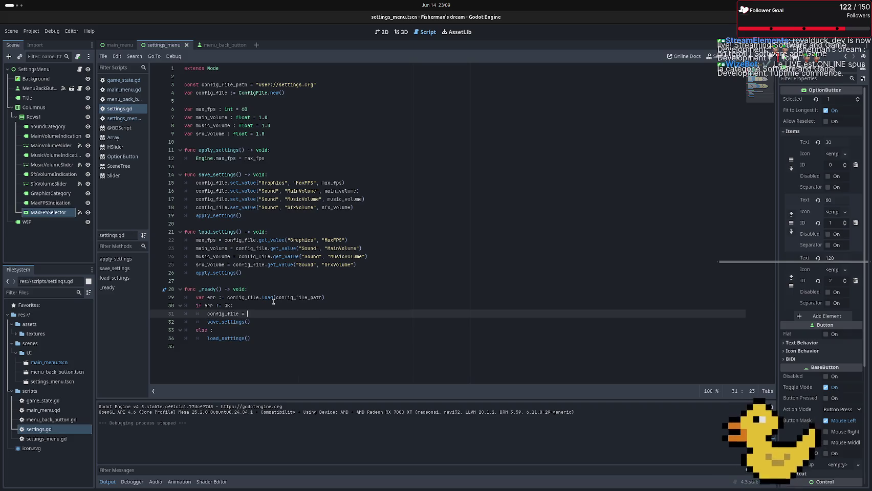
pyautogui.write('Confi')
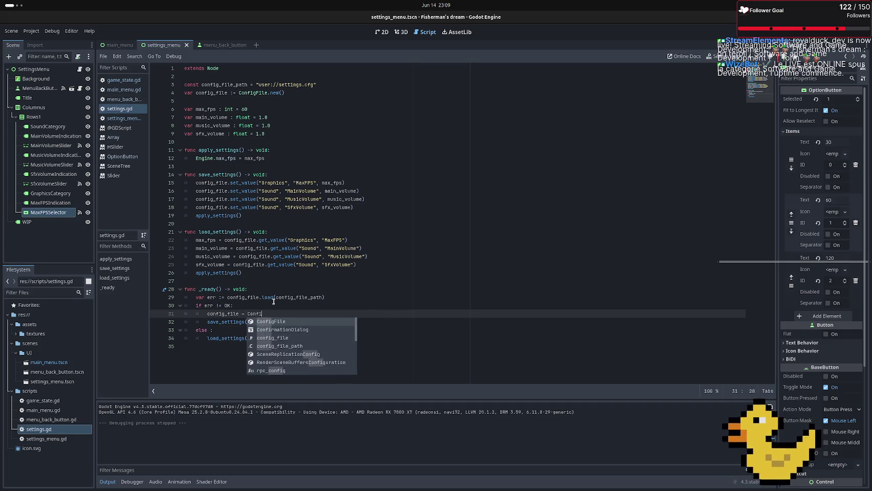
pyautogui.write('gFile.new(')
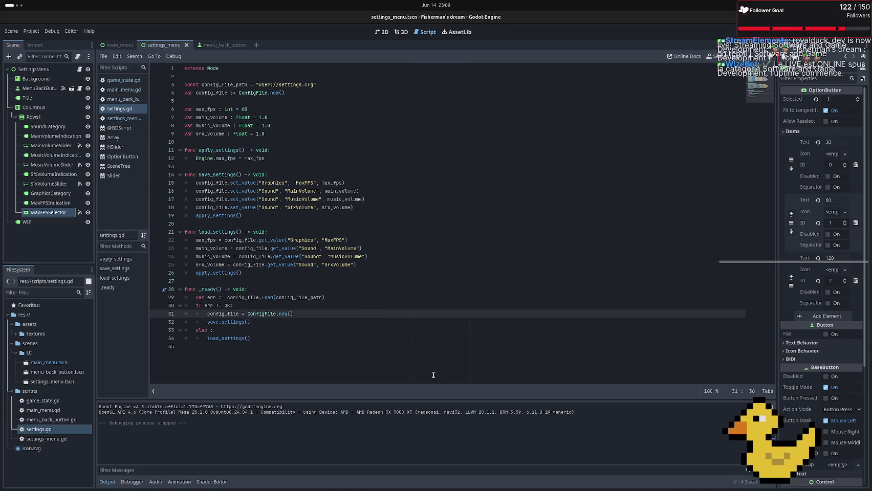
pyautogui.press('F6')
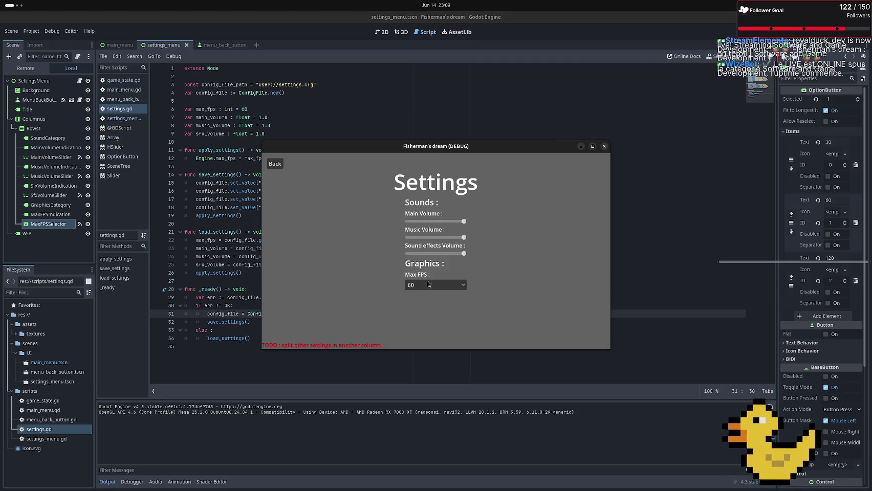
# Pick 30 for Max FPS in the running game, relaunch to check it, then close the game
pyautogui.click(429, 284)
pyautogui.click(423, 295)
pyautogui.press('F6')
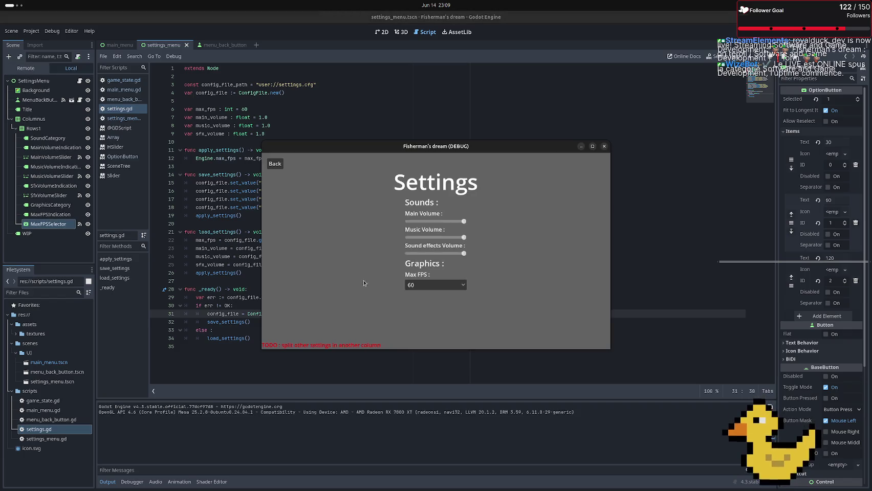
pyautogui.click(603, 146)
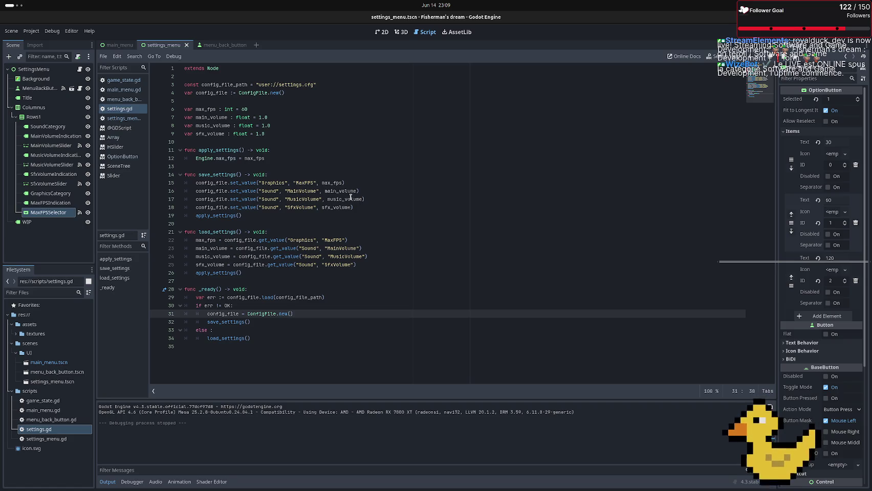
# Add a print("load") line after line 25 in load_settings, save, and test-run the game
pyautogui.click(377, 266)
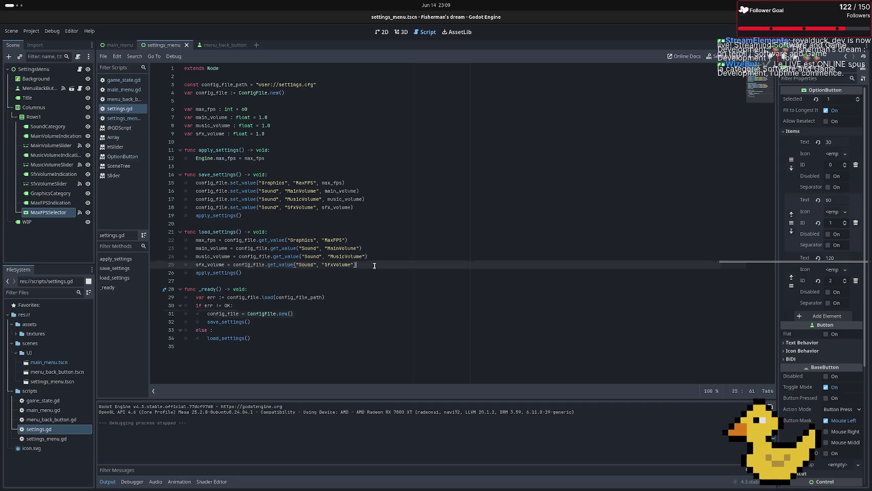
pyautogui.press('Return')
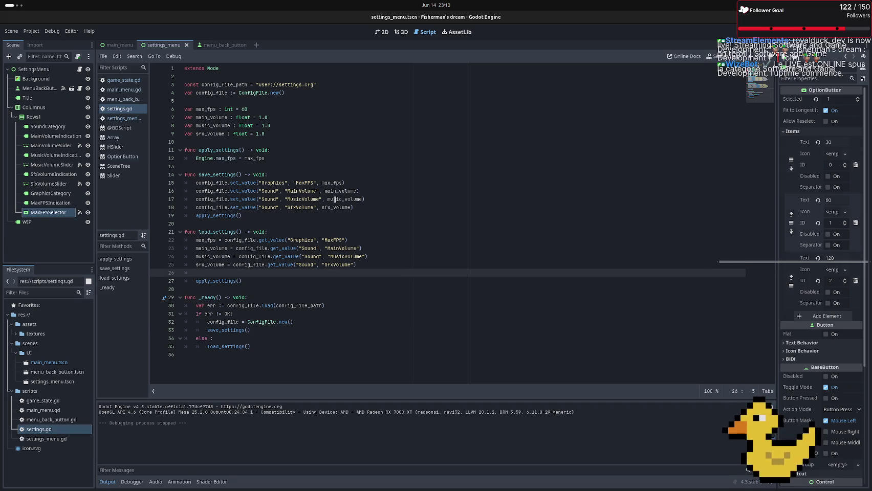
pyautogui.write('print')
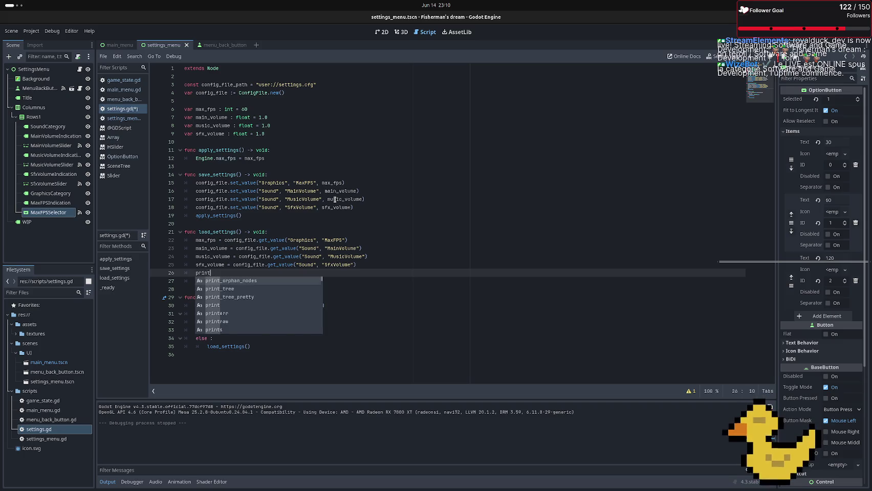
pyautogui.write('(')
pyautogui.write('(')
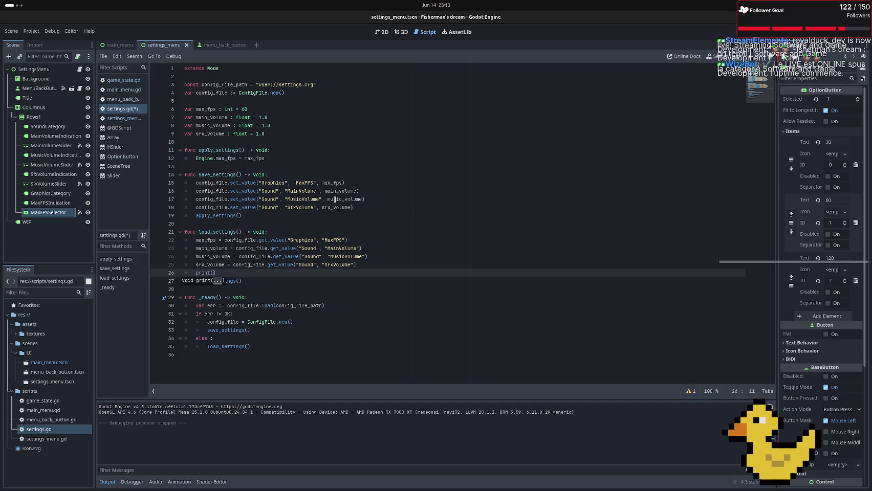
pyautogui.write('"load')
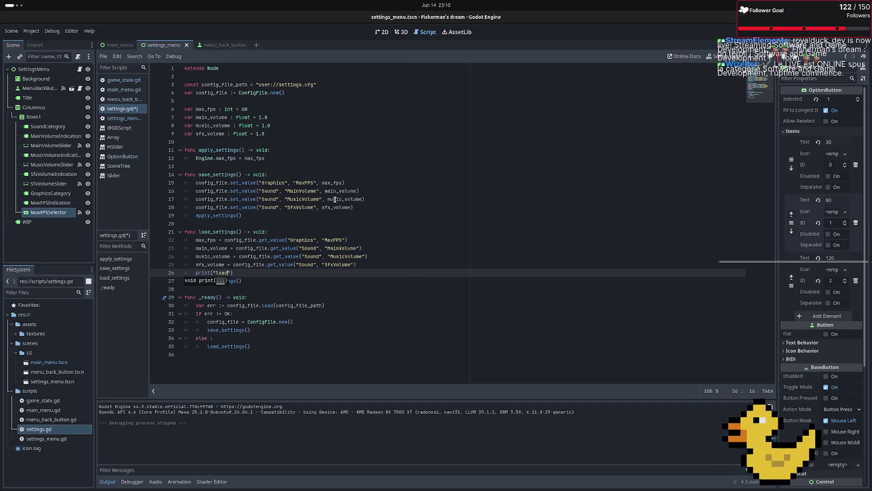
pyautogui.hotkey('ctrl', 's')
pyautogui.press('F6')
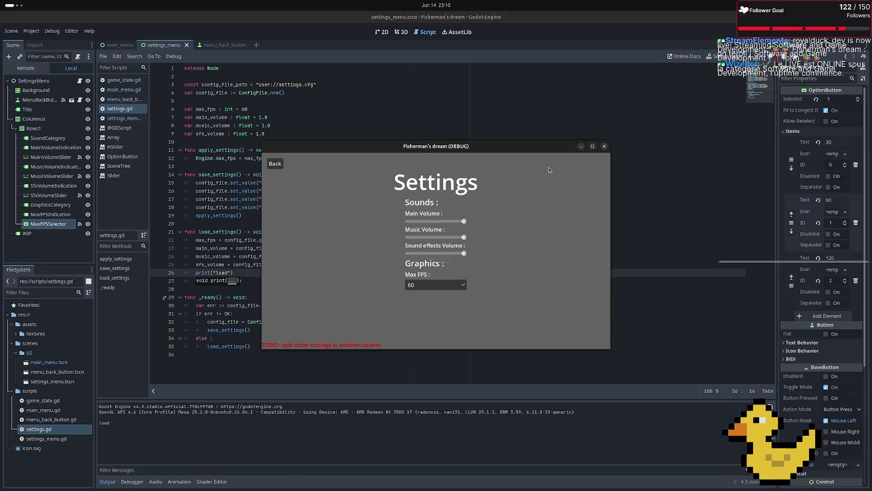
pyautogui.click(603, 146)
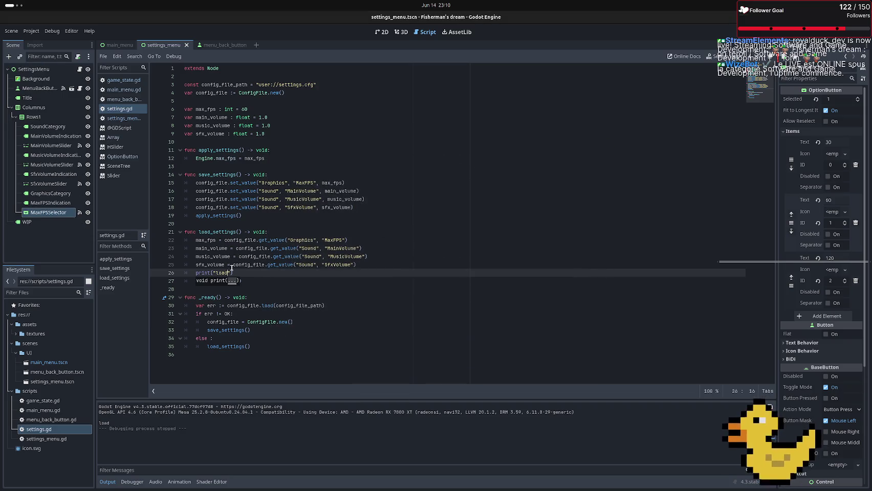
# Change the debug line to print(max_fps), save, and rerun the game, which prints 60
pyautogui.moveTo(231, 272); pyautogui.dragTo(215, 273)
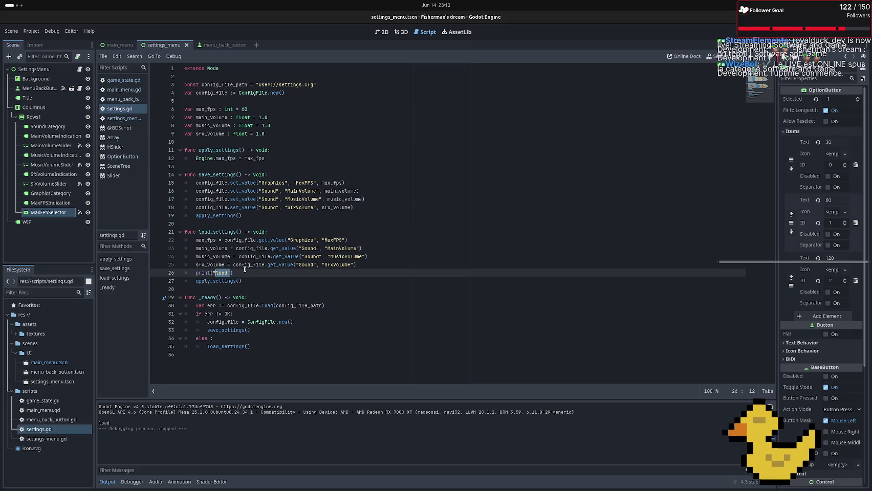
pyautogui.write('max')
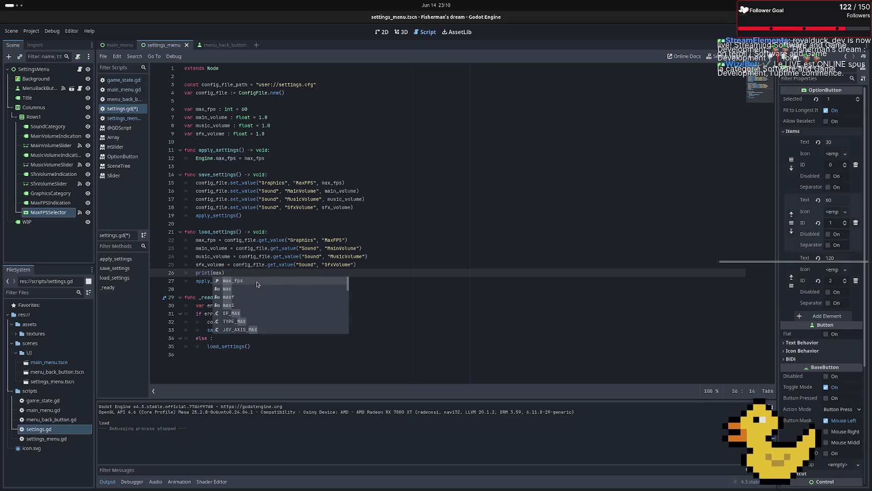
pyautogui.press('Return')
pyautogui.press('Down')
pyautogui.press('End')
pyautogui.hotkey('ctrl', 's')
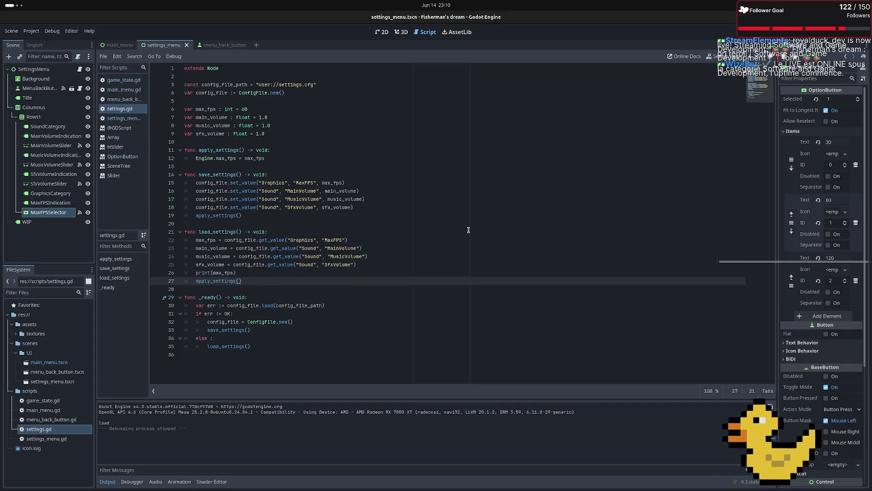
pyautogui.press('F6')
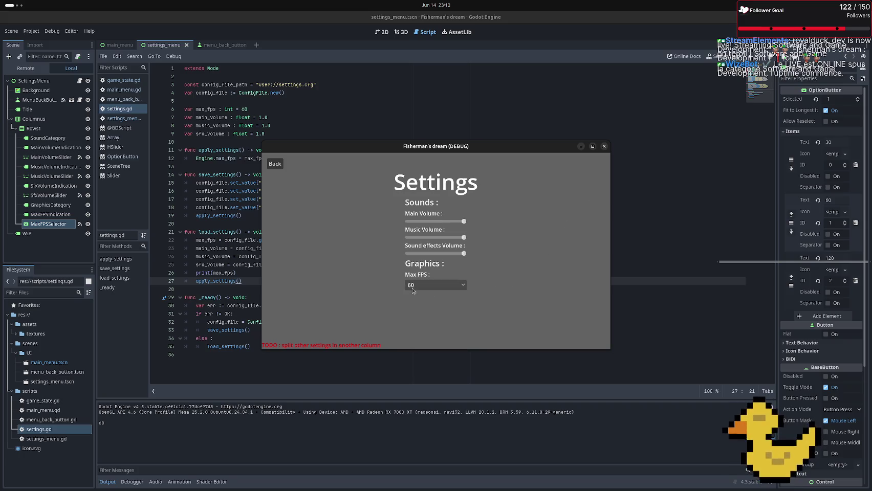
pyautogui.click(604, 150)
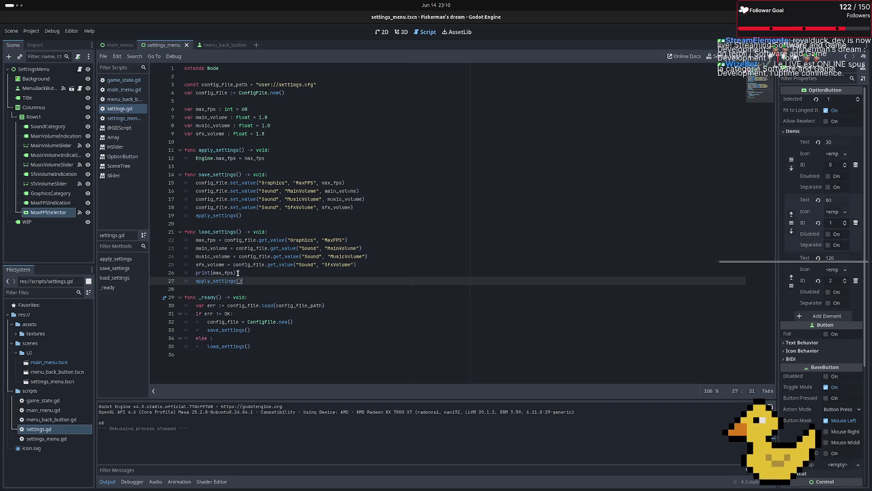
# Move the print(max_fps) debug line from load_settings into save_settings, then test-run the game with F5
pyautogui.moveTo(237, 272); pyautogui.dragTo(176, 275)
pyautogui.hotkey('ctrl', 'c')
pyautogui.press('BackSpace')
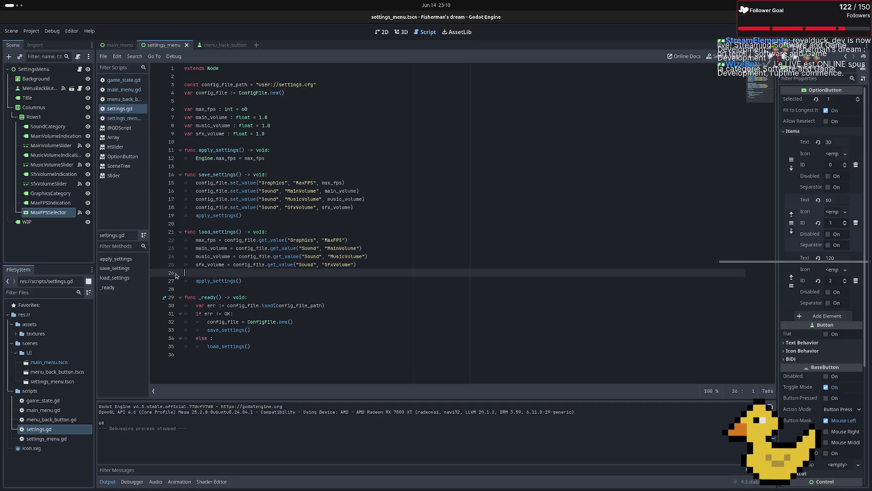
pyautogui.press('BackSpace')
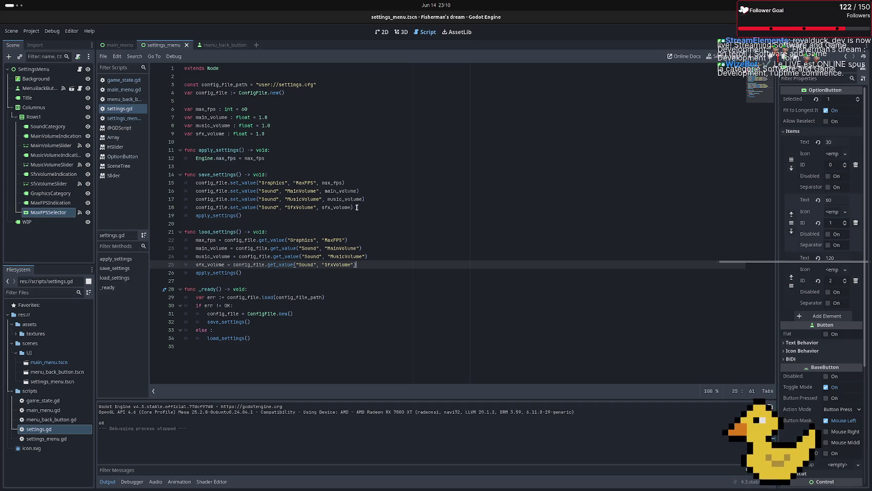
pyautogui.click(357, 207)
pyautogui.press('Return')
pyautogui.hotkey('ctrl', 'v')
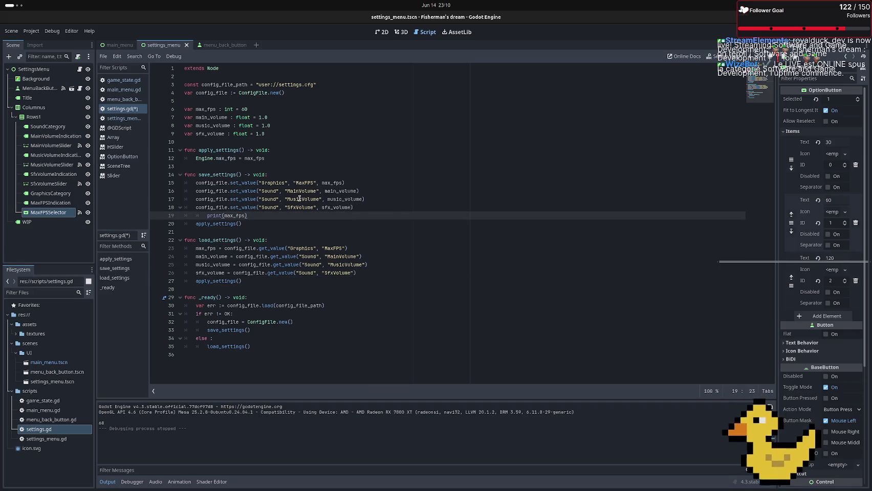
pyautogui.press('Left')
pyautogui.press('Left')
pyautogui.press('Left')
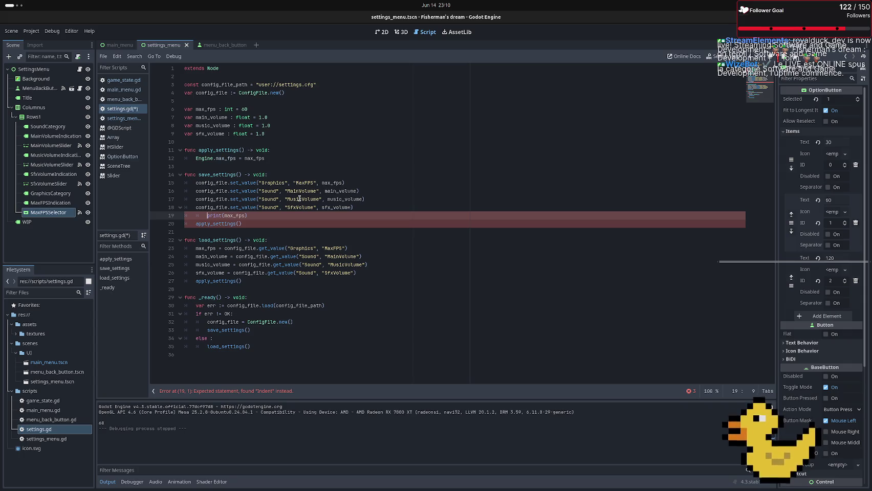
pyautogui.press('BackSpace')
pyautogui.press('F5')
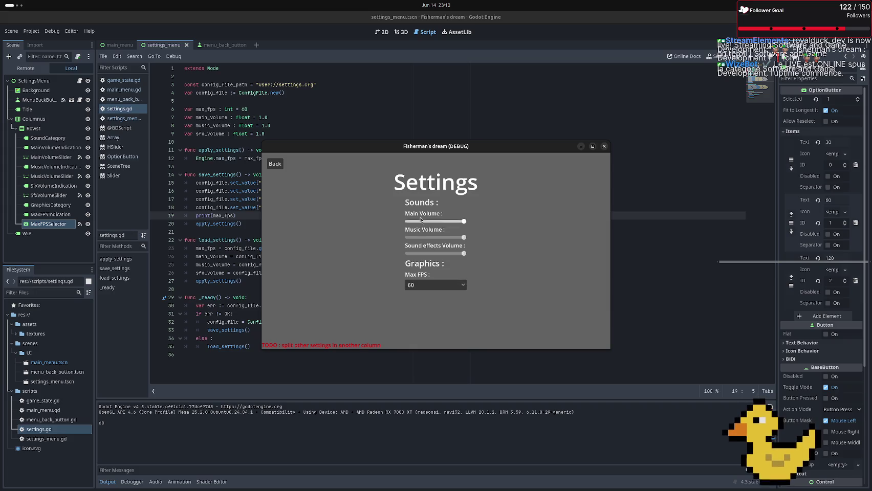
pyautogui.click(604, 146)
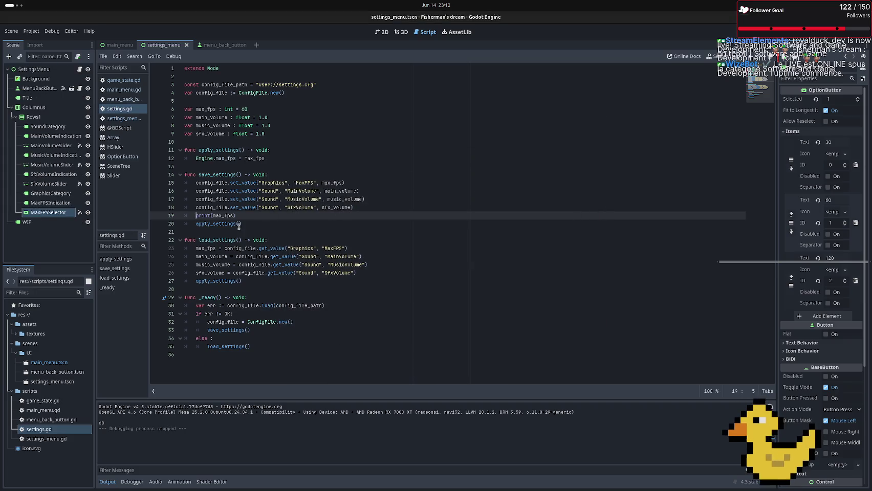
# Add a print("load") debug line after the sfx_volume line in load_settings
pyautogui.moveTo(236, 215); pyautogui.dragTo(194, 215)
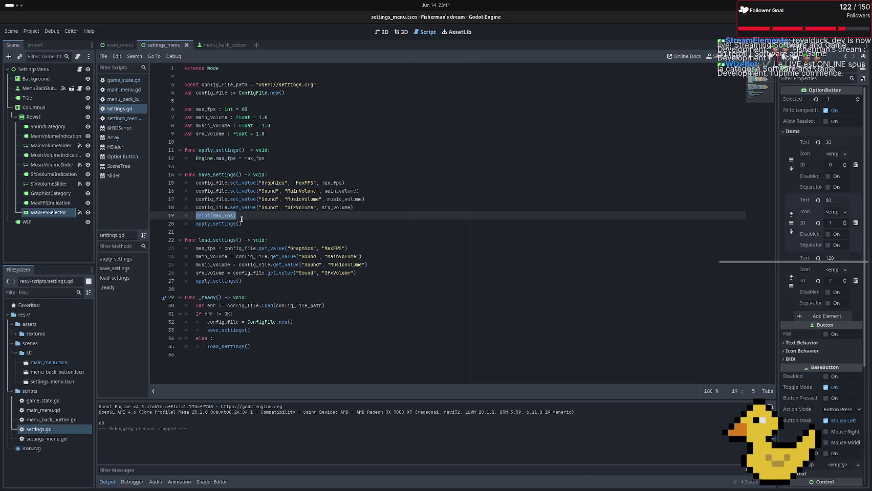
pyautogui.click(368, 273)
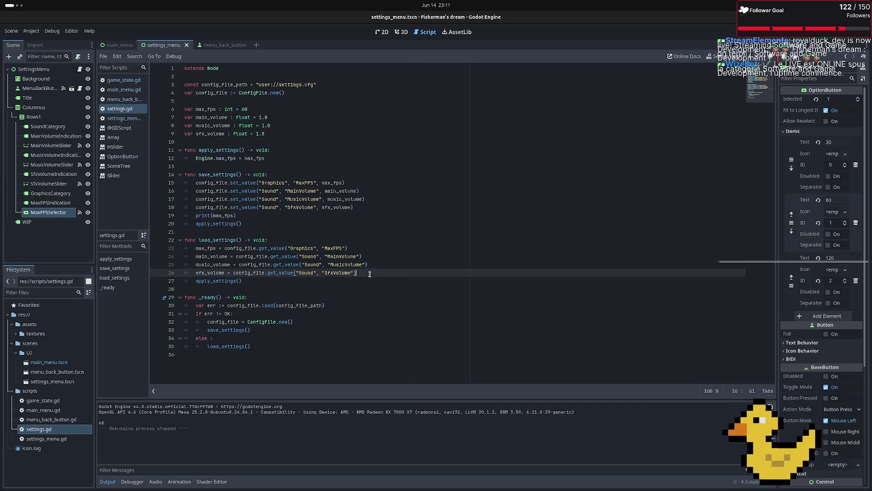
pyautogui.press('Return')
pyautogui.hotkey('ctrl', 'v')
pyautogui.press('Left')
pyautogui.press('BackSpace')
pyautogui.press('BackSpace')
pyautogui.press('BackSpace')
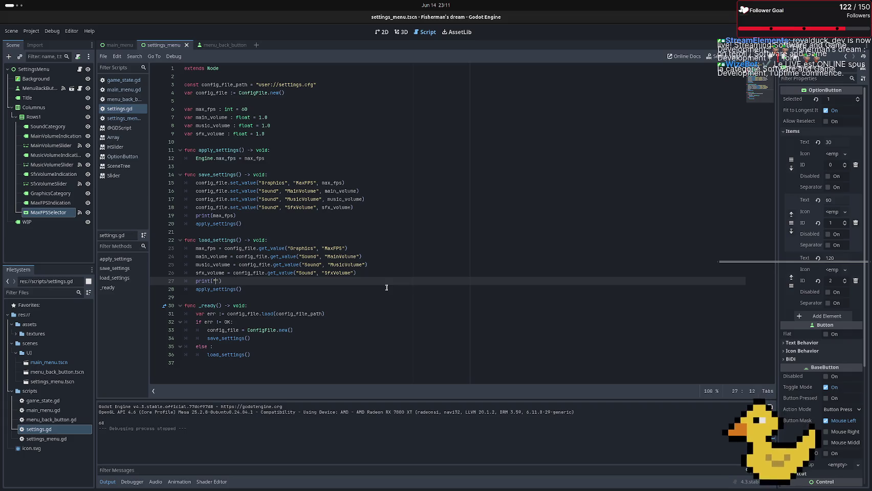
pyautogui.write('load')
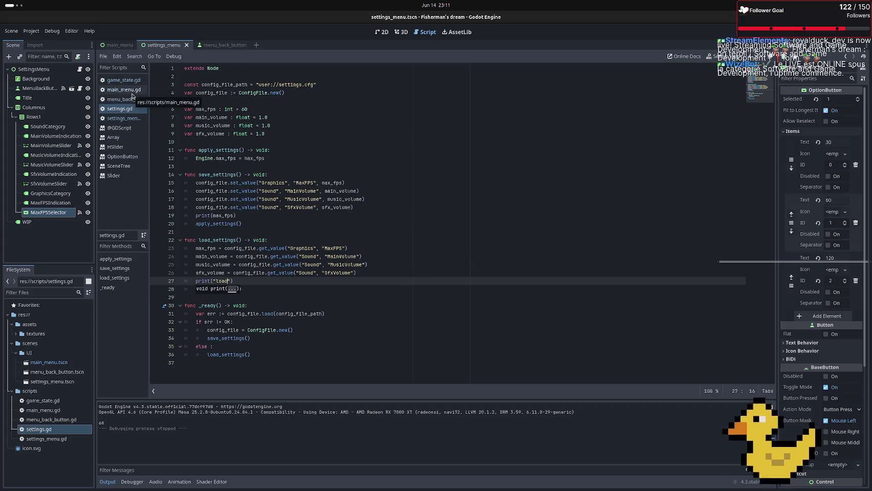
# Rename the _ready function to _init and clean up its signature line
pyautogui.doubleClick(206, 306)
pyautogui.write('init')
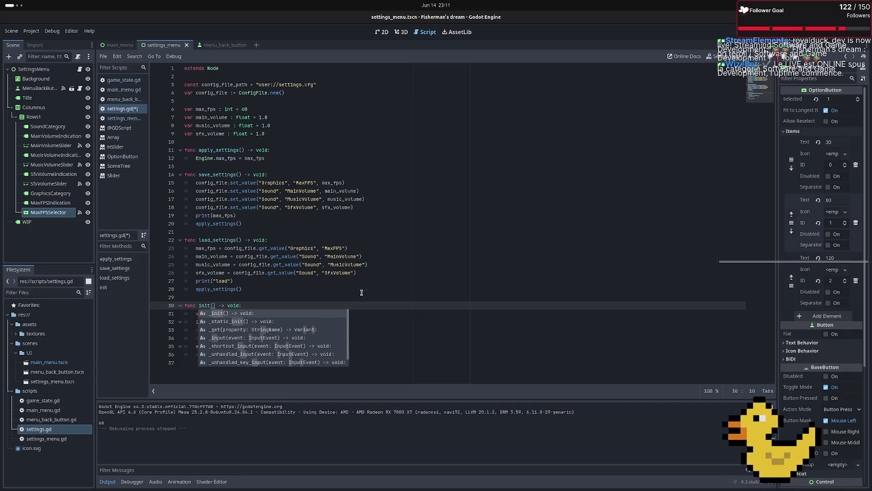
pyautogui.press('Return')
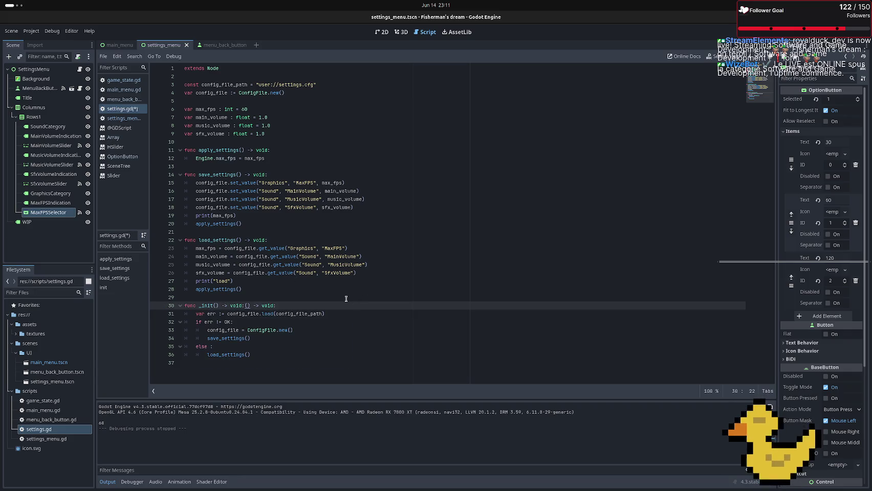
pyautogui.press('BackSpace')
pyautogui.press('BackSpace')
pyautogui.press('BackSpace')
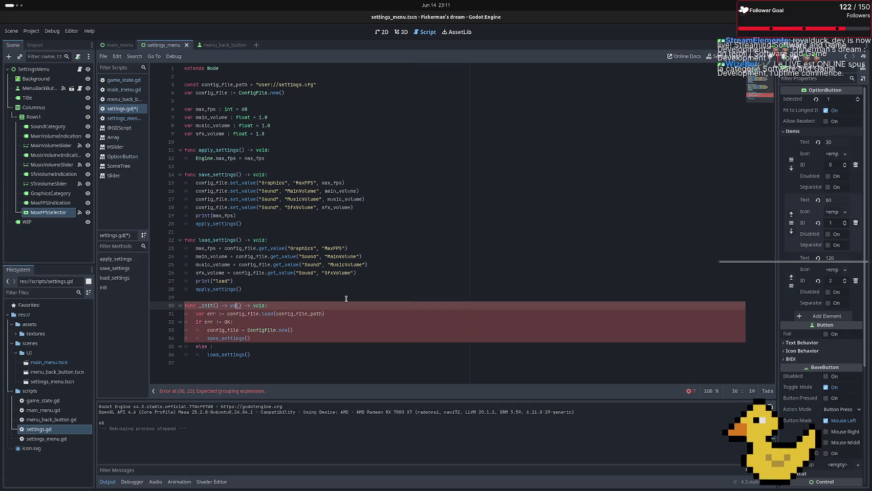
pyautogui.press('BackSpace')
pyautogui.press('BackSpace')
pyautogui.press('BackSpace')
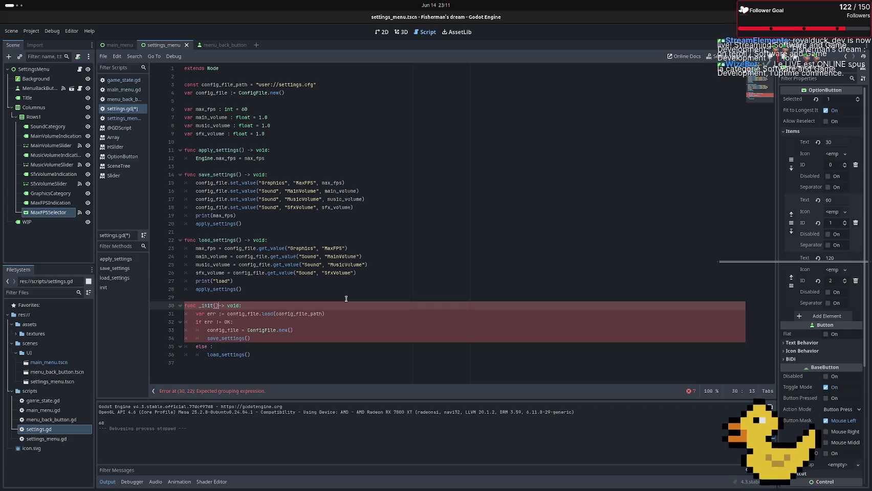
# Read the Object _init() documentation, then return to settings.gd and erase the _init name
pyautogui.keyDown('ctrl'); pyautogui.click(204, 306); pyautogui.keyUp('ctrl')
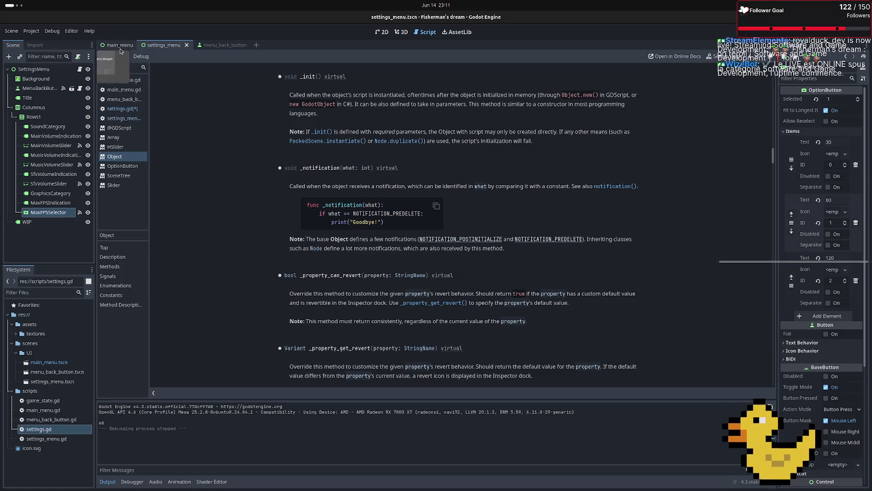
pyautogui.click(119, 109)
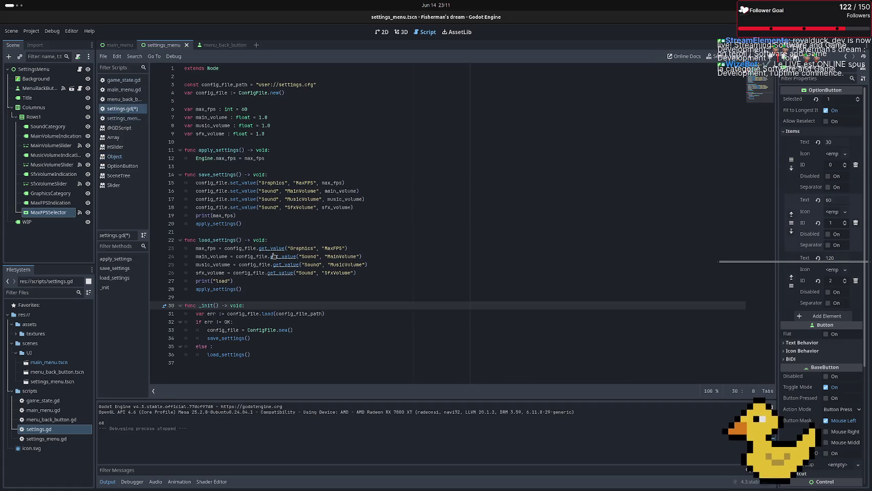
pyautogui.press('BackSpace')
pyautogui.press('BackSpace')
pyautogui.press('BackSpace')
# Finish renaming the function to _ready() and save the script
pyautogui.write('_ready(')
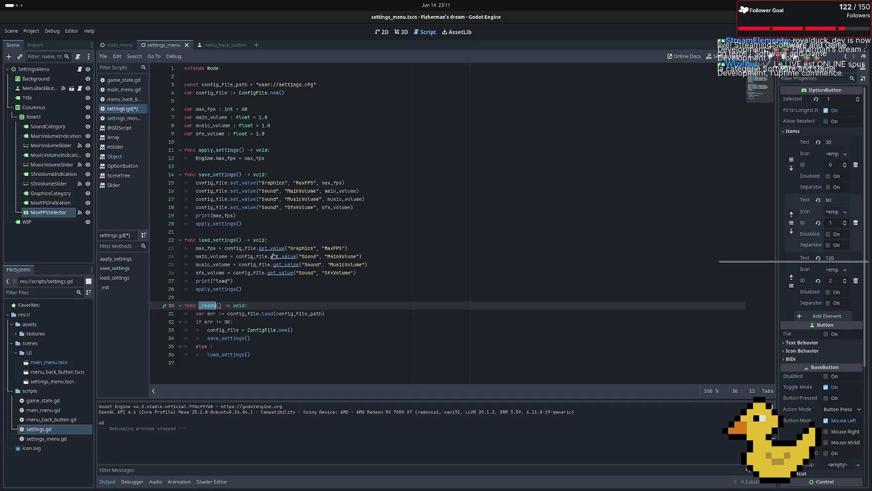
pyautogui.click(307, 329)
pyautogui.hotkey('ctrl', 's')
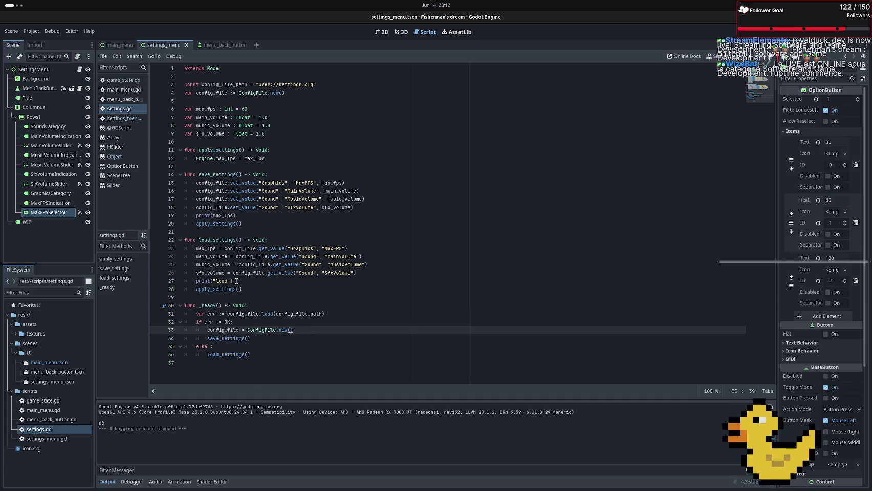
# Change the save_settings debug line from print(max_fps) to print("save")
pyautogui.click(258, 216)
pyautogui.doubleClick(228, 216)
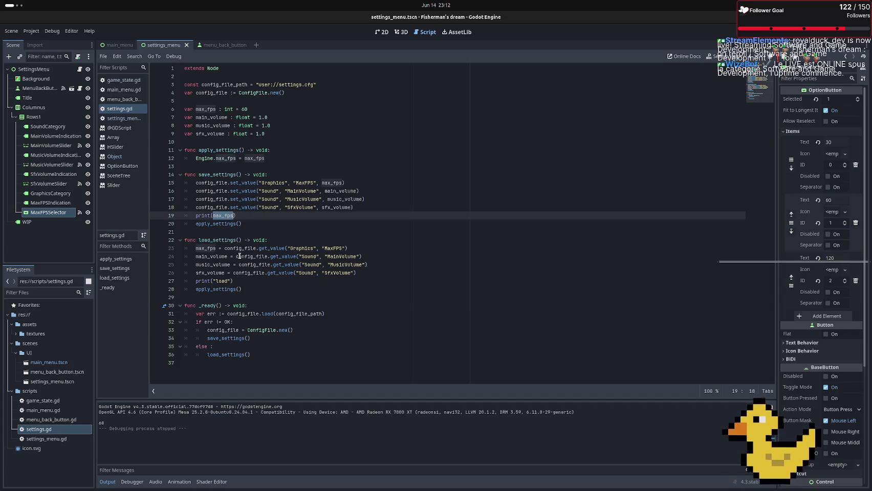
pyautogui.write('"')
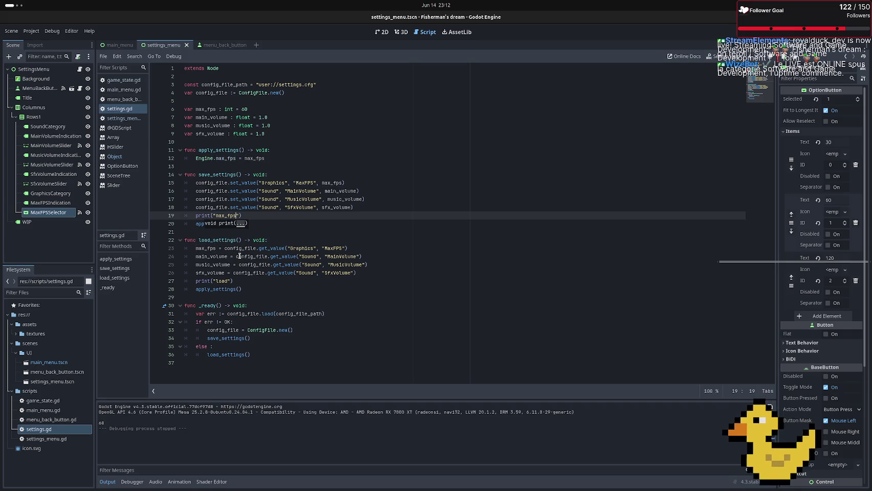
pyautogui.press('BackSpace')
pyautogui.press('BackSpace')
pyautogui.press('BackSpace')
pyautogui.write('save')
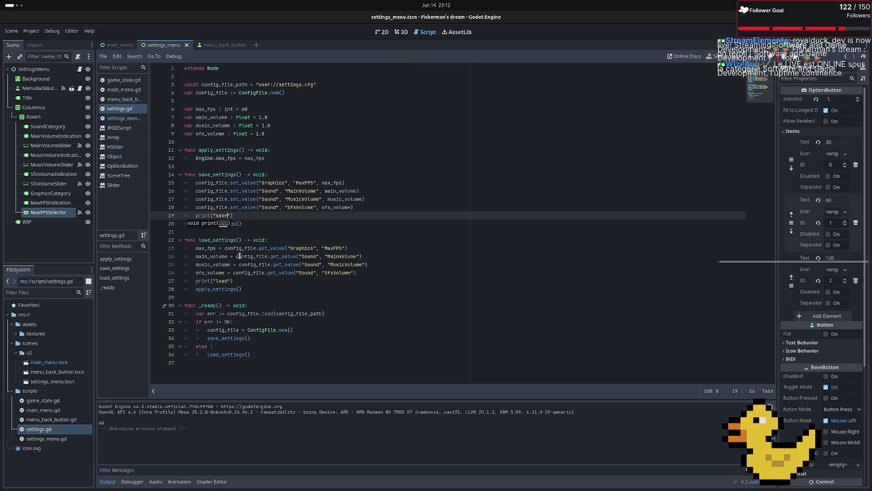
# Add print("apa fichier") under the if err != OK check, save, and run the game
pyautogui.click(262, 321)
pyautogui.press('Return')
pyautogui.write('print')
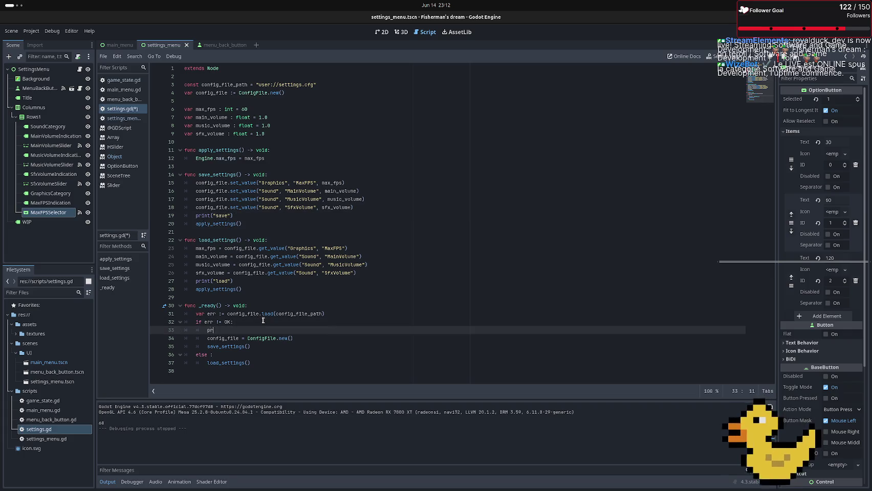
pyautogui.write('(')
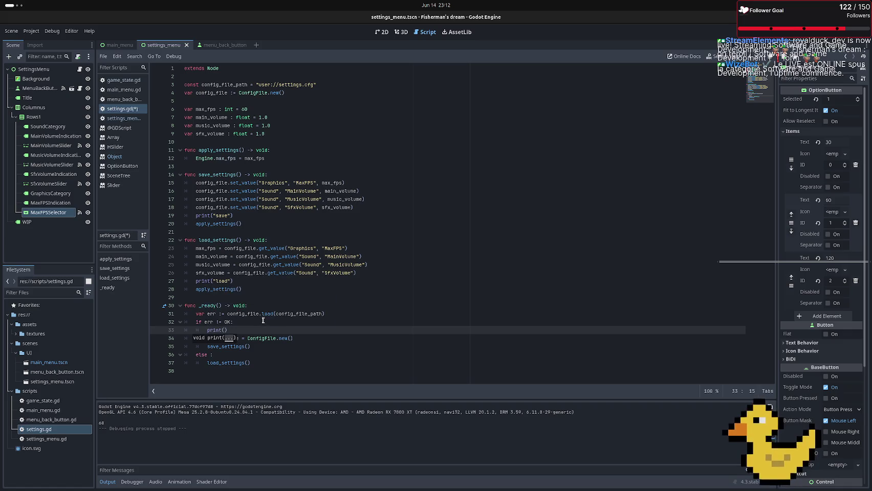
pyautogui.write('"ap')
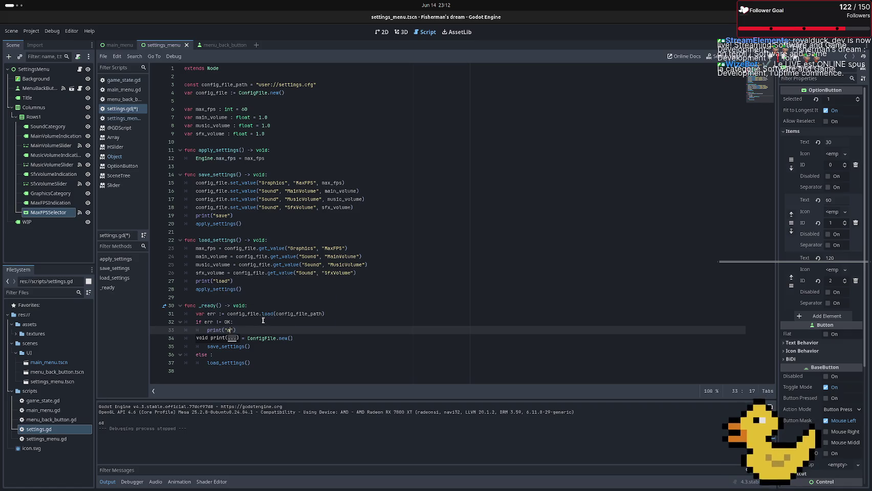
pyautogui.write('a fic')
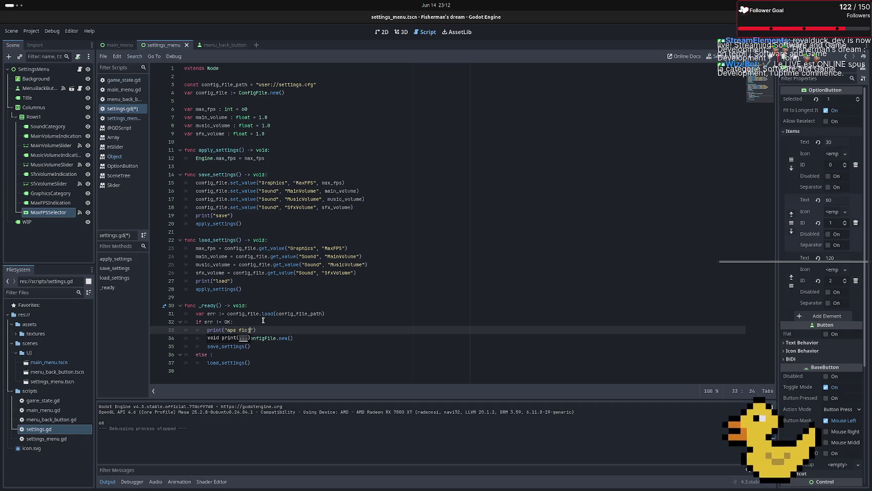
pyautogui.write('hier')
pyautogui.hotkey('ctrl', 's')
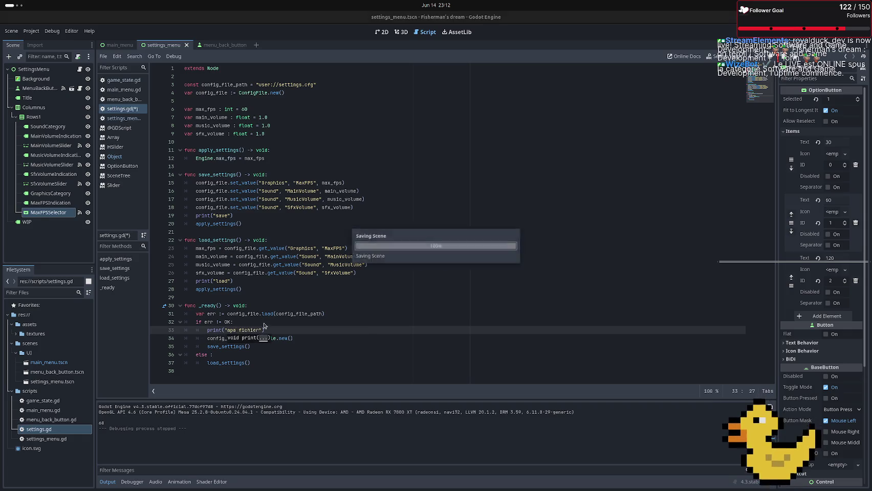
pyautogui.press('F6')
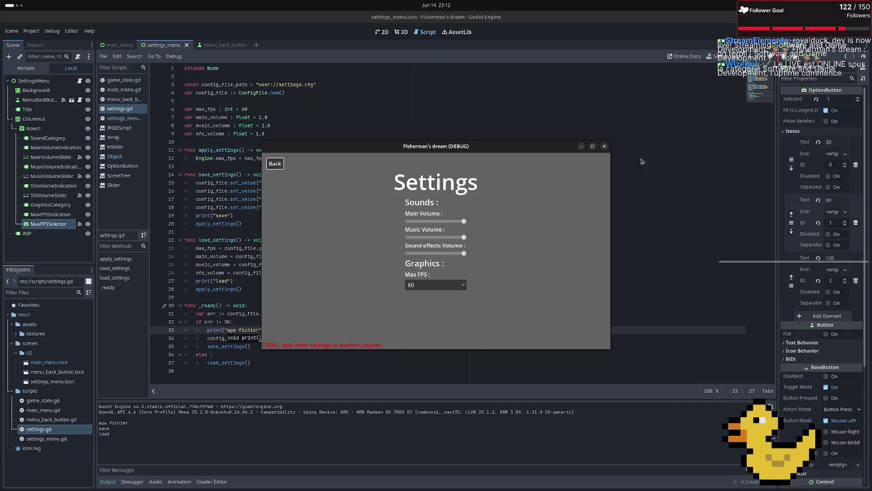
# Close the game and add config_file.save(config_file_path) after the set_value calls in save_settings
pyautogui.click(604, 148)
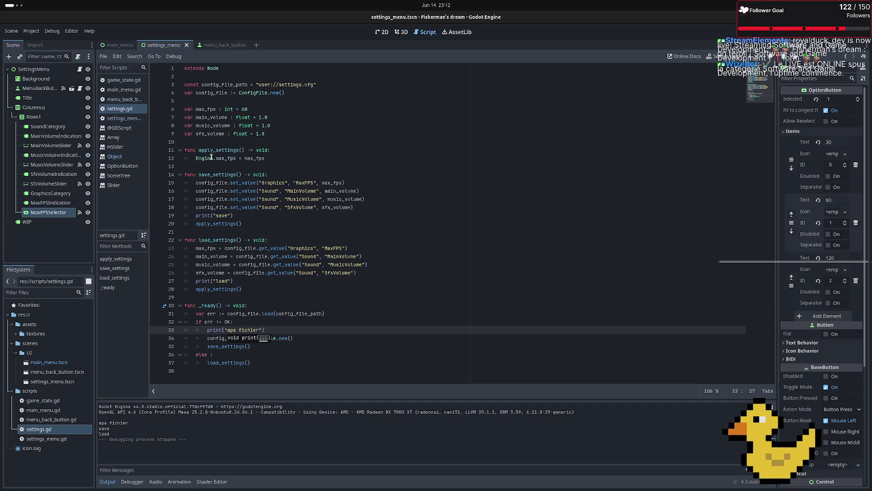
pyautogui.click(393, 207)
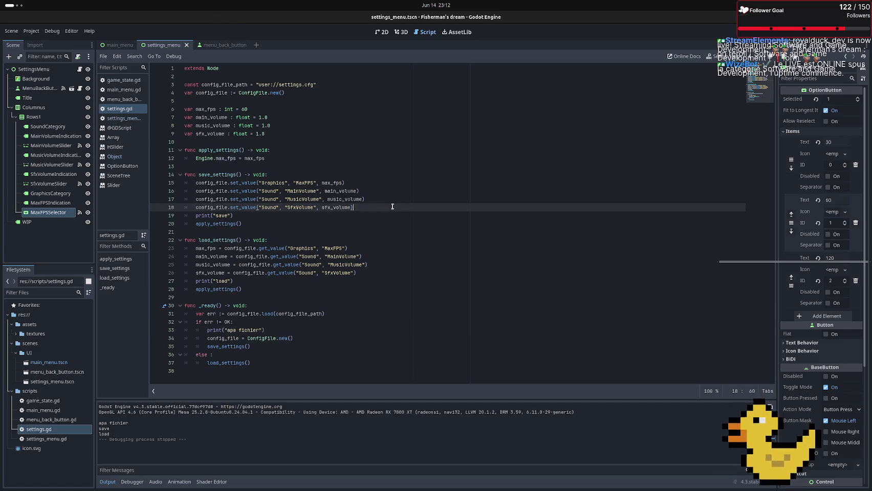
pyautogui.press('Return')
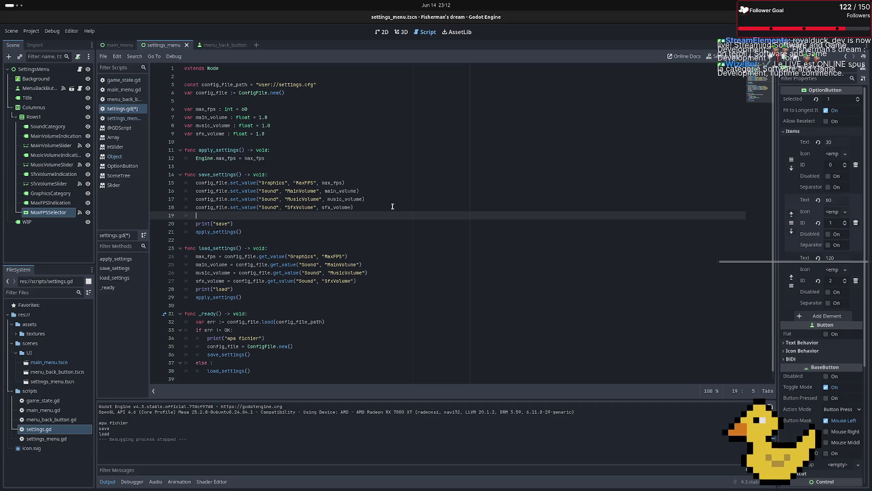
pyautogui.write('conf')
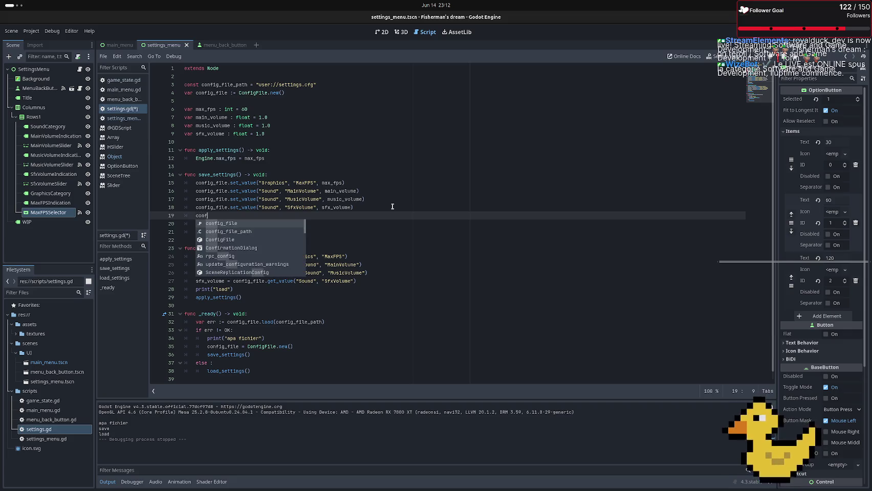
pyautogui.press('Return')
pyautogui.write('.sa')
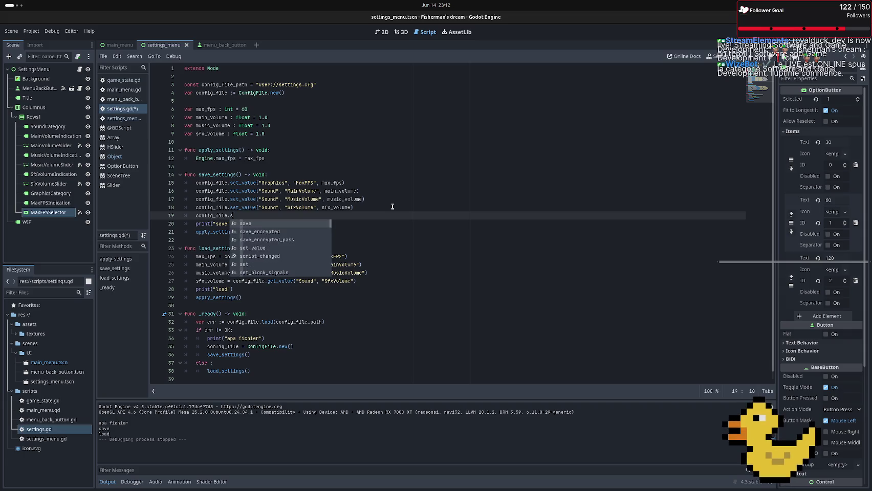
pyautogui.press('Return')
pyautogui.hotkey('ctrl', 's')
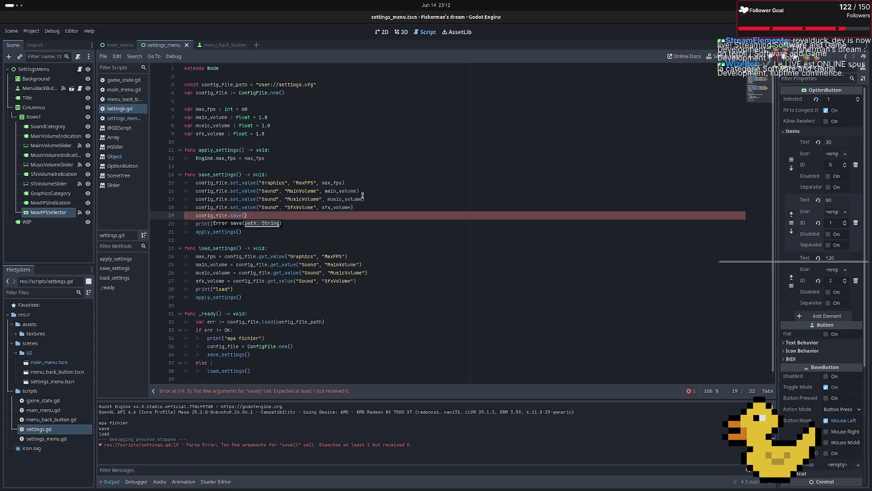
pyautogui.write('conf')
pyautogui.press('Return')
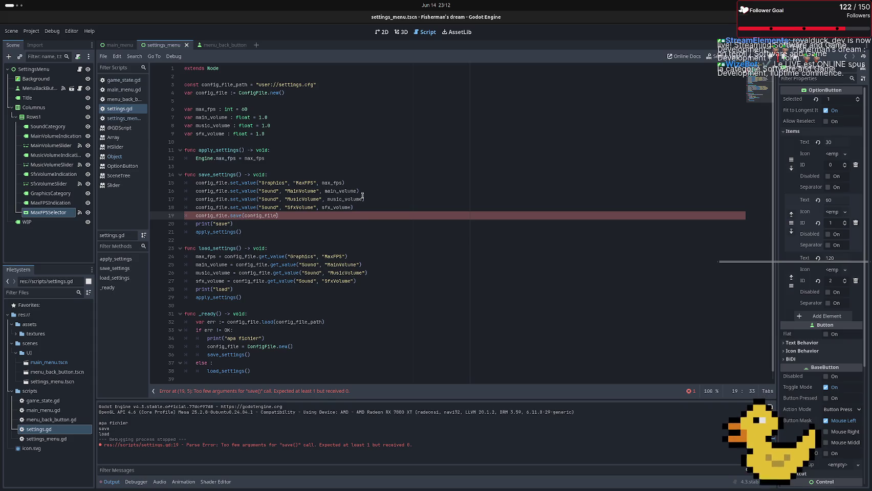
pyautogui.write('_path')
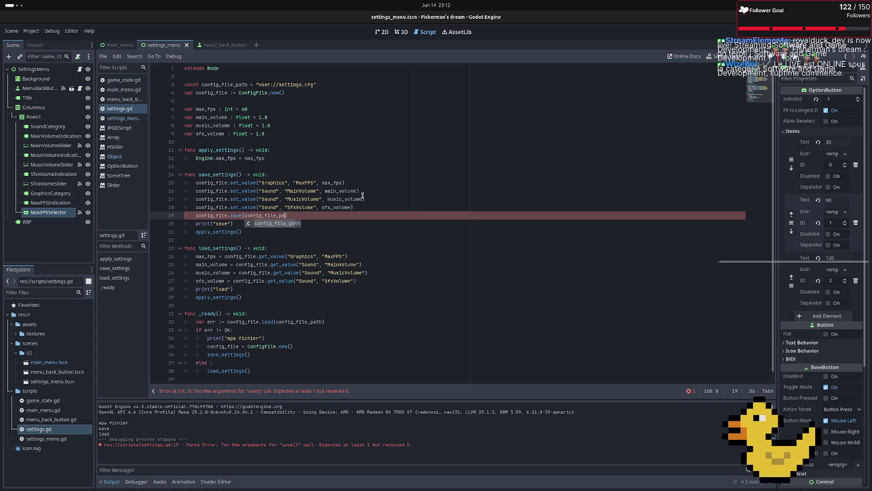
# Add config_file.load(config_file_path) at the top of load_settings, save, and run with F5
pyautogui.click(279, 248)
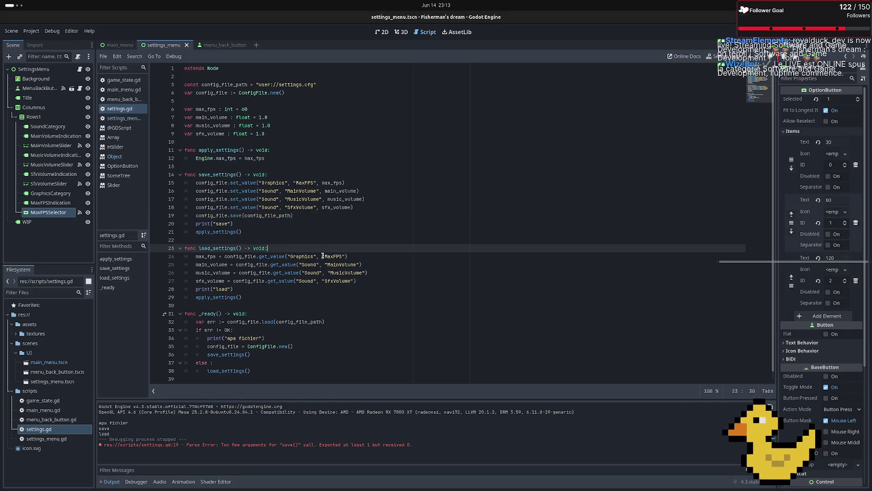
pyautogui.press('Return')
pyautogui.write('conf')
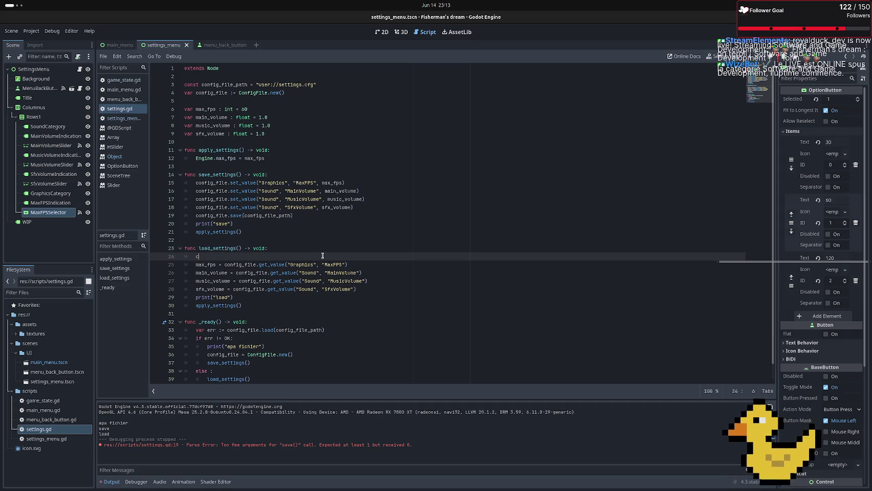
pyautogui.press('Return')
pyautogui.write('.load(')
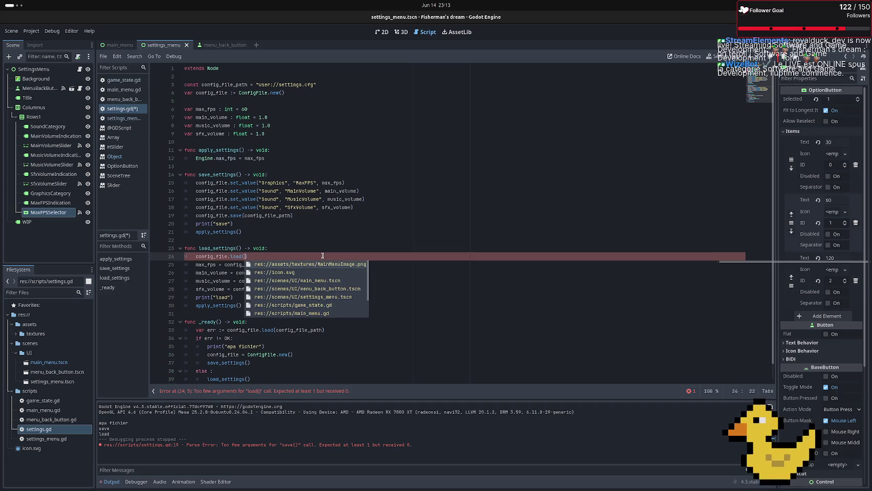
pyautogui.write('conf')
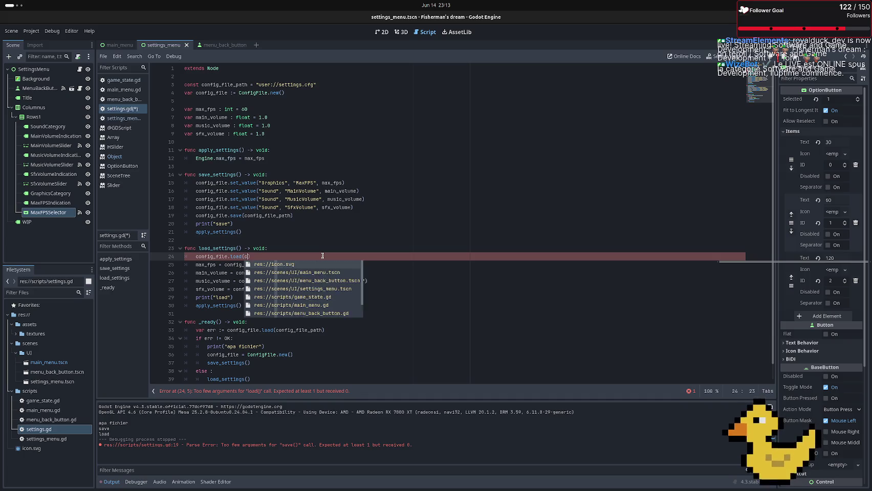
pyautogui.press('Down')
pyautogui.press('Return')
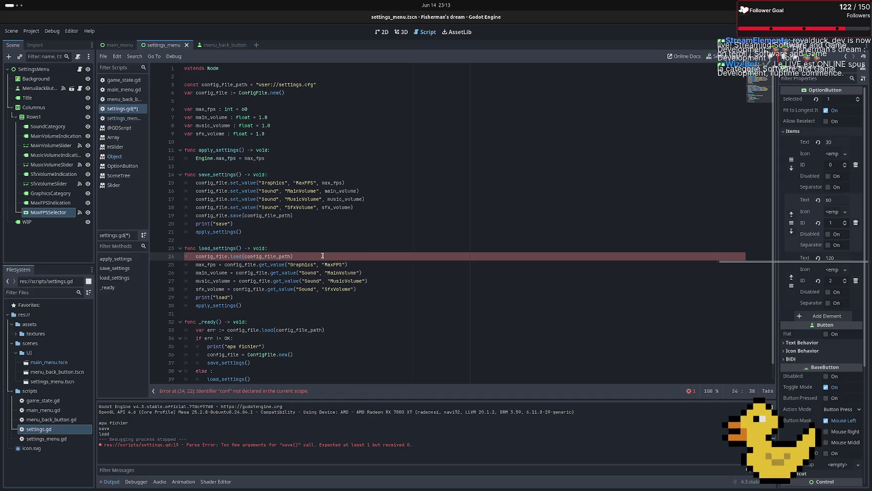
pyautogui.hotkey('ctrl', 's')
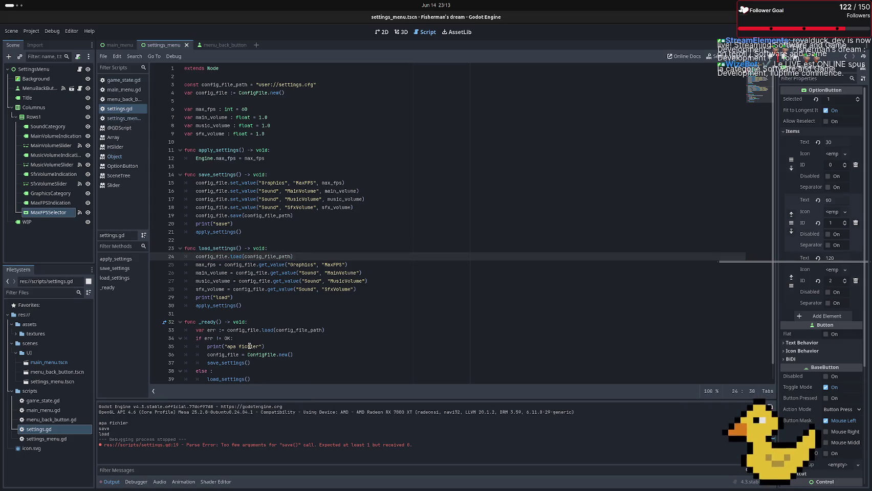
pyautogui.press('F5')
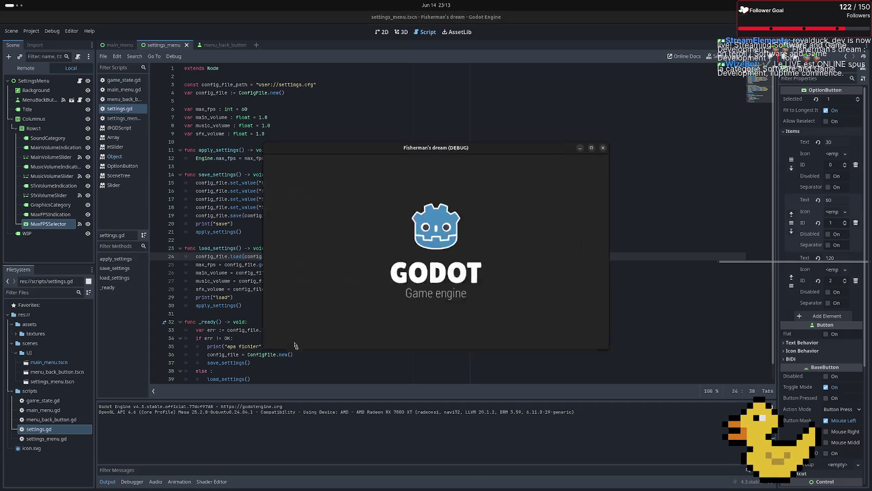